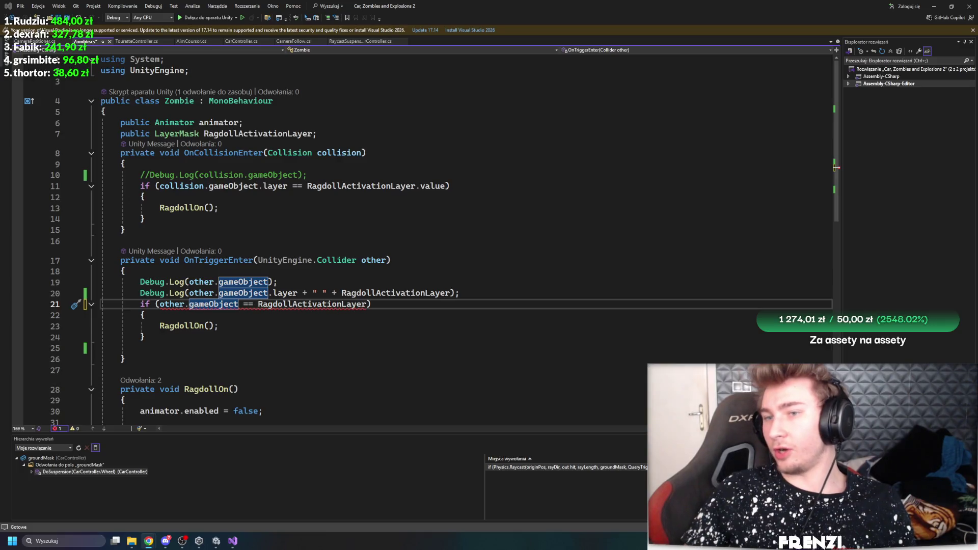
# - Append .value to RagdollActivationLayer in the line 20 log and the line 21 check
pyautogui.click(479, 259)
pyautogui.press('Down')
pyautogui.press('Down')
pyautogui.press('Down')
pyautogui.write('.')
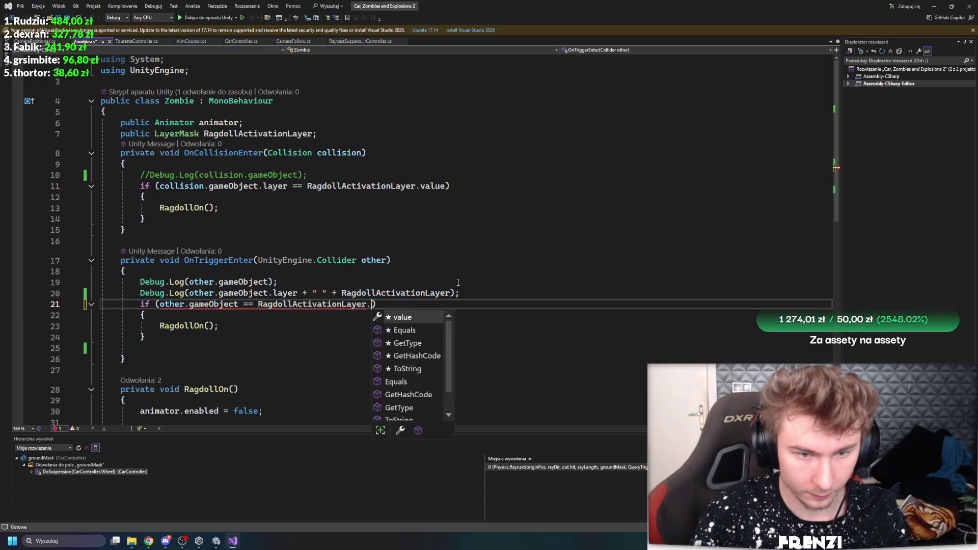
pyautogui.press('Tab')
pyautogui.click(454, 292)
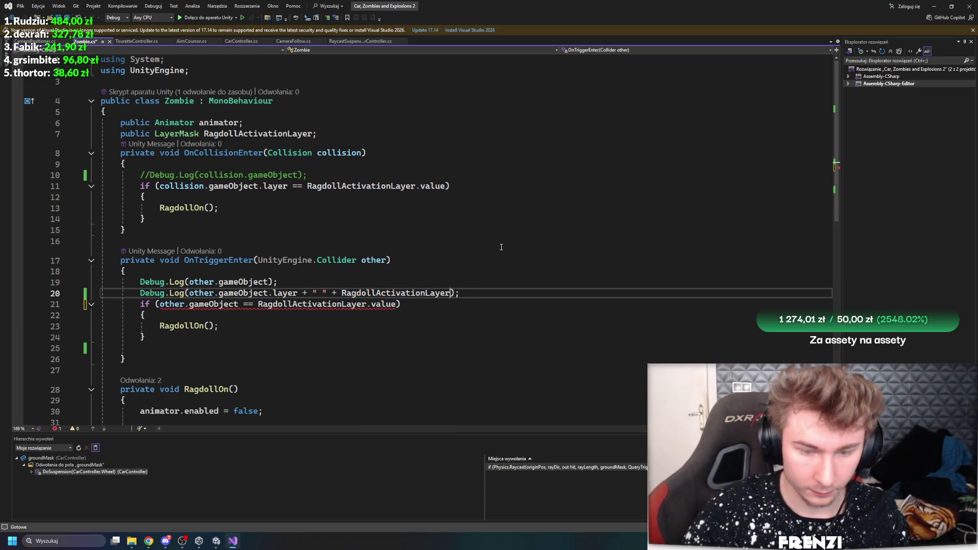
pyautogui.write('.v')
pyautogui.press('Tab')
pyautogui.click(372, 204)
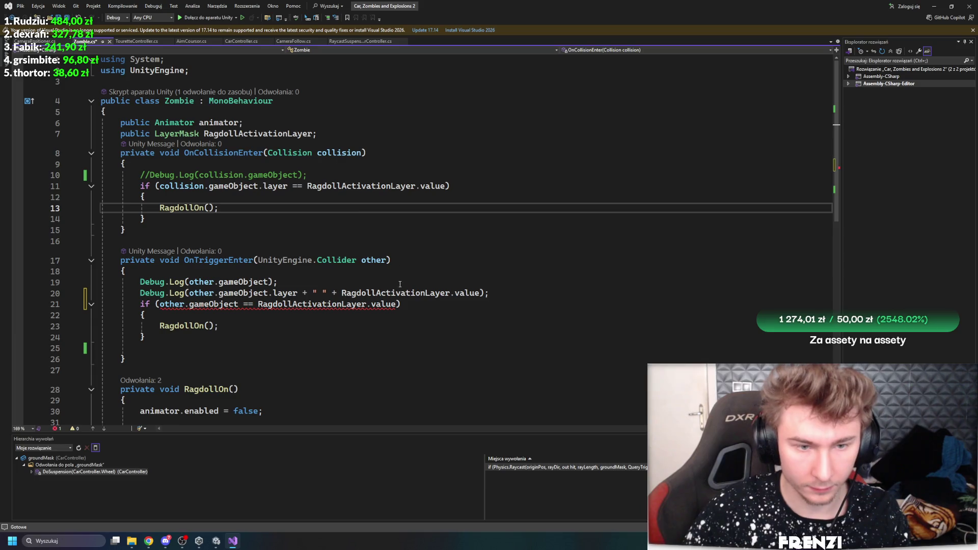
# - Compare other.gameObject.layer in the line 21 check and save Zombie.cs
pyautogui.click(238, 302)
pyautogui.write('.la')
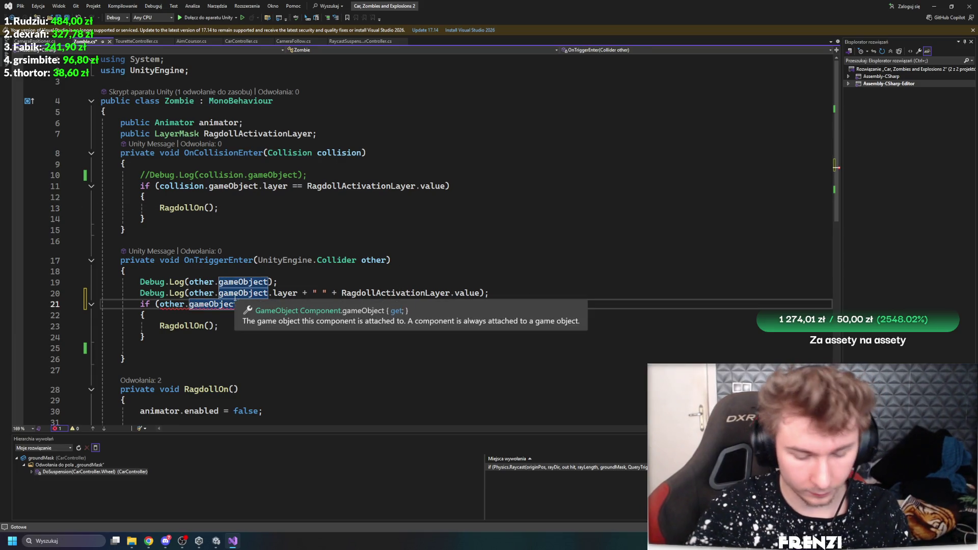
pyautogui.press('Tab')
pyautogui.hotkey('ctrl', 's')
pyautogui.press('Up')
pyautogui.press('Up')
pyautogui.press('Up')
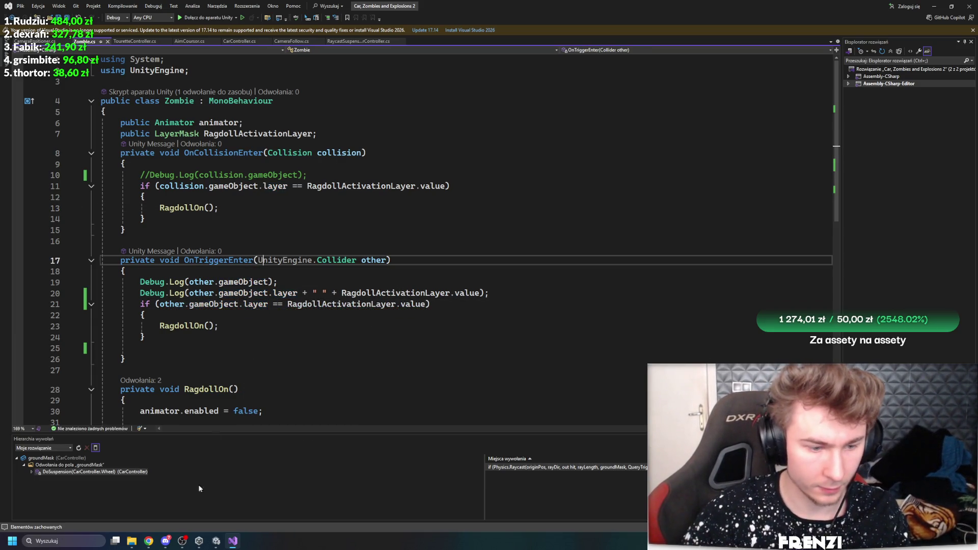
# - Let Unity recompile without the automatic script update, then review the OnTriggerEnter method
pyautogui.click(214, 540)
pyautogui.click(562, 286)
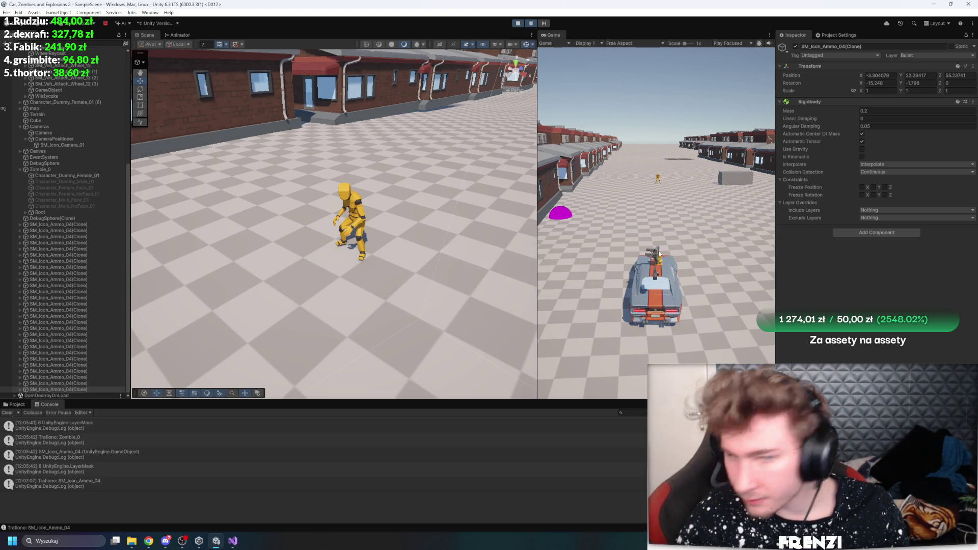
pyautogui.click(233, 541)
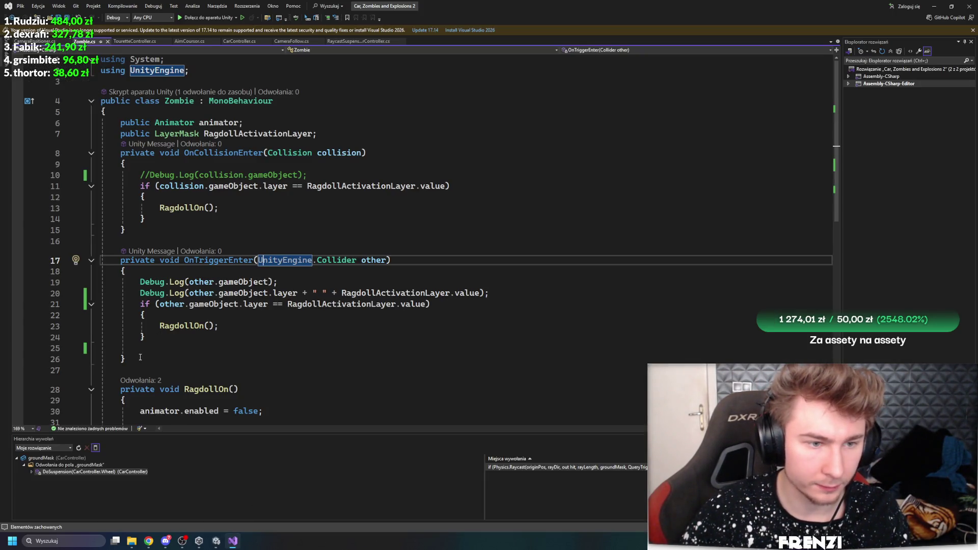
pyautogui.moveTo(126, 359); pyautogui.dragTo(102, 261)
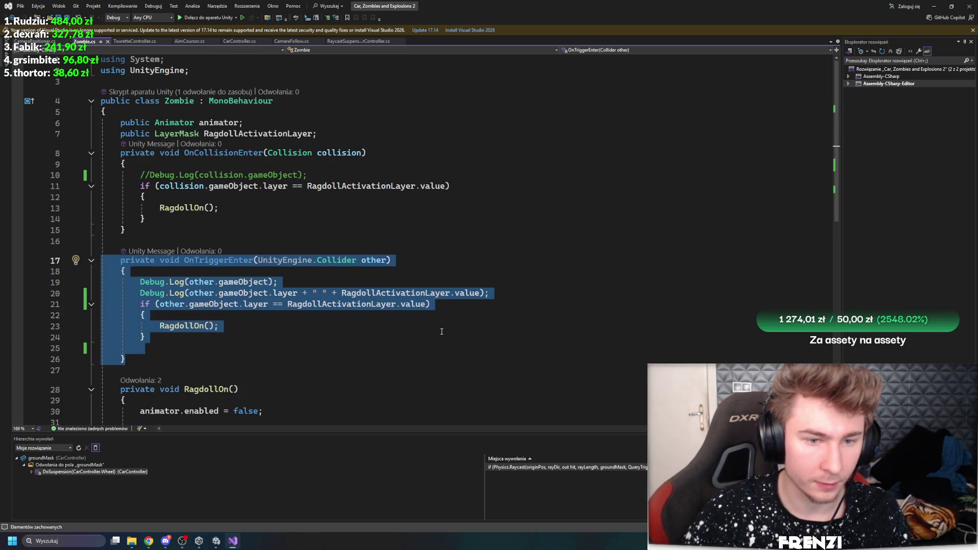
pyautogui.click(374, 326)
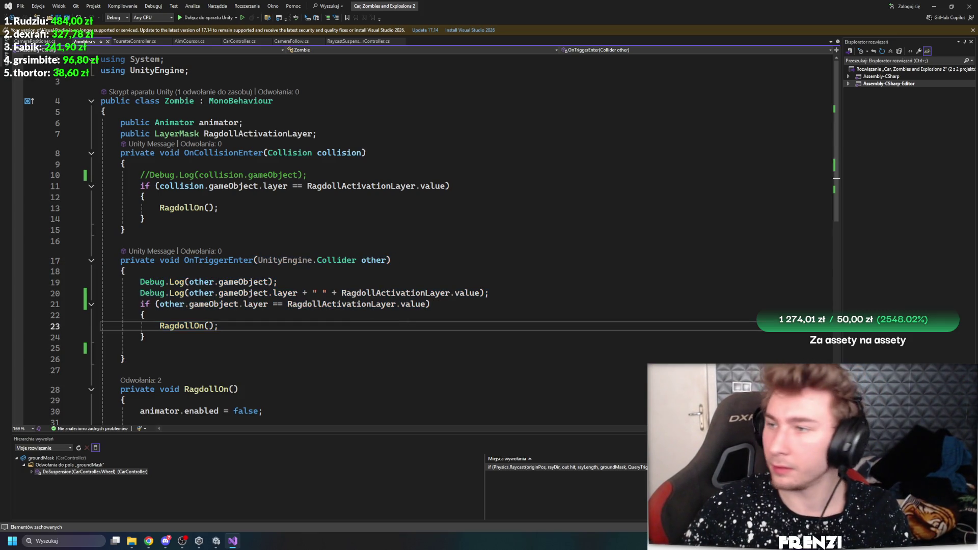
pyautogui.hotkey('alt', 'Tab')
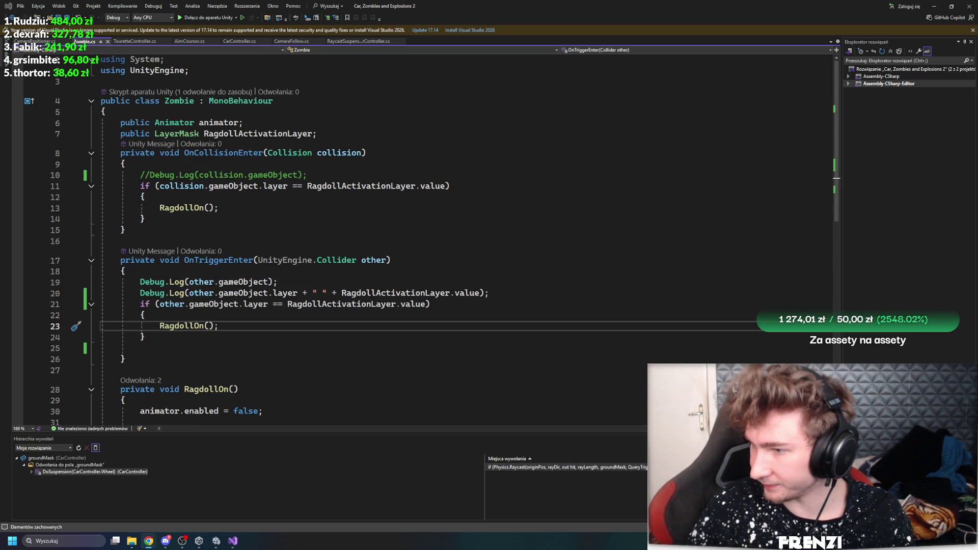
pyautogui.moveTo(429, 304); pyautogui.dragTo(155, 304)
# - Replace the if condition with RagdollActivationLayer.Contains(other.gameObject.layer)
pyautogui.write('(RagdollActivationLayer.Contains(other.gameObject.layer))')
pyautogui.click(397, 345)
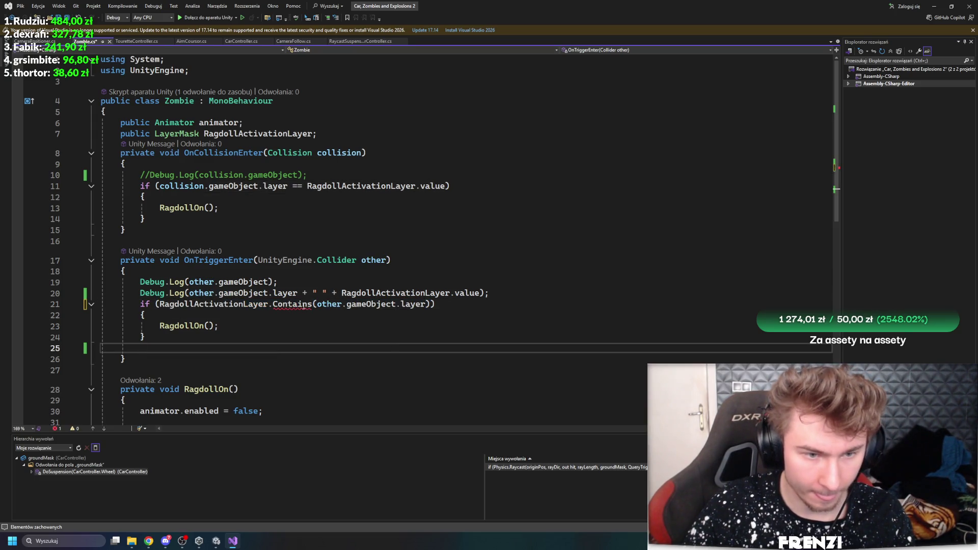
pyautogui.click(286, 304)
pyautogui.rightClick(287, 307)
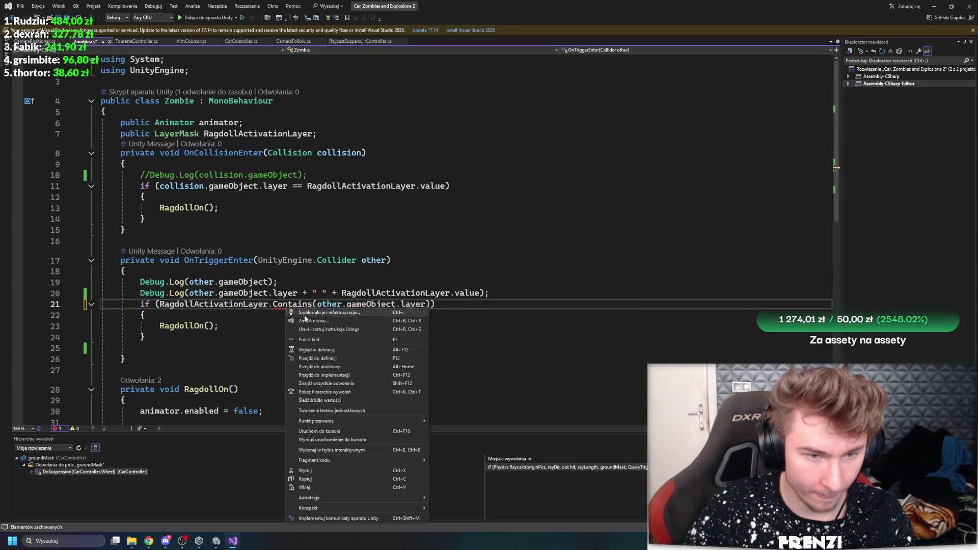
pyautogui.click(316, 312)
pyautogui.click(109, 322)
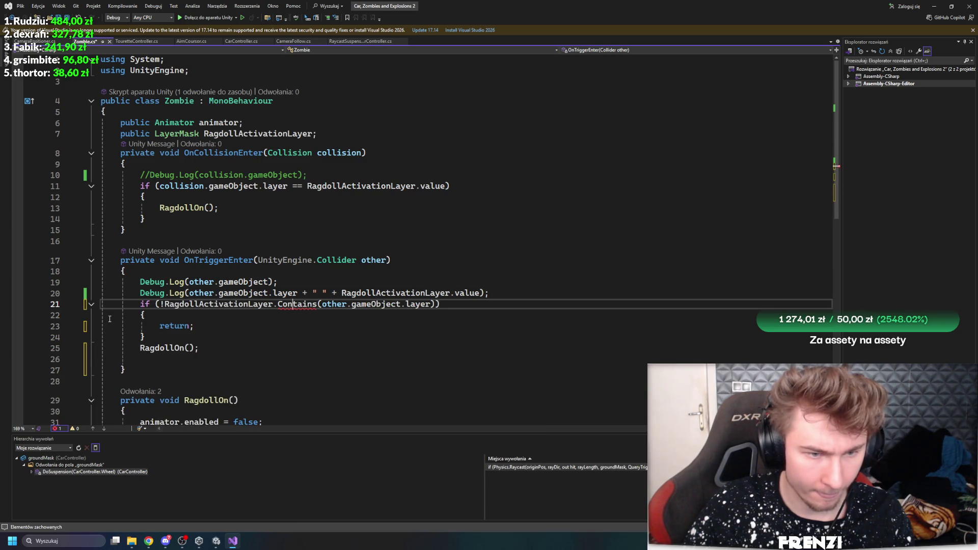
pyautogui.hotkey('ctrl', 'z')
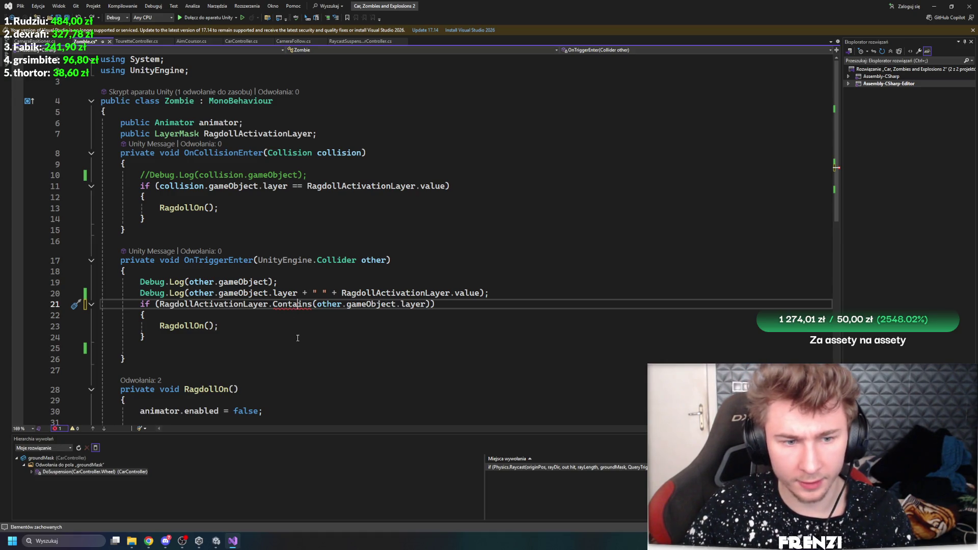
pyautogui.press('Down')
pyautogui.press('Down')
pyautogui.press('Down')
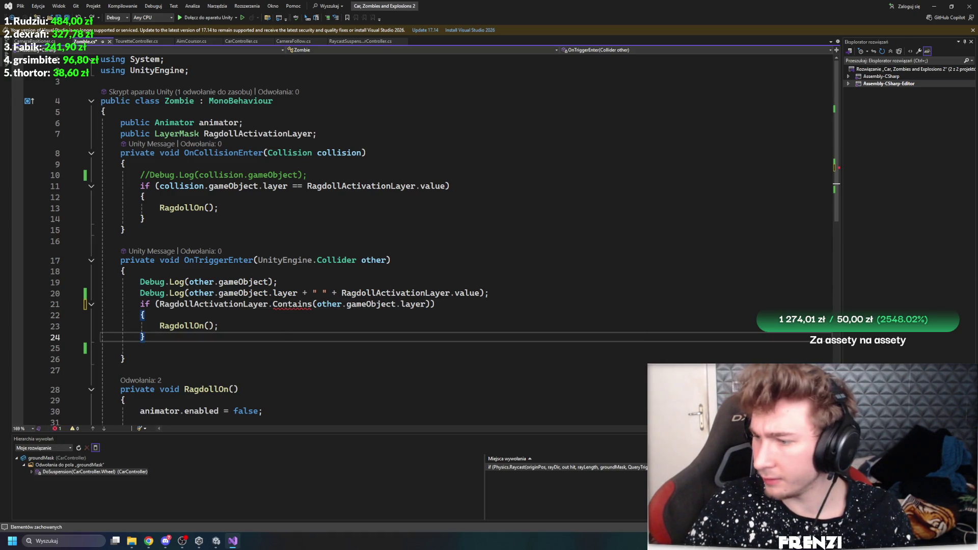
pyautogui.click(530, 295)
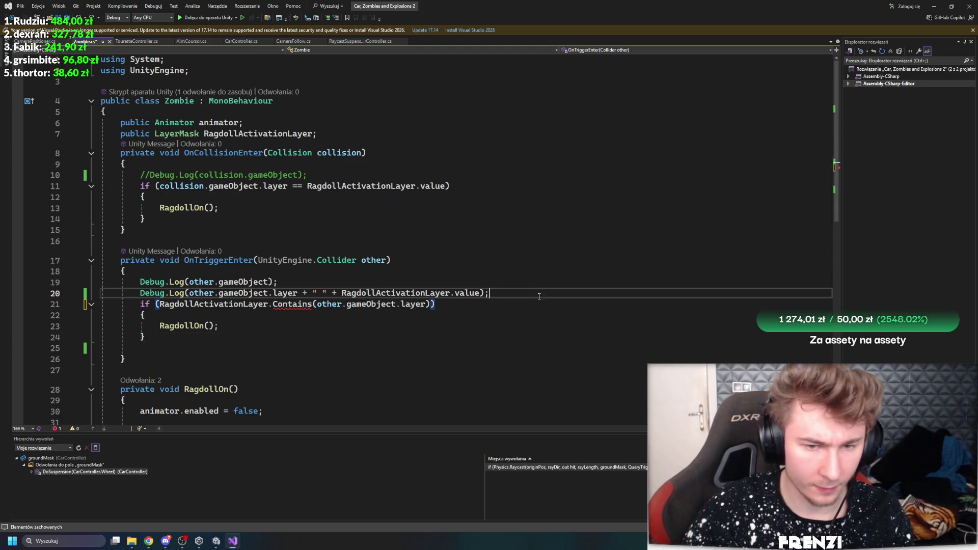
pyautogui.press('Return')
pyautogui.write('Ragdoll')
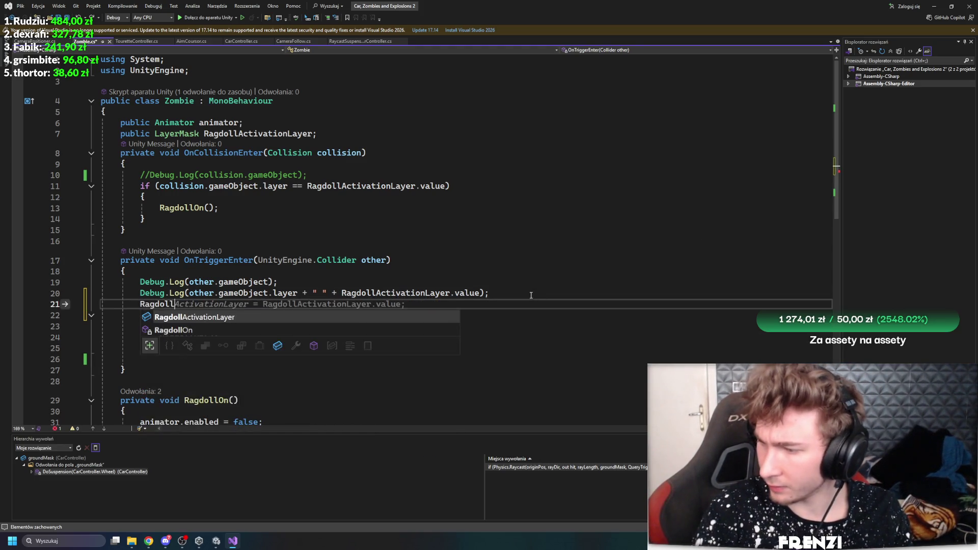
pyautogui.hotkey('ctrl', 'BackSpace')
# - Paste a LayerMaskExtensions static class with Contains(LayerMask, int) at the end of Zombie.cs
pyautogui.hotkey('alt', 'Tab')
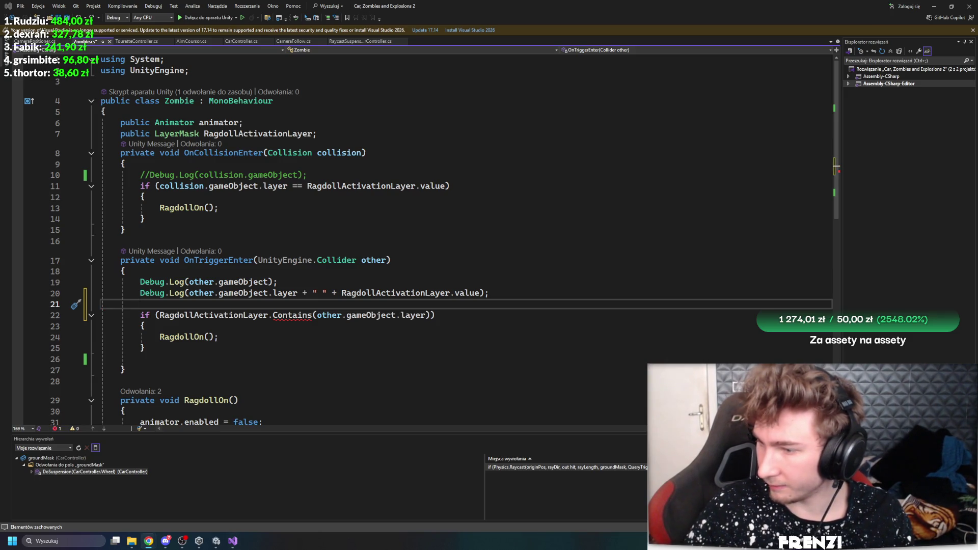
pyautogui.click(81, 388)
pyautogui.write('public static class LayerMaskExtensions {     public static bool Contains(this LayerMask mask, int layer)     {         return (mask.value & (1 << layer)) != 0;     } }')
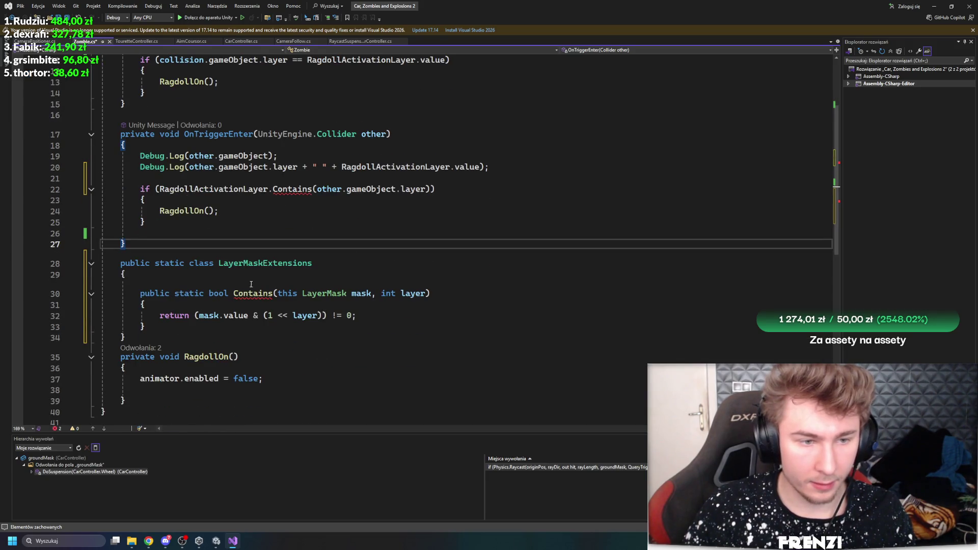
pyautogui.hotkey('ctrl', 'z')
pyautogui.hotkey('ctrl', 'y')
pyautogui.hotkey('ctrl', 'y')
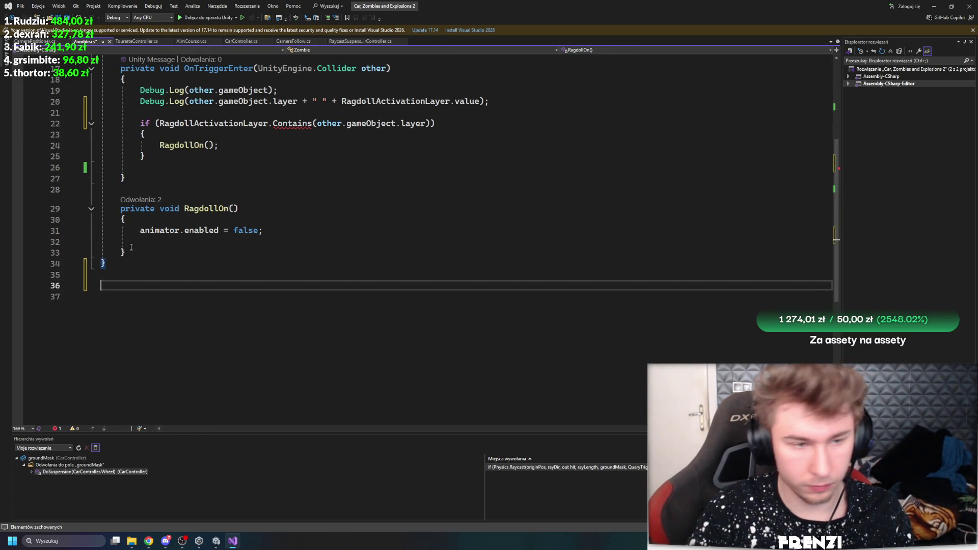
pyautogui.scroll(6, 304, 199)
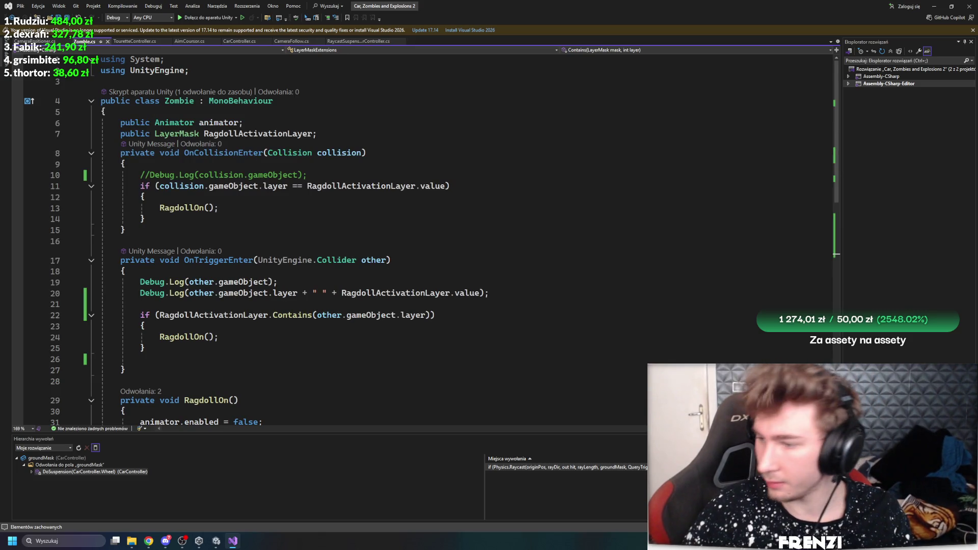
pyautogui.click(543, 258)
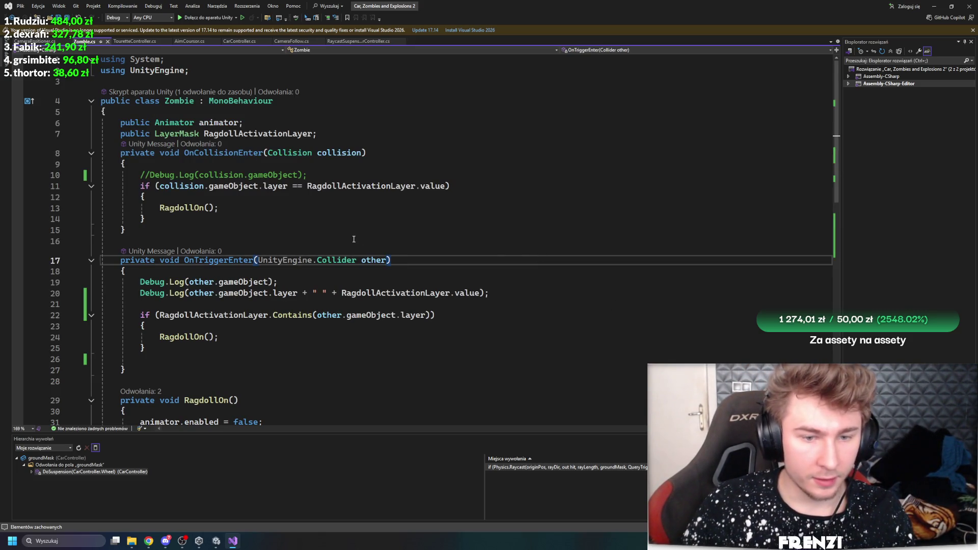
pyautogui.hotkey('alt', 'Tab')
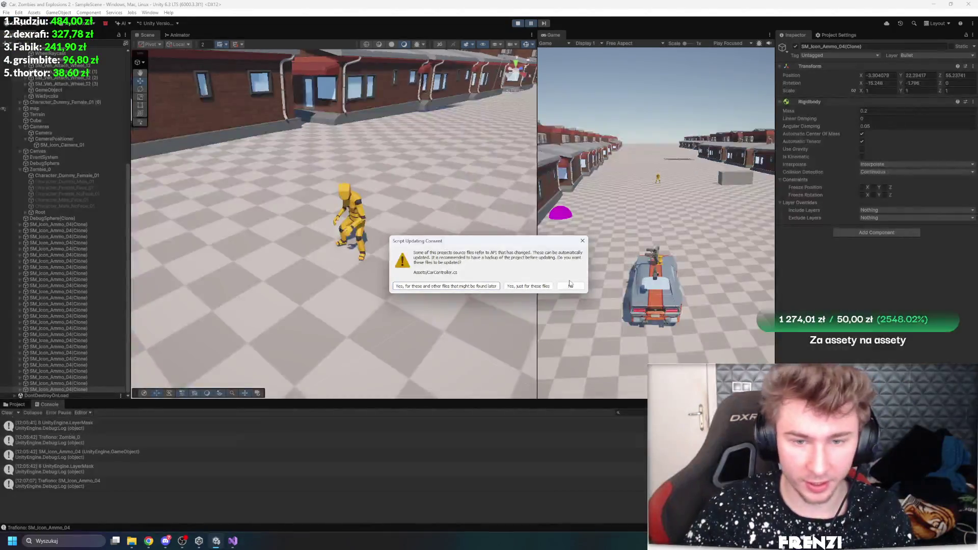
# - Decline the script update, then shoot Zombie_0 in Play mode, logging layer 8 and mask 256
pyautogui.click(570, 285)
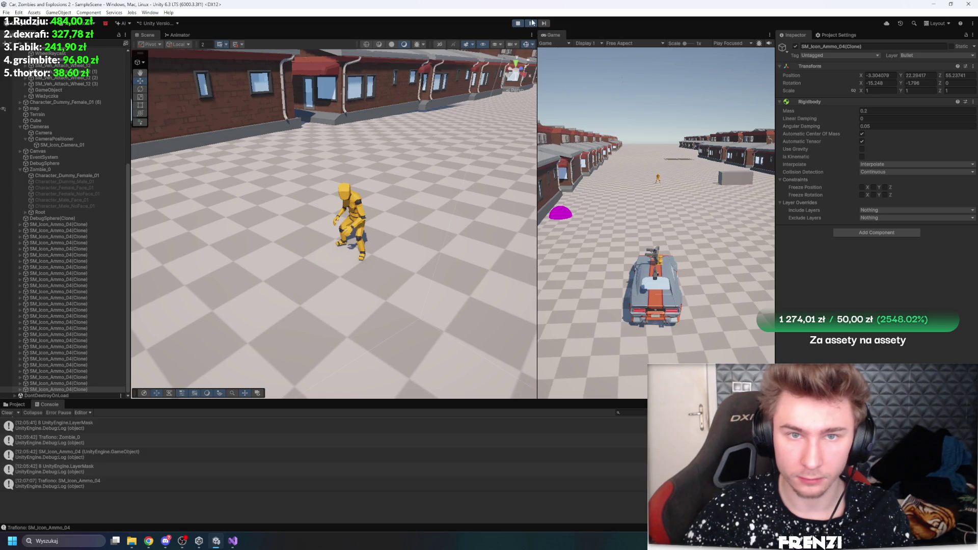
pyautogui.click(655, 159)
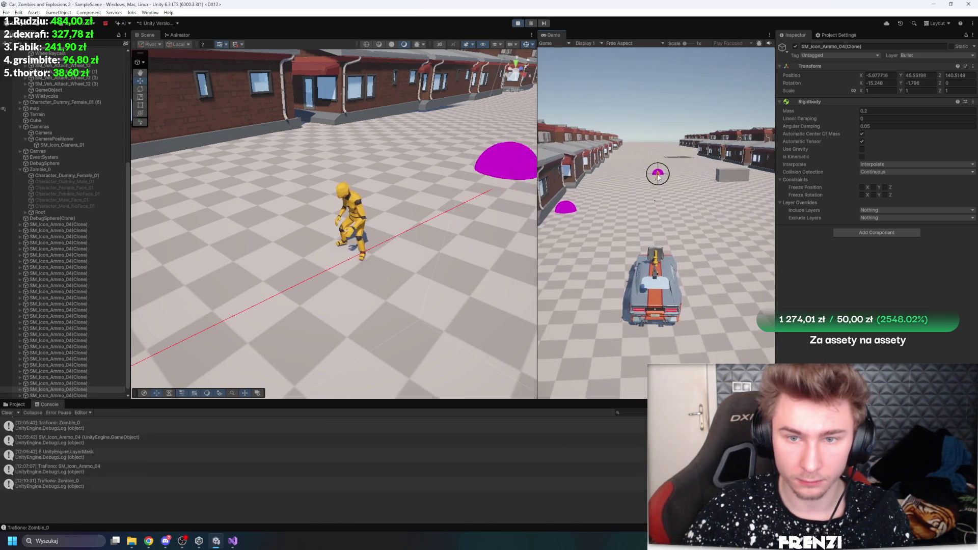
pyautogui.click(652, 158)
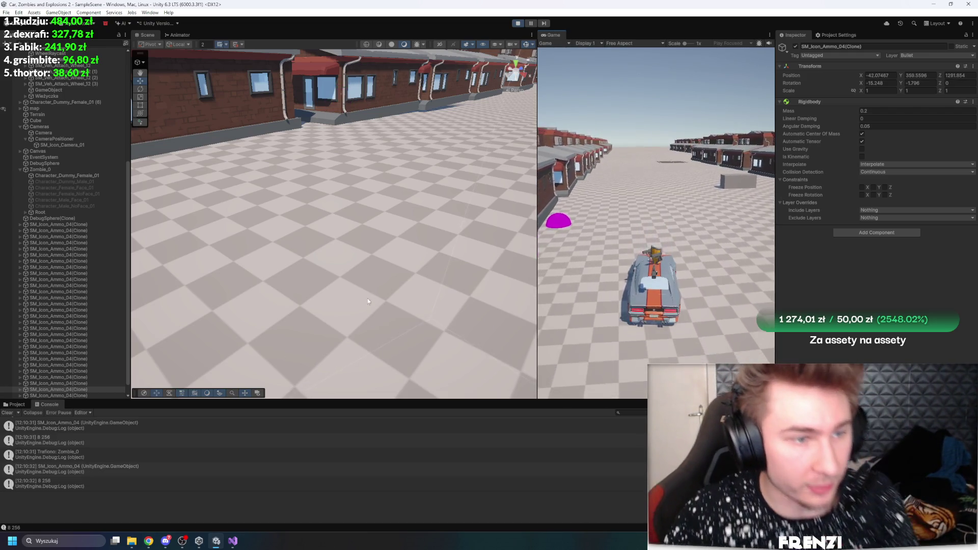
# - Restart the game and shoot Zombie_0 from the car repeatedly, then stop
pyautogui.doubleClick(88, 169)
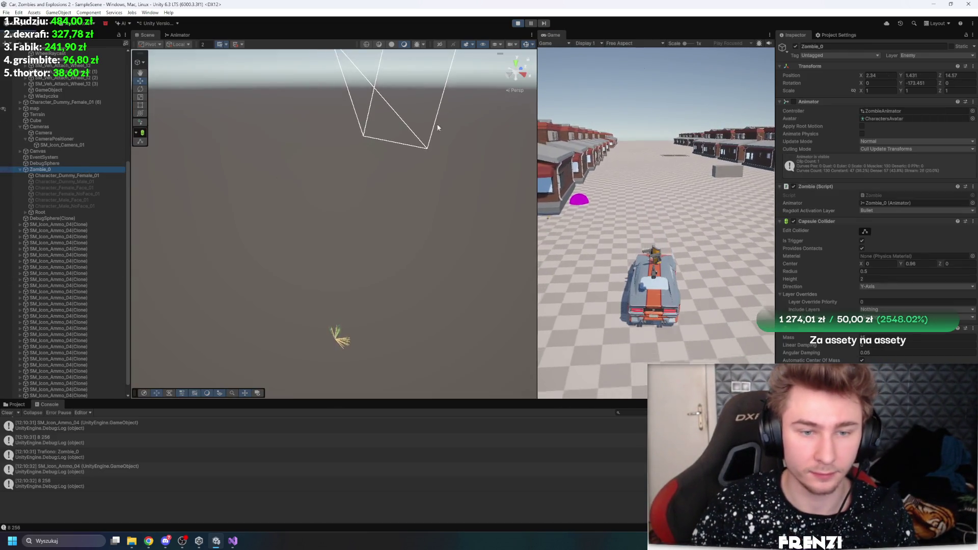
pyautogui.click(517, 23)
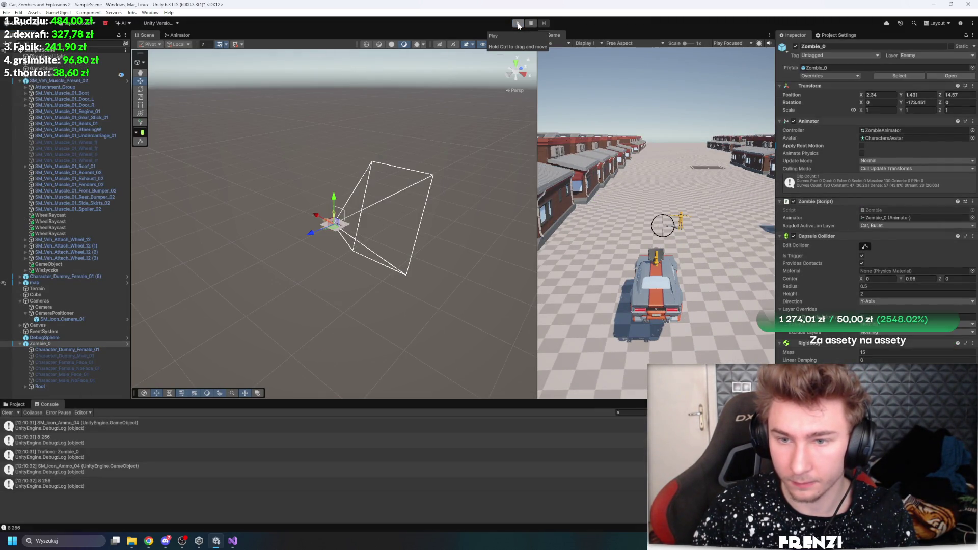
pyautogui.click(517, 24)
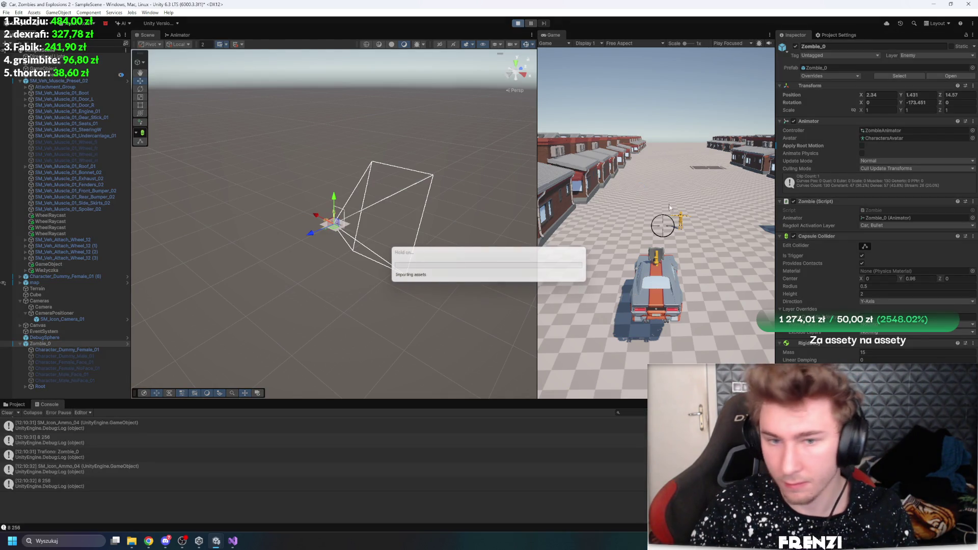
pyautogui.click(679, 224)
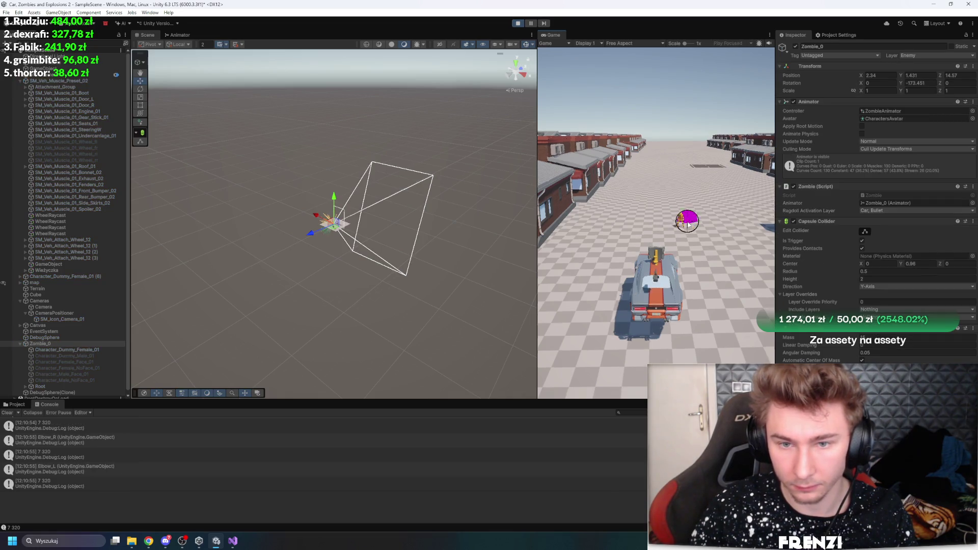
pyautogui.click(682, 213)
pyautogui.click(685, 205)
pyautogui.click(689, 193)
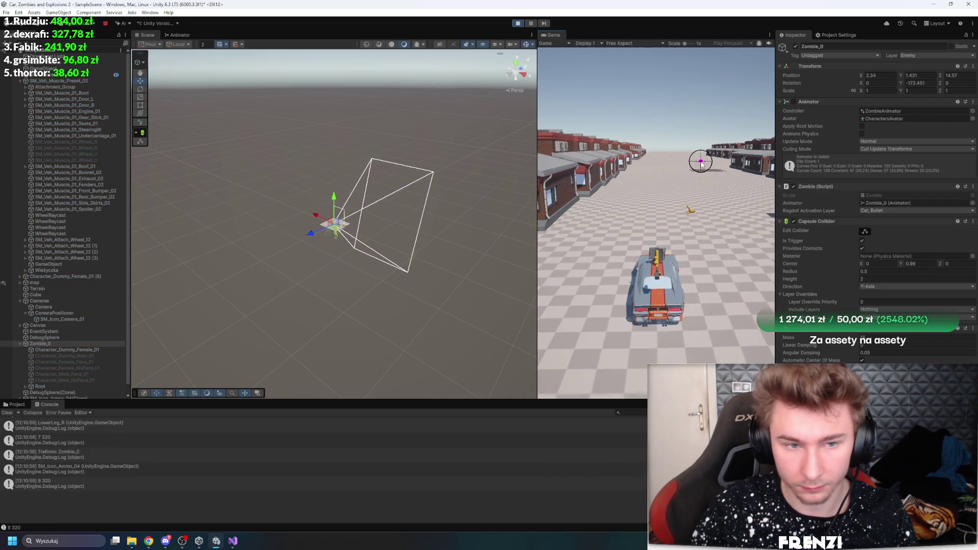
pyautogui.moveTo(433, 148); pyautogui.dragTo(308, 125)
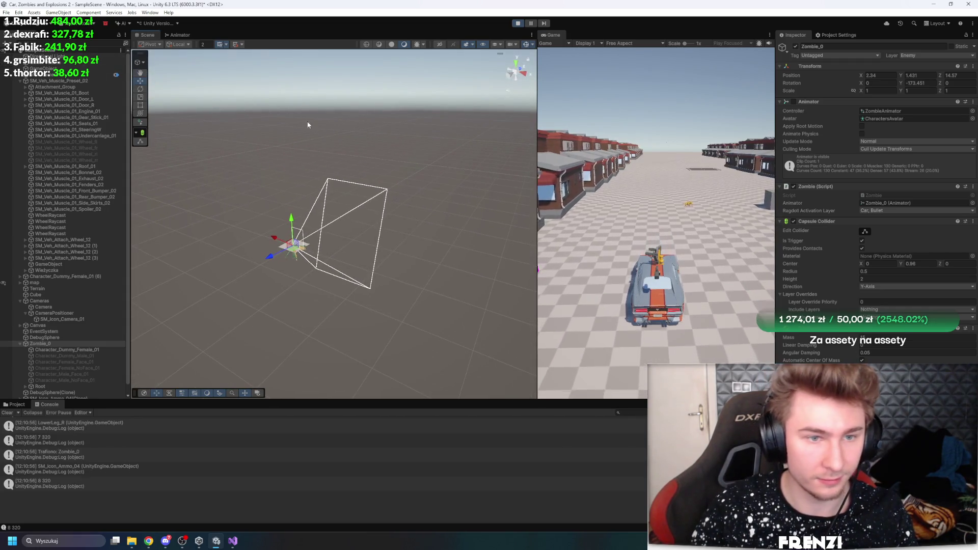
pyautogui.hotkey('ctrl', 'p')
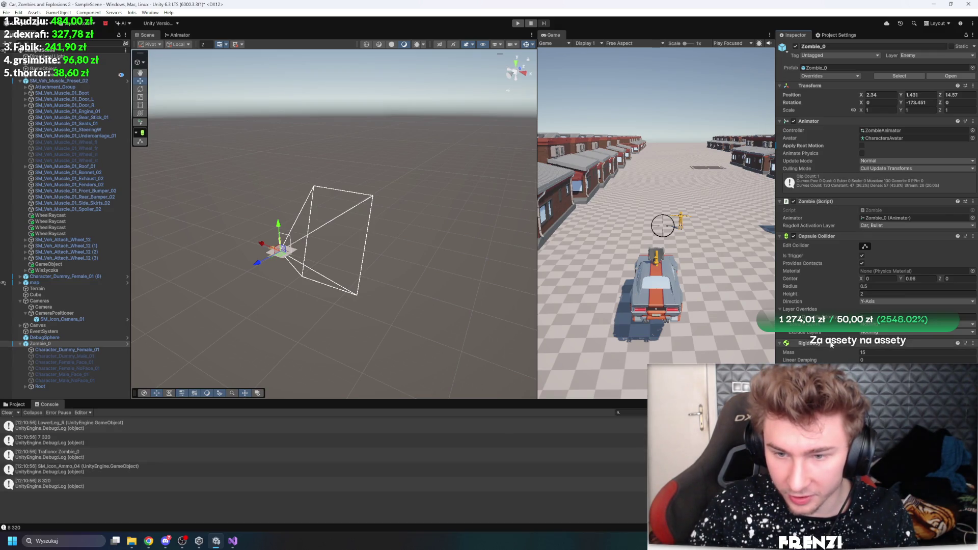
# - Remove Zombie_0's Capsule Collider component and start Play mode again
pyautogui.click(841, 343)
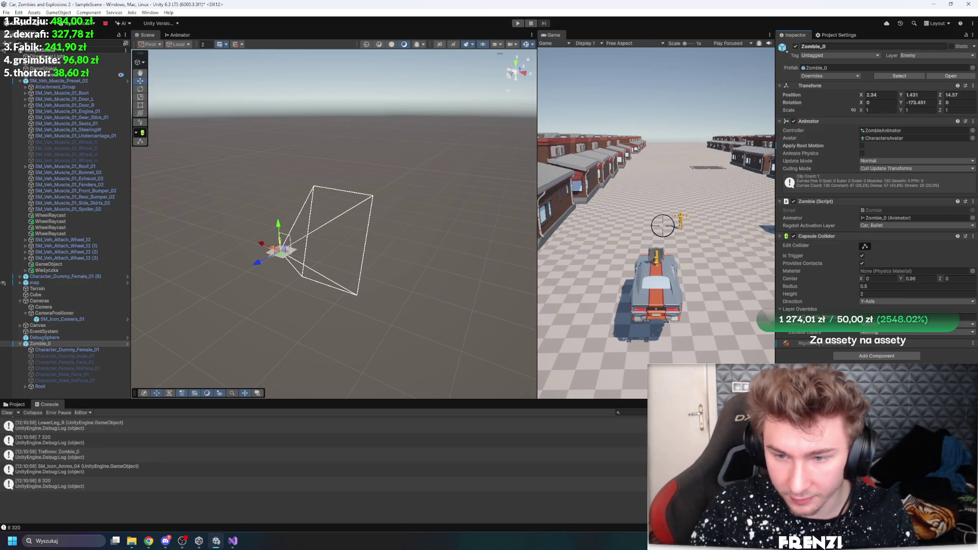
pyautogui.rightClick(833, 236)
pyautogui.click(876, 260)
pyautogui.hotkey('ctrl', 'p')
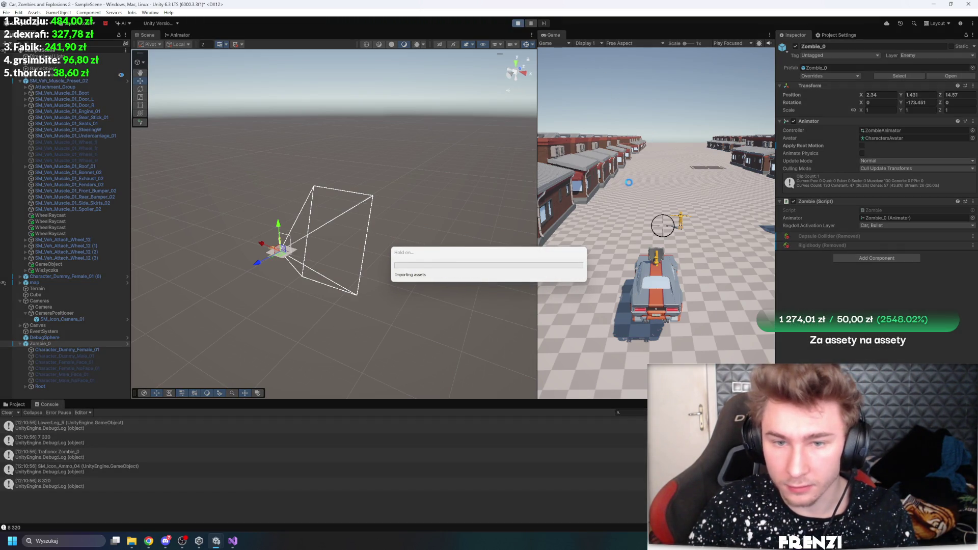
# - Shoot the zombie across two test runs to check that it collapses into a ragdoll
pyautogui.click(683, 207)
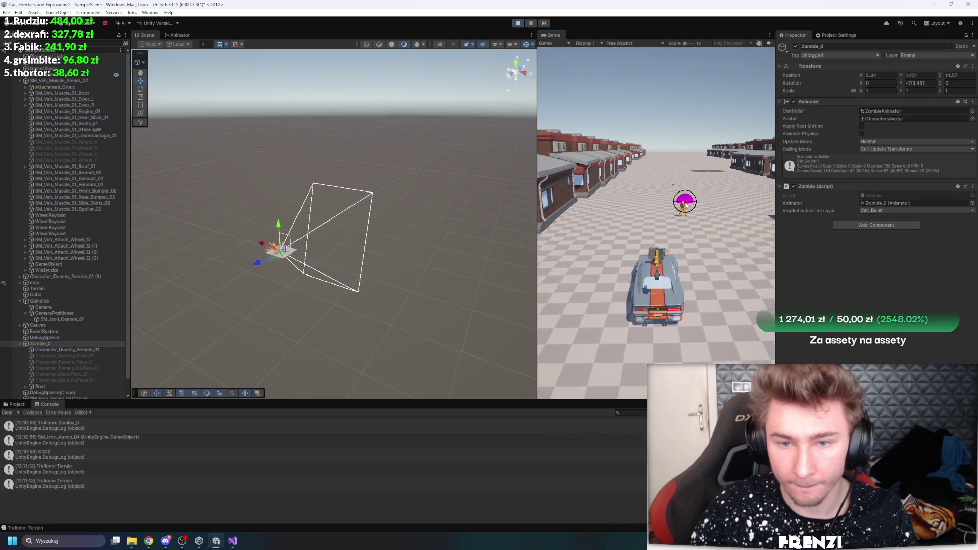
pyautogui.hotkey('ctrl', 'p')
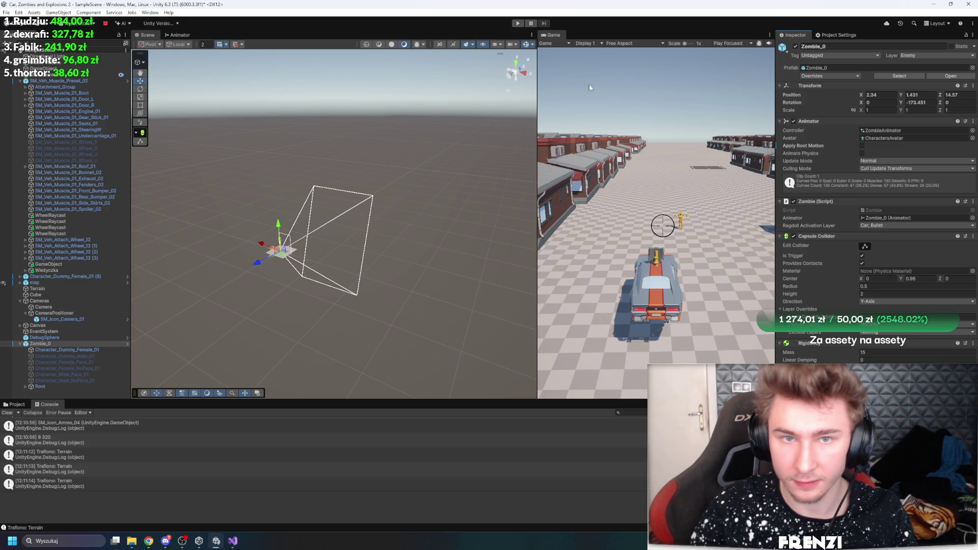
pyautogui.hotkey('ctrl', 'p')
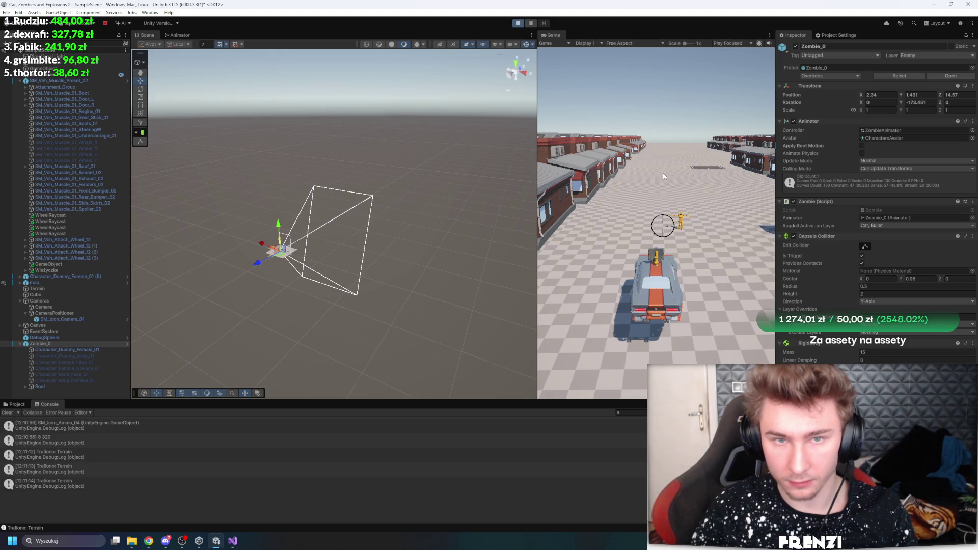
pyautogui.click(681, 218)
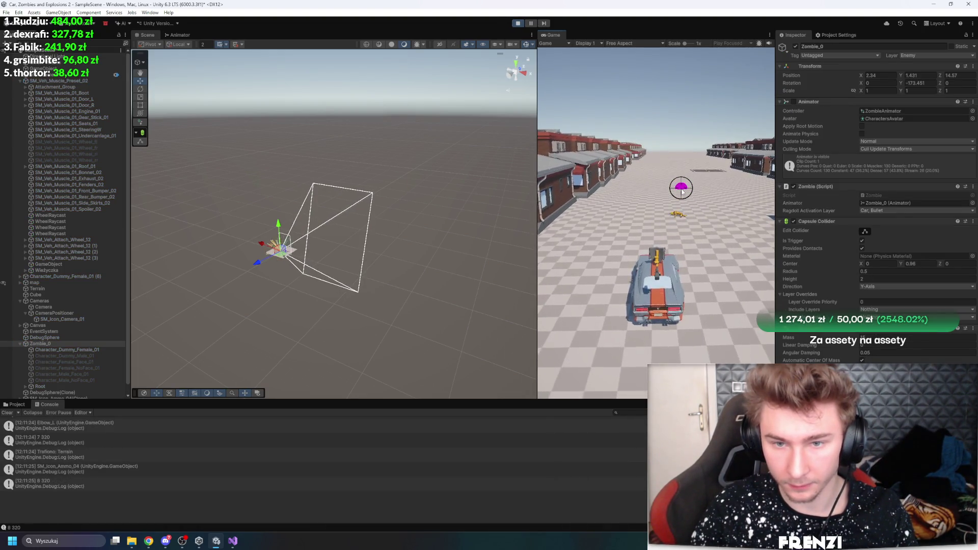
pyautogui.click(518, 23)
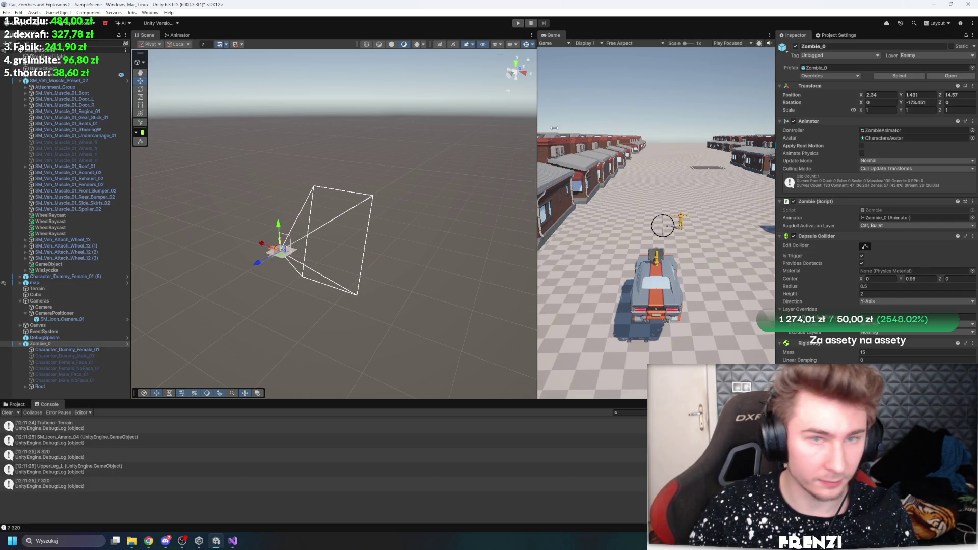
# - Restart the game and drive the muscle car forward along the street, then stop
pyautogui.click(517, 23)
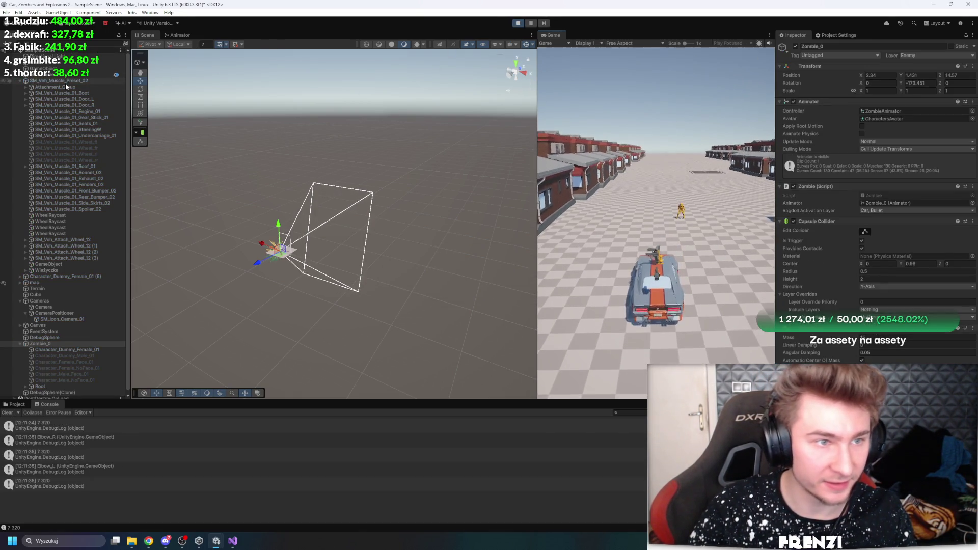
pyautogui.click(65, 82)
pyautogui.press('w')
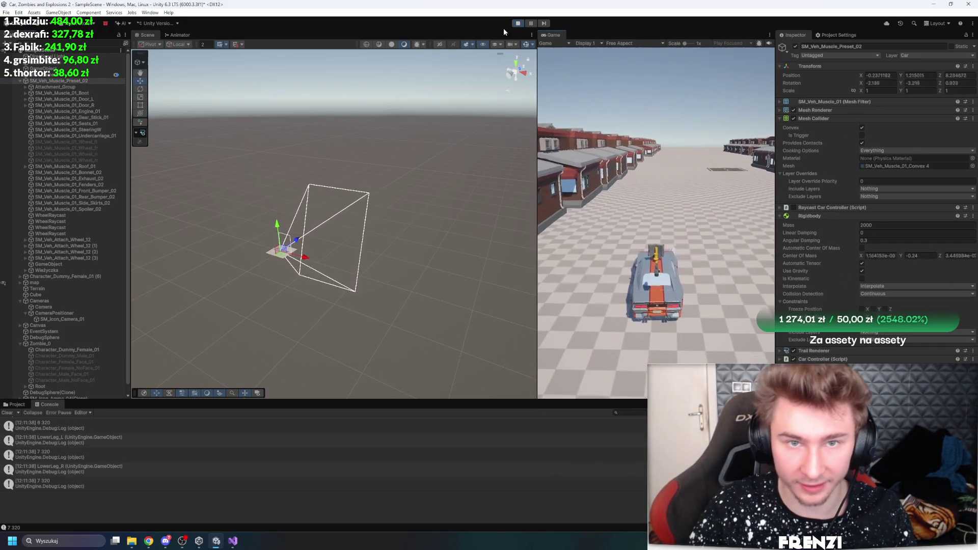
pyautogui.click(513, 23)
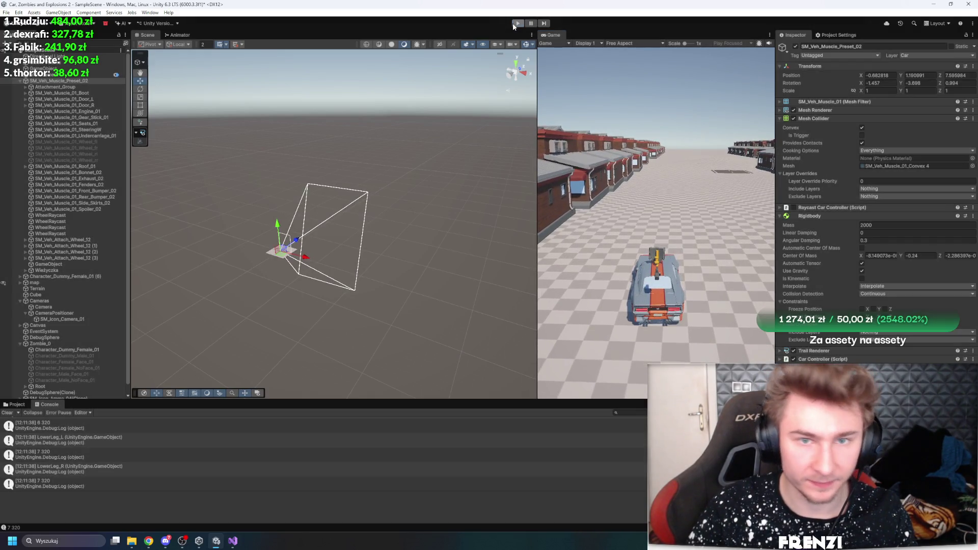
# - Select the RagdollOn() method in Zombie.cs, lines 29–33, which only sets animator.enabled = false
pyautogui.hotkey('alt', 'Tab')
pyautogui.scroll(-5, 249, 255)
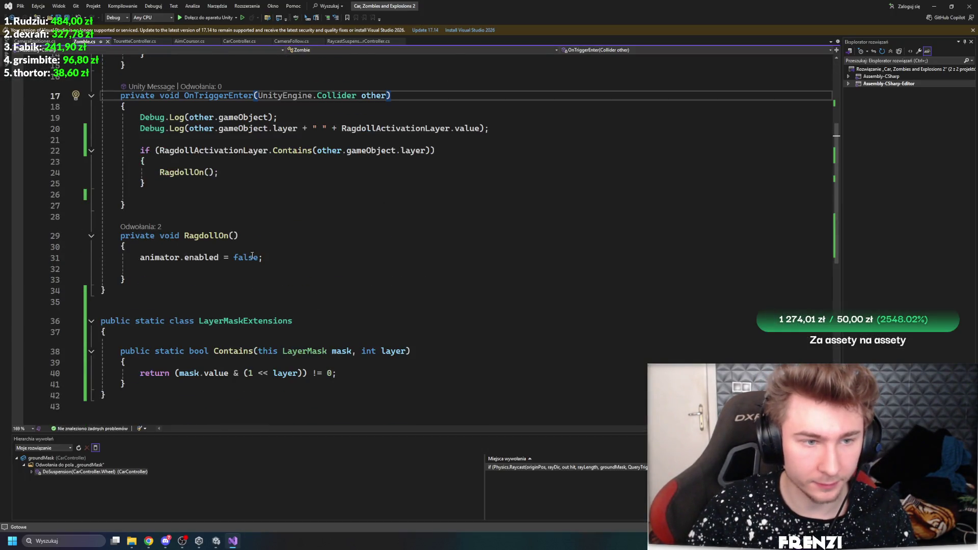
pyautogui.click(249, 255)
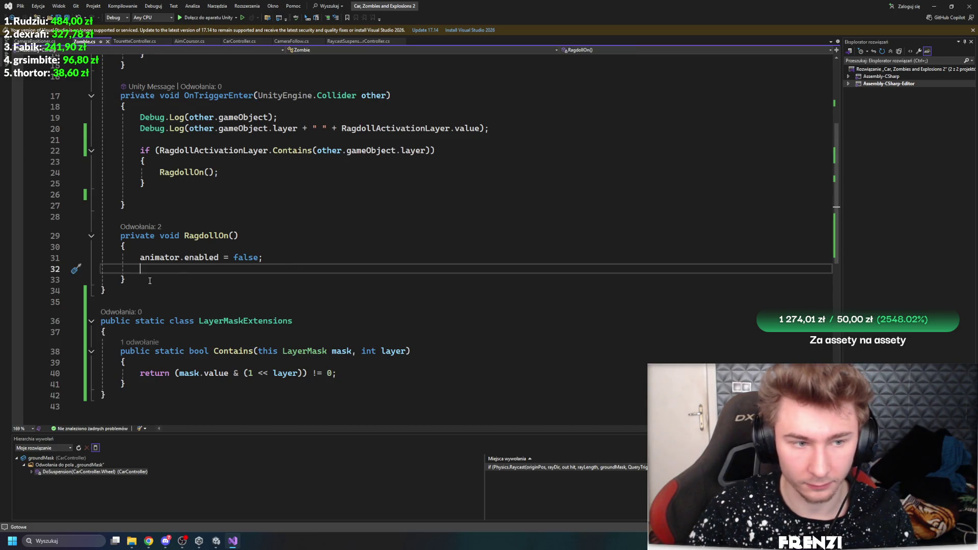
pyautogui.moveTo(126, 279)
pyautogui.mouseDown()
pyautogui.moveTo(77, 248)
pyautogui.moveTo(76, 235)
pyautogui.mouseUp()
pyautogui.hotkey('alt', 'Tab')
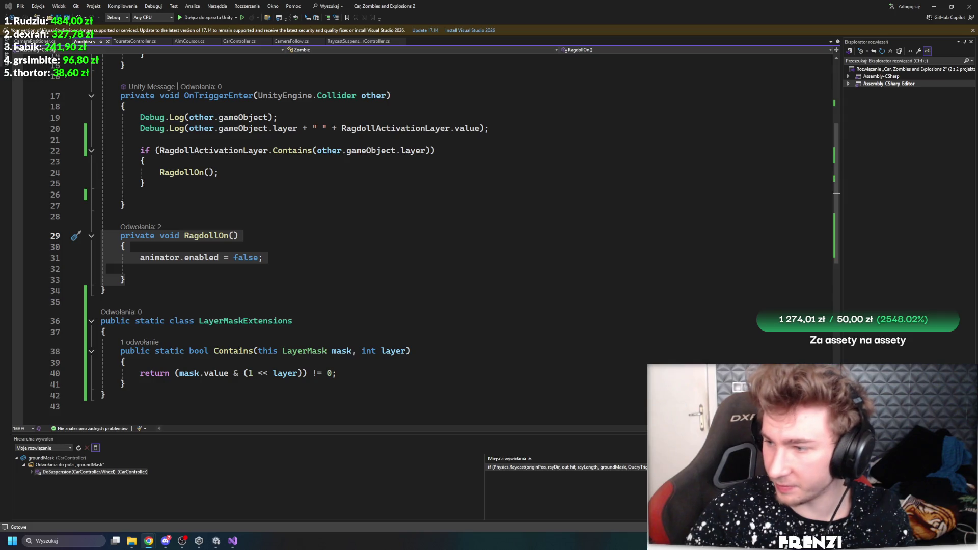
pyautogui.click(216, 541)
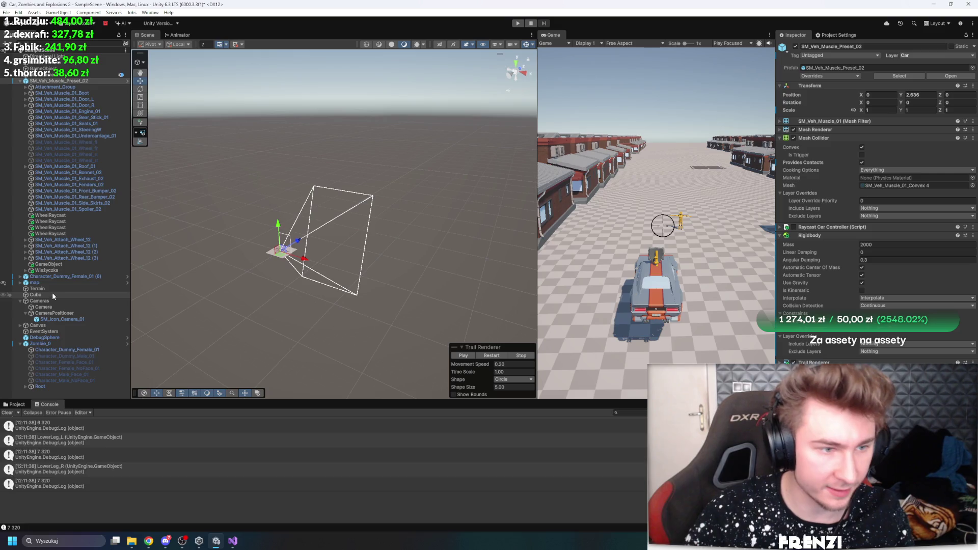
# - Remove the Capsule Collider from Zombie_0 and start Play mode
pyautogui.click(63, 343)
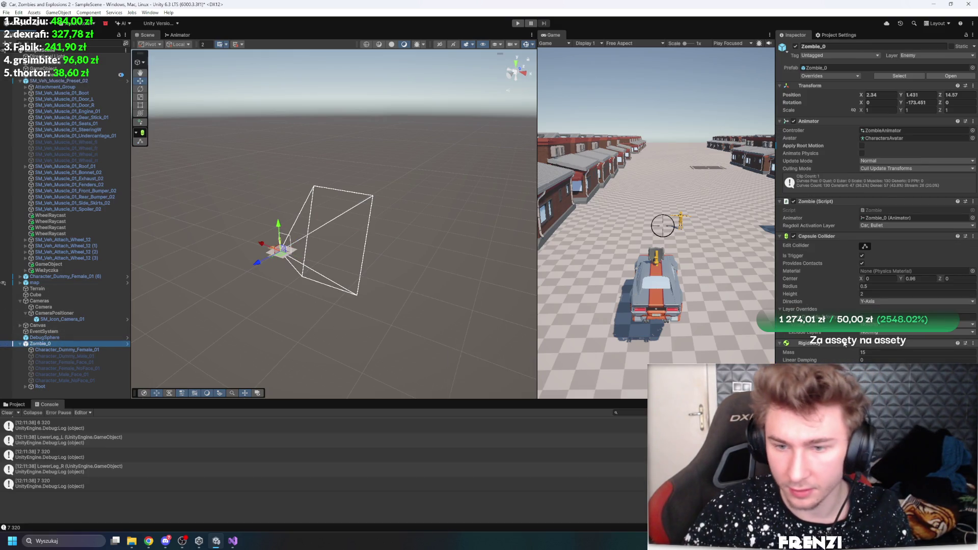
pyautogui.rightClick(815, 236)
pyautogui.click(845, 253)
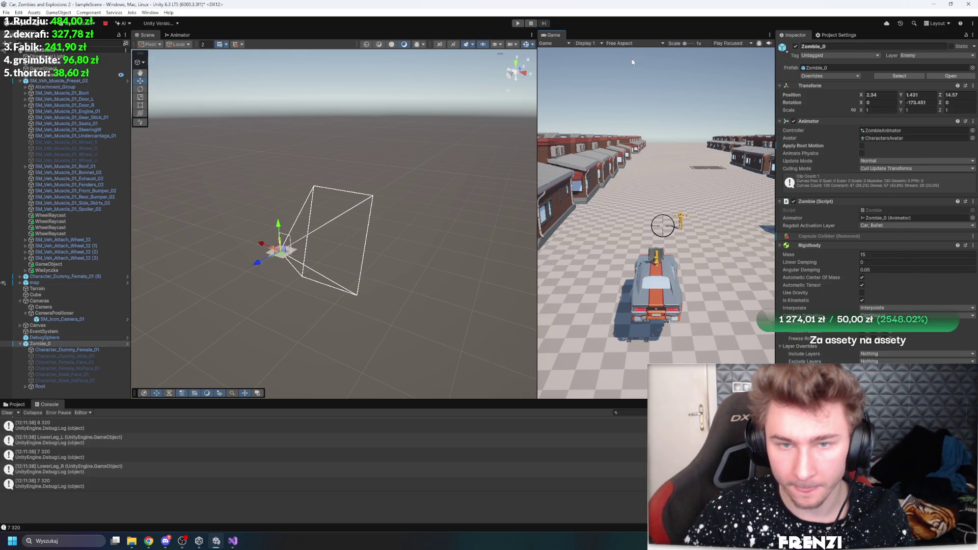
pyautogui.click(517, 23)
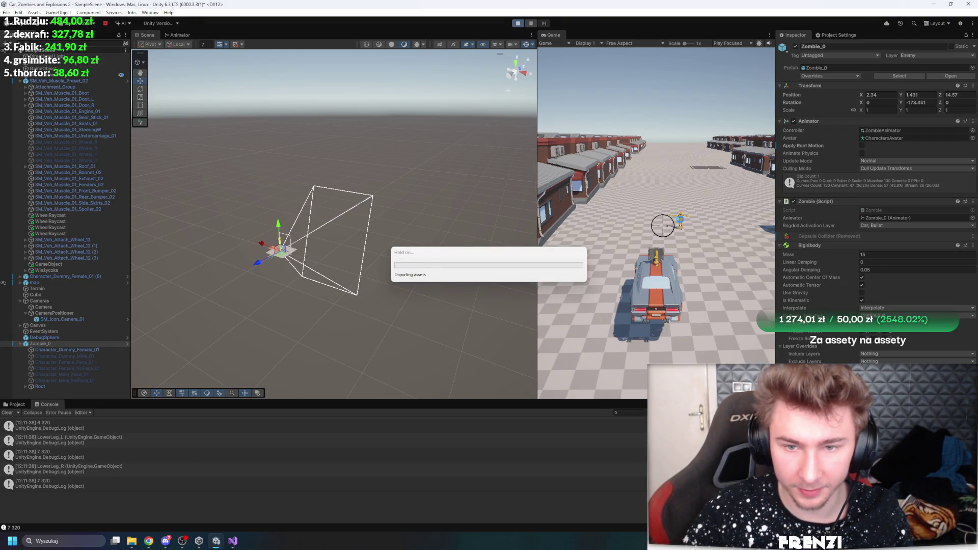
# - Shoot repeatedly at the zombies in front of the car so they collapse into ragdolls
pyautogui.click(684, 206)
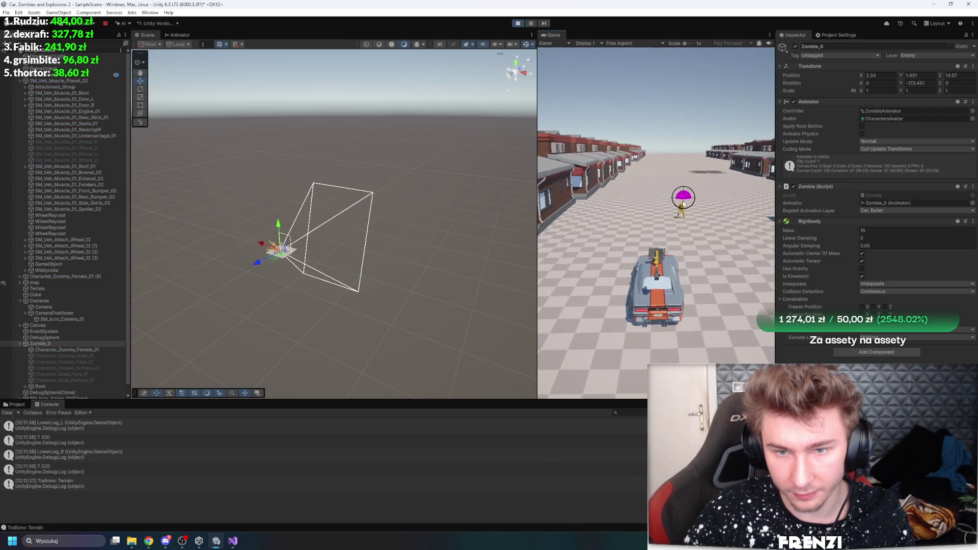
pyautogui.click(683, 204)
pyautogui.click(684, 204)
pyautogui.click(685, 202)
pyautogui.click(688, 201)
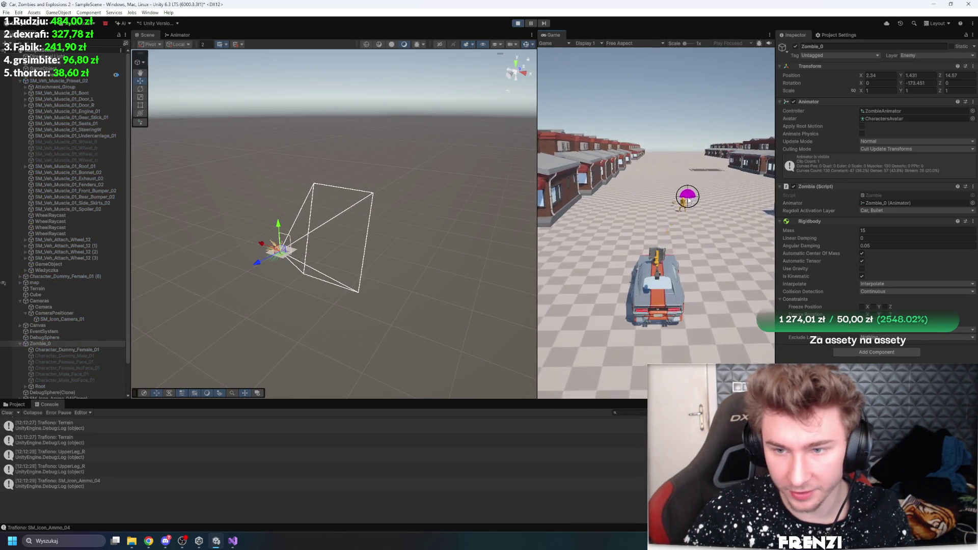
pyautogui.click(691, 203)
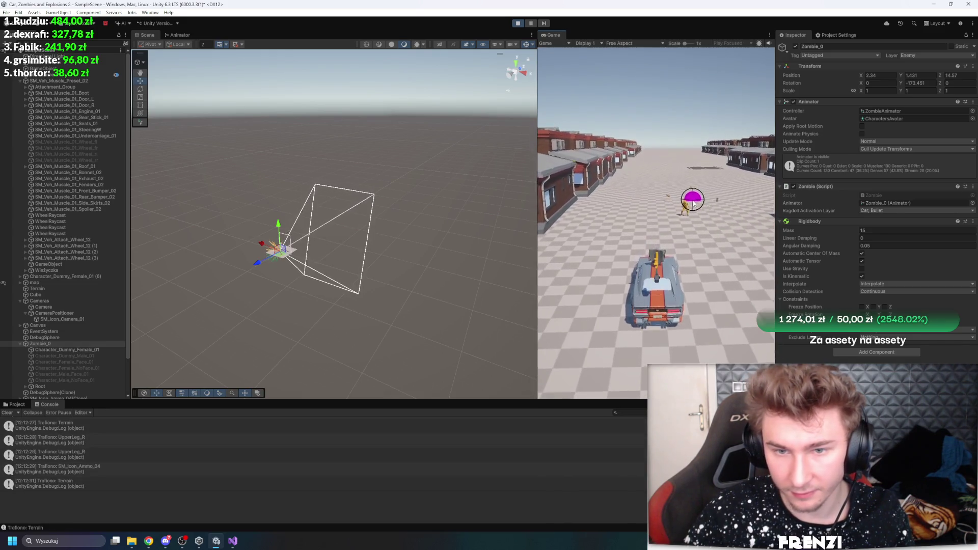
pyautogui.click(693, 201)
pyautogui.click(694, 199)
pyautogui.click(695, 198)
pyautogui.click(695, 196)
pyautogui.click(697, 195)
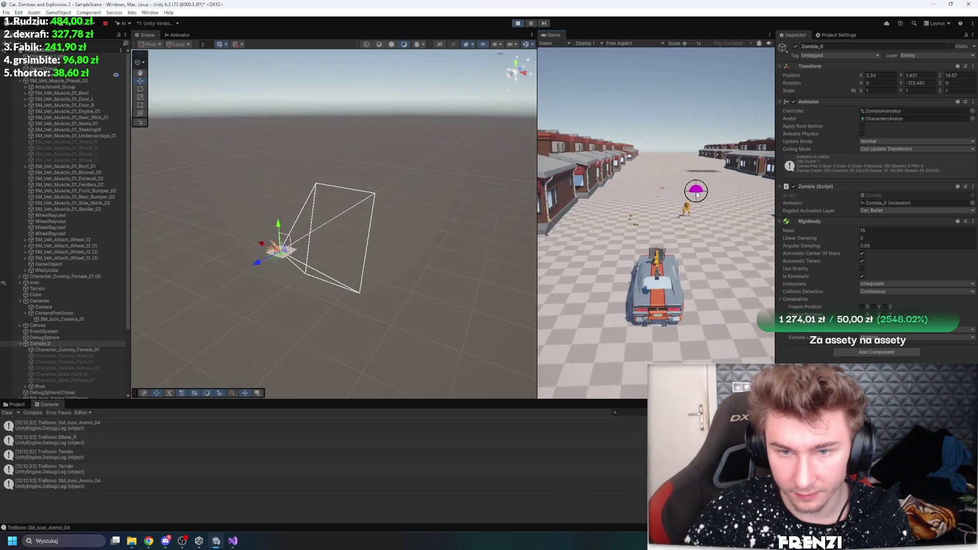
pyautogui.click(696, 193)
pyautogui.click(695, 189)
pyautogui.click(694, 186)
pyautogui.click(693, 182)
pyautogui.click(694, 180)
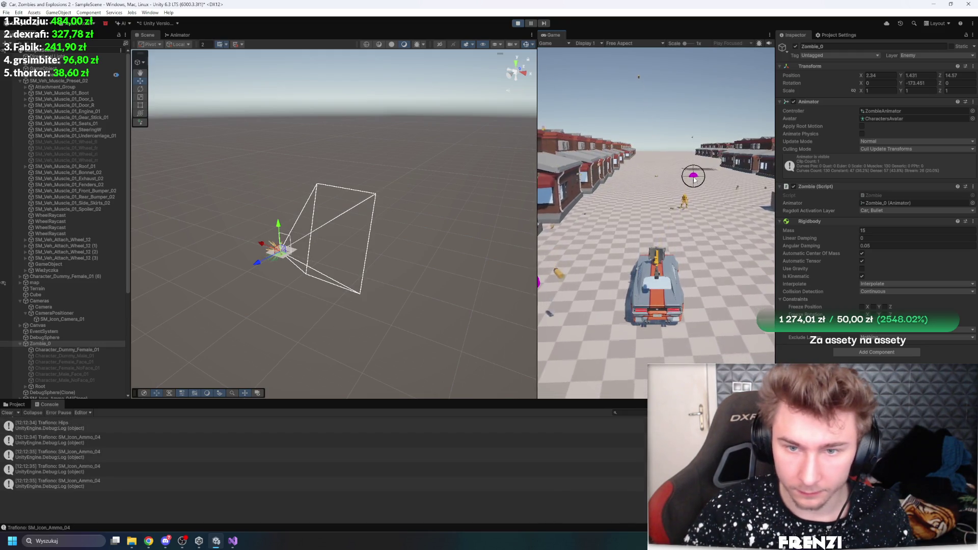
pyautogui.click(694, 179)
pyautogui.click(693, 177)
pyautogui.click(692, 176)
pyautogui.click(691, 174)
pyautogui.click(691, 173)
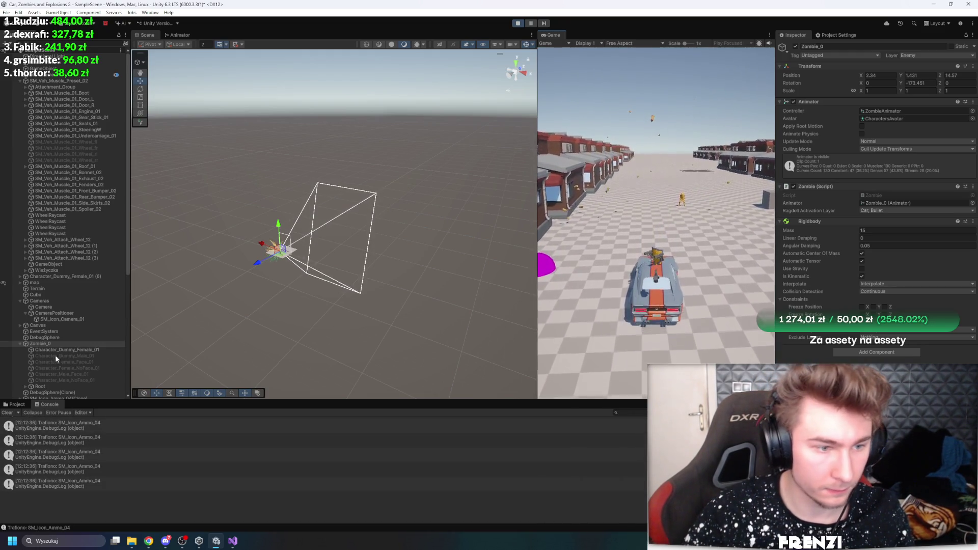
# - Inspect Character_Dummy_Female_01's Skinned Mesh Renderer and Zombie_0's components, then stop the game
pyautogui.click(57, 349)
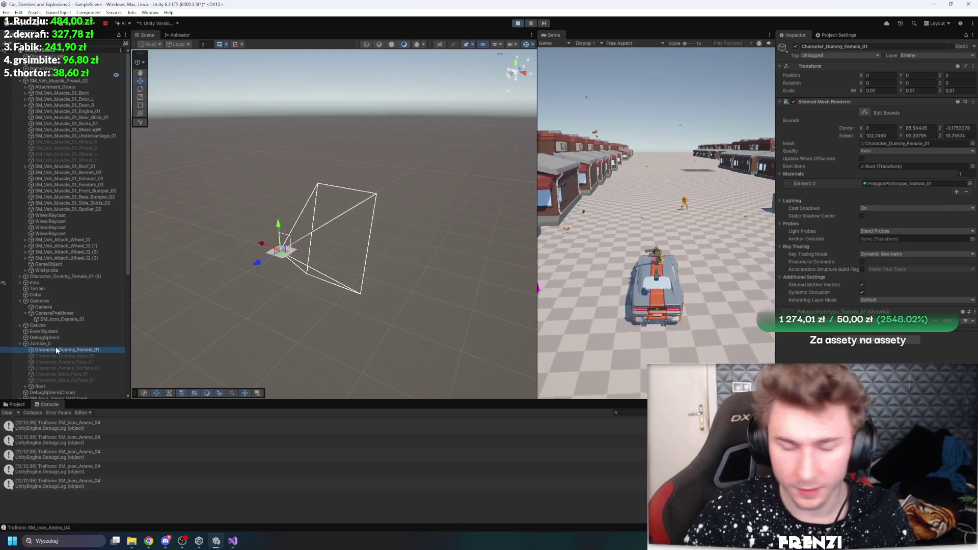
pyautogui.click(57, 345)
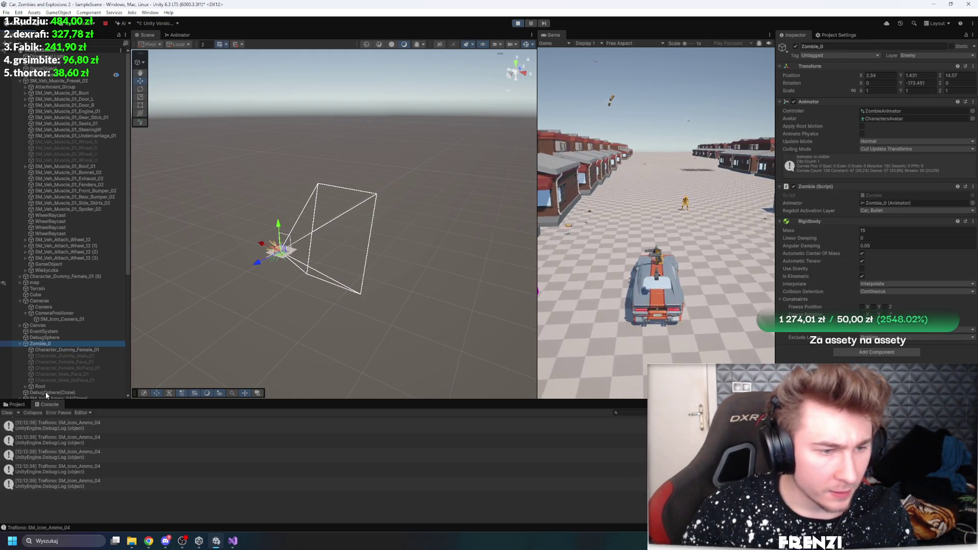
pyautogui.click(881, 335)
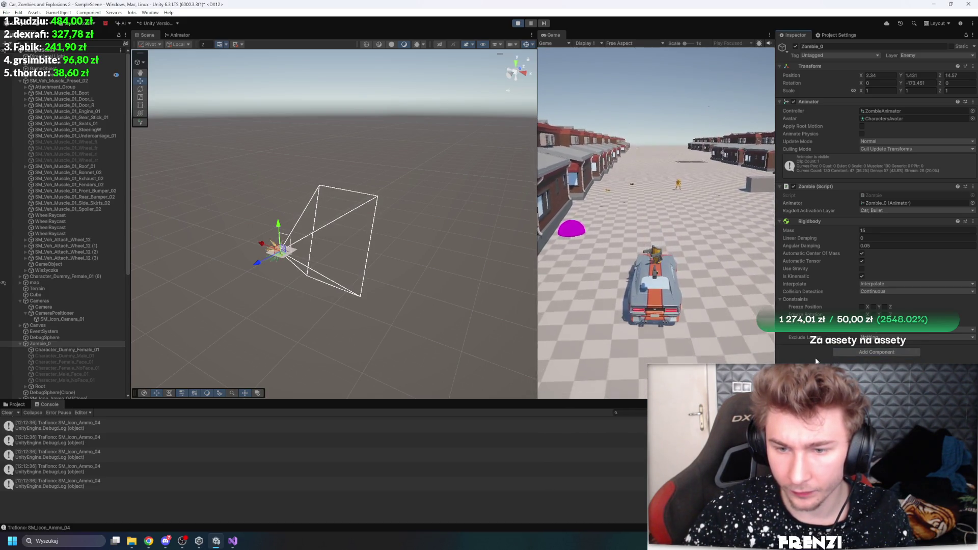
pyautogui.click(517, 23)
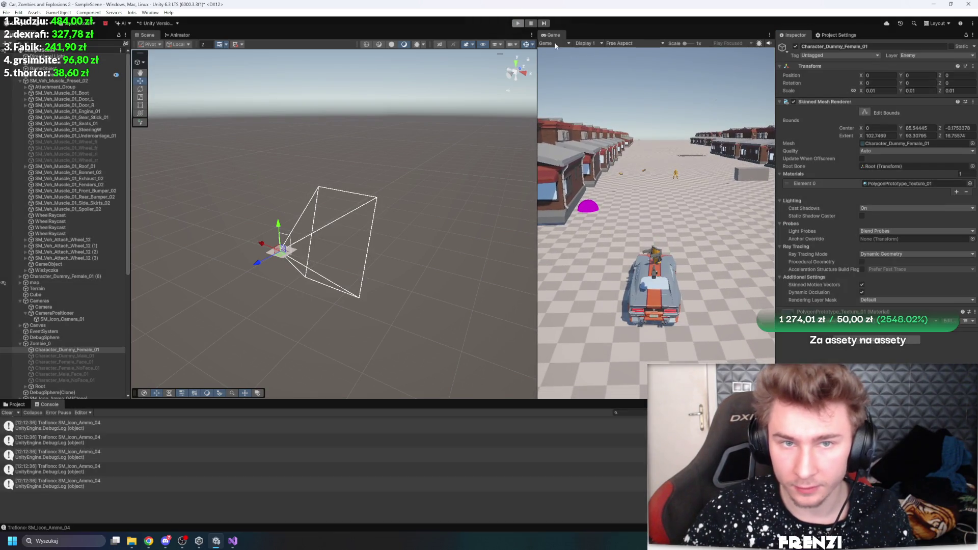
# - Revert Zombie_0's removed Capsule Collider override, then return to Zombie.cs
pyautogui.click(57, 338)
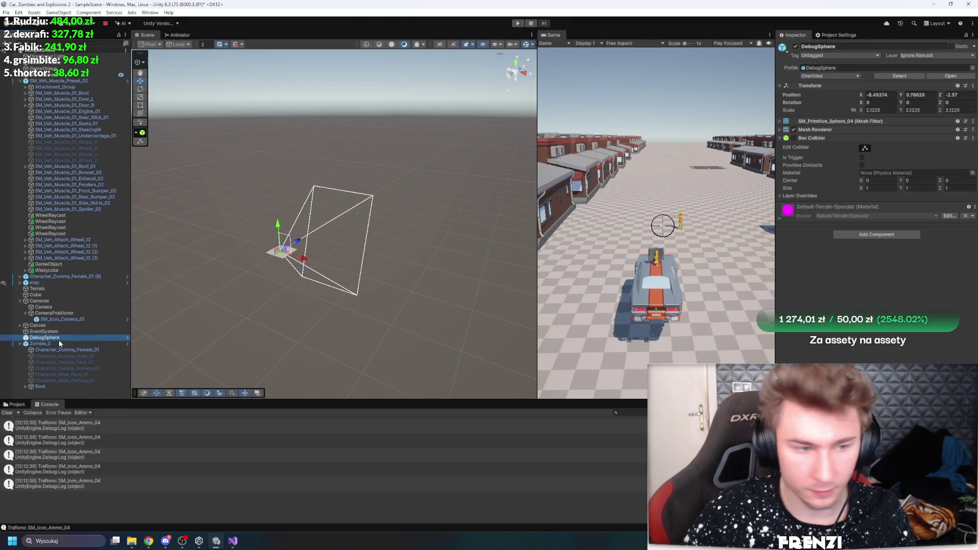
pyautogui.press('Down')
pyautogui.press('Down')
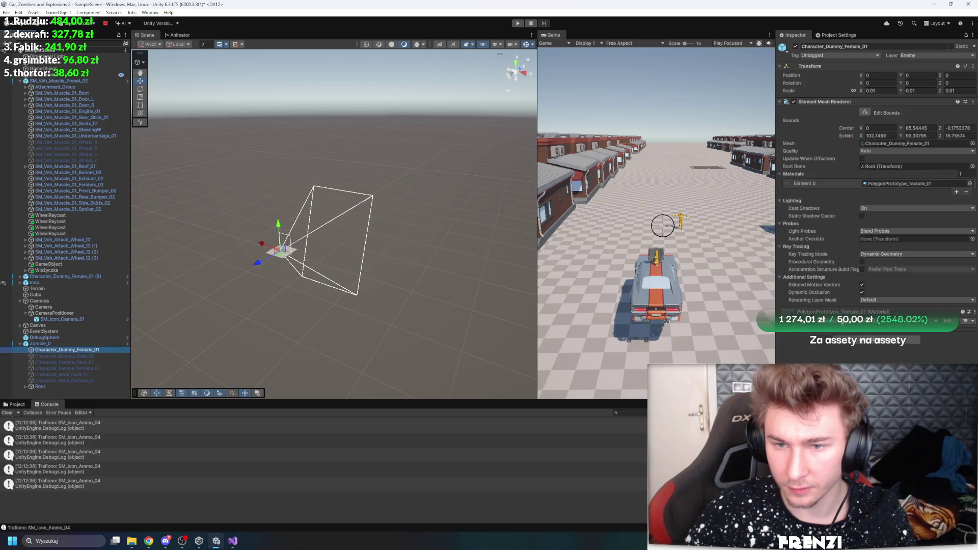
pyautogui.press('Up')
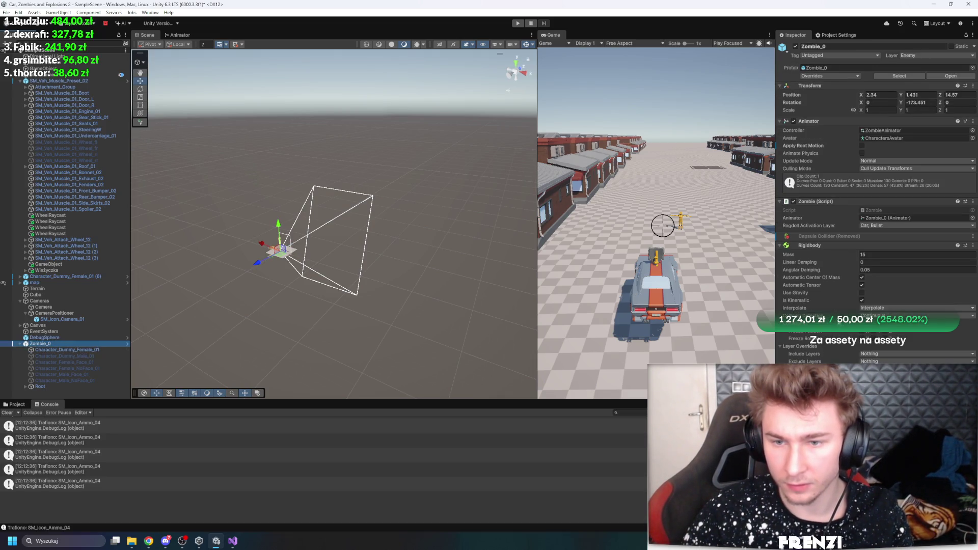
pyautogui.rightClick(835, 236)
pyautogui.moveTo(866, 243)
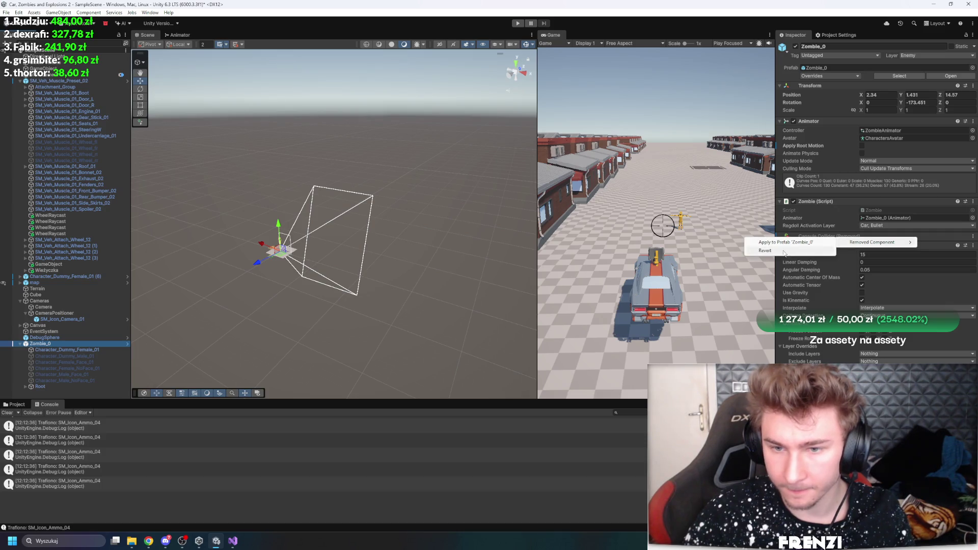
pyautogui.click(783, 251)
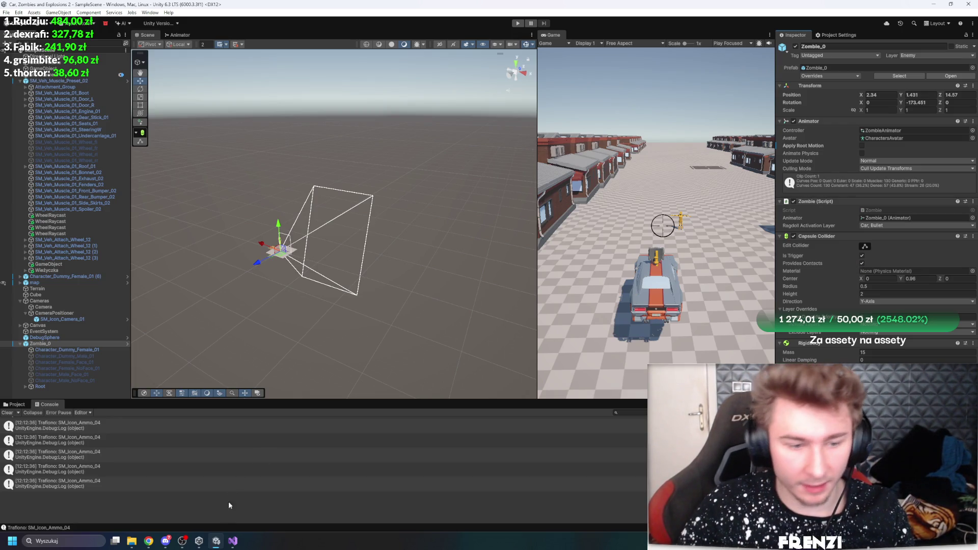
pyautogui.click(233, 541)
pyautogui.scroll(5, 188, 321)
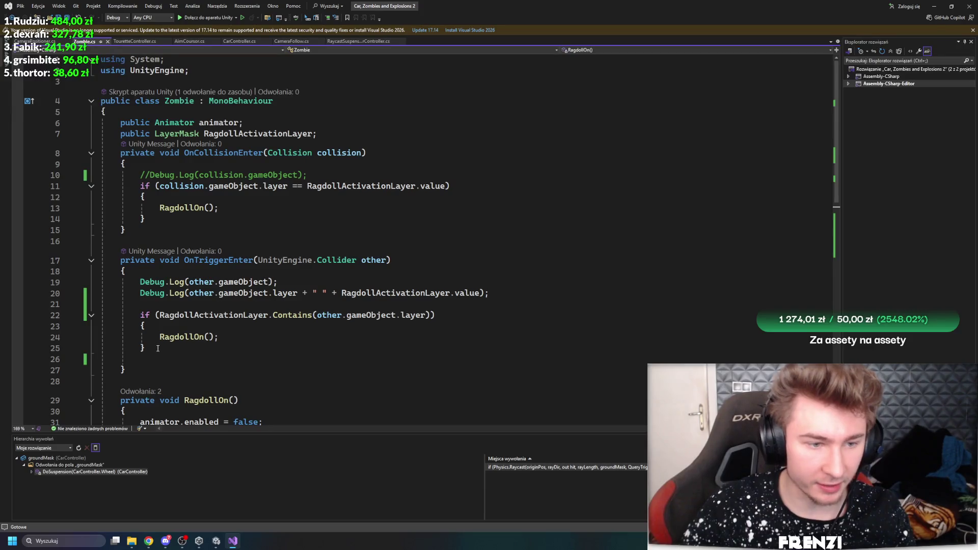
# - Select OnTriggerEnter's body, lines 19–25, in Zombie.cs
pyautogui.moveTo(157, 349)
pyautogui.mouseDown()
pyautogui.moveTo(101, 315)
pyautogui.moveTo(101, 281)
pyautogui.mouseUp()
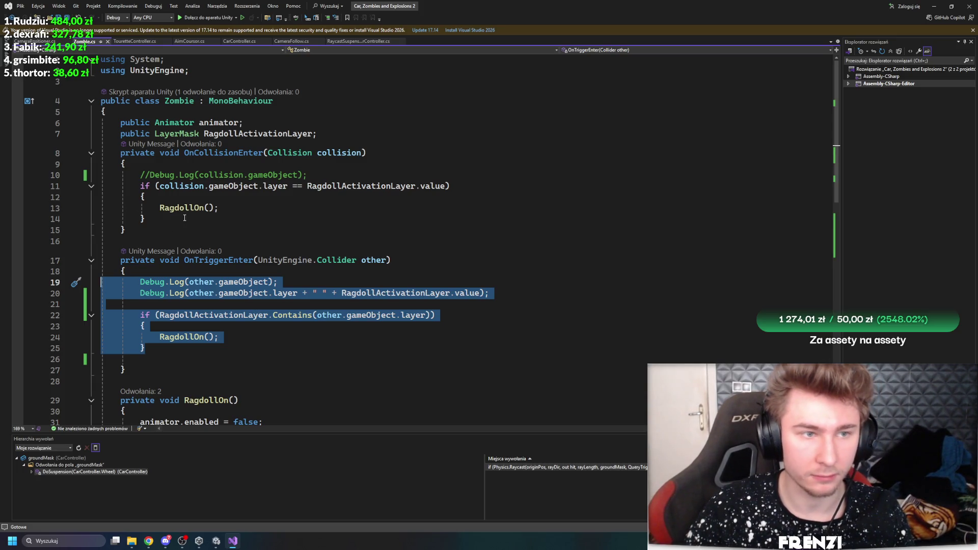
pyautogui.hotkey('alt', 'Tab')
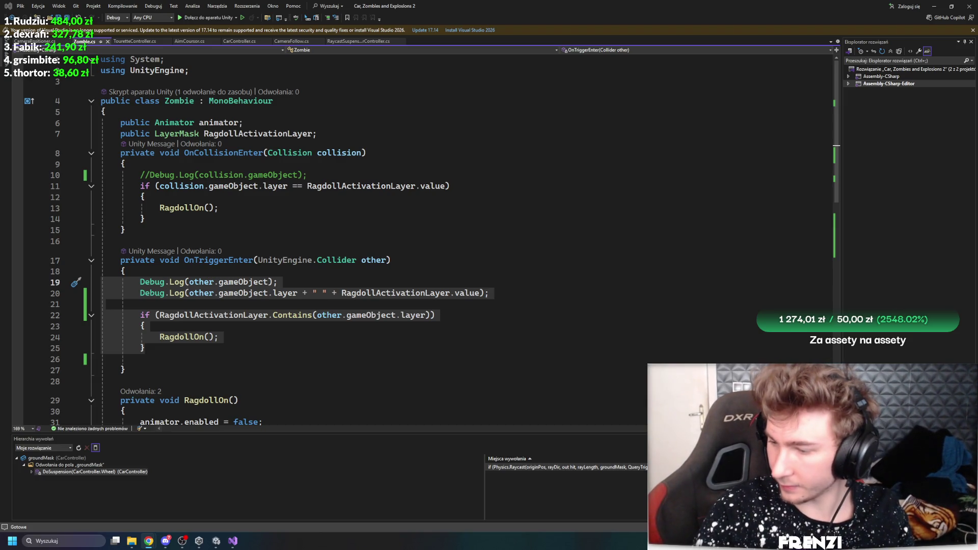
# - Replace all of Zombie.cs with the new ragdoll code (child rigidbodies, colliders, RagdollOff) and save it
pyautogui.scroll(-5, 357, 229)
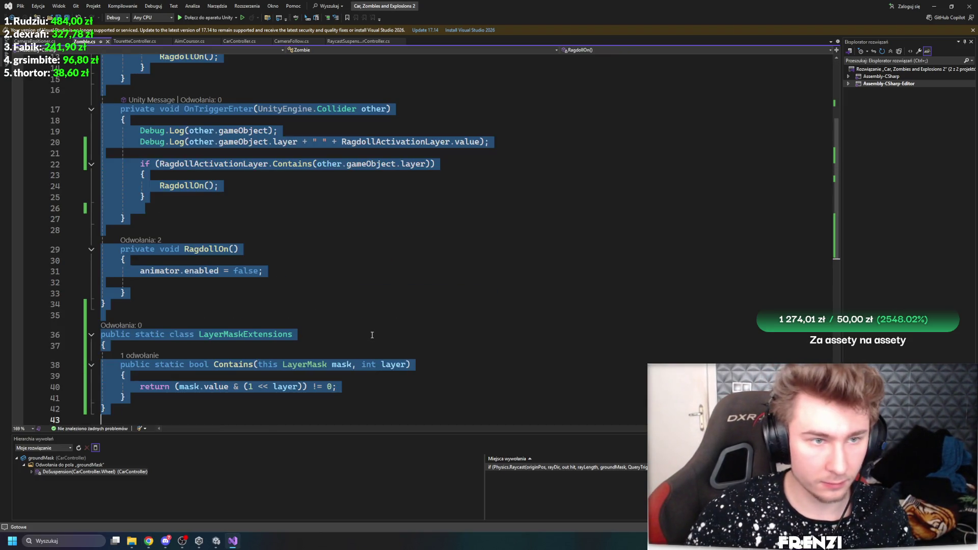
pyautogui.click(140, 282)
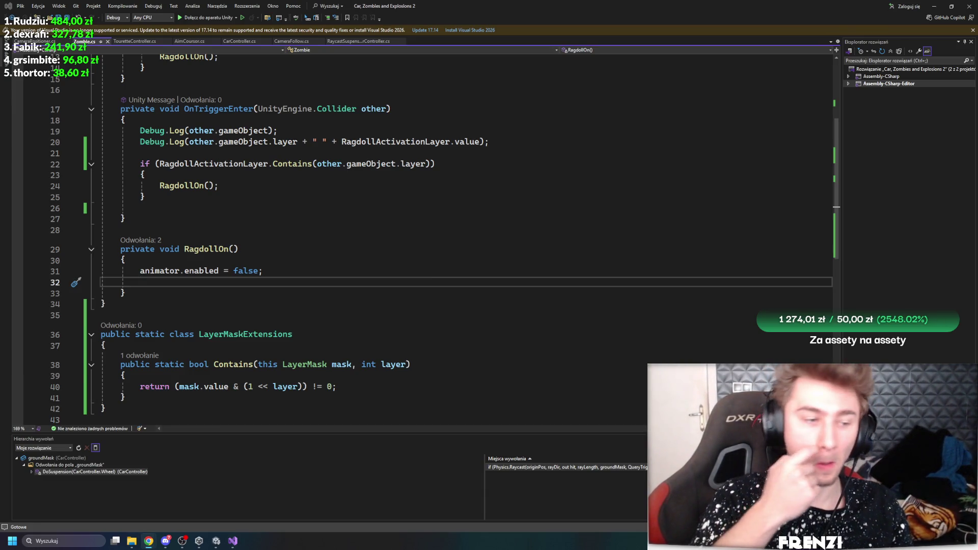
pyautogui.scroll(5, 295, 320)
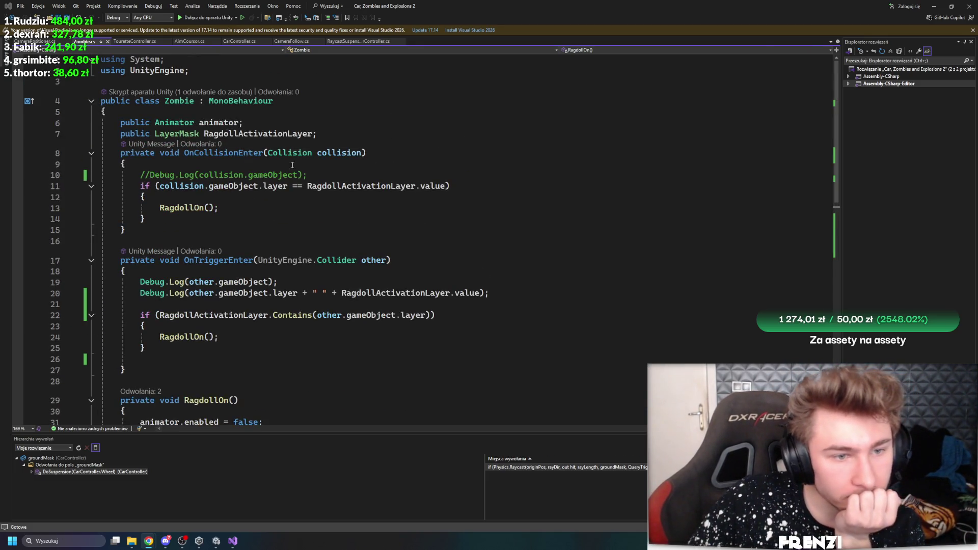
pyautogui.scroll(-3, 383, 189)
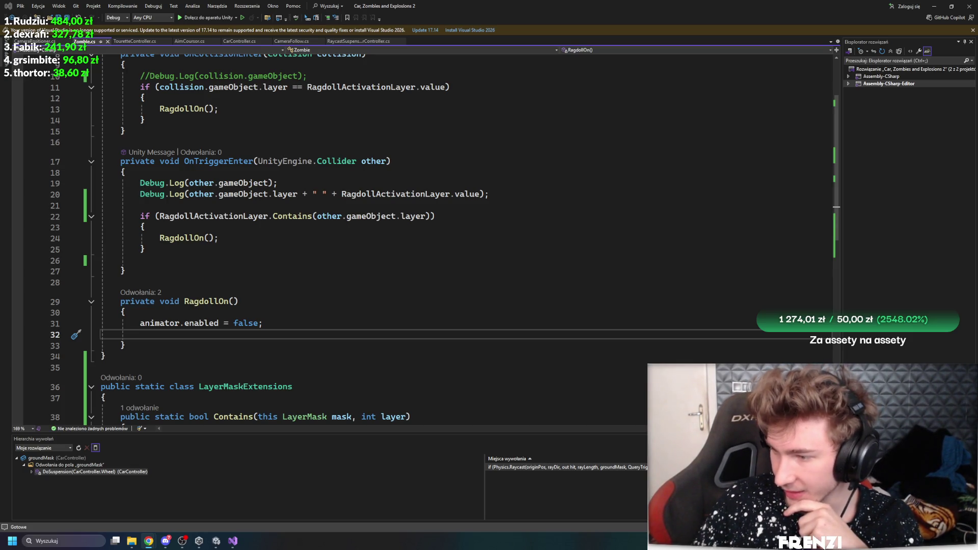
pyautogui.hotkey('ctrl', 'a')
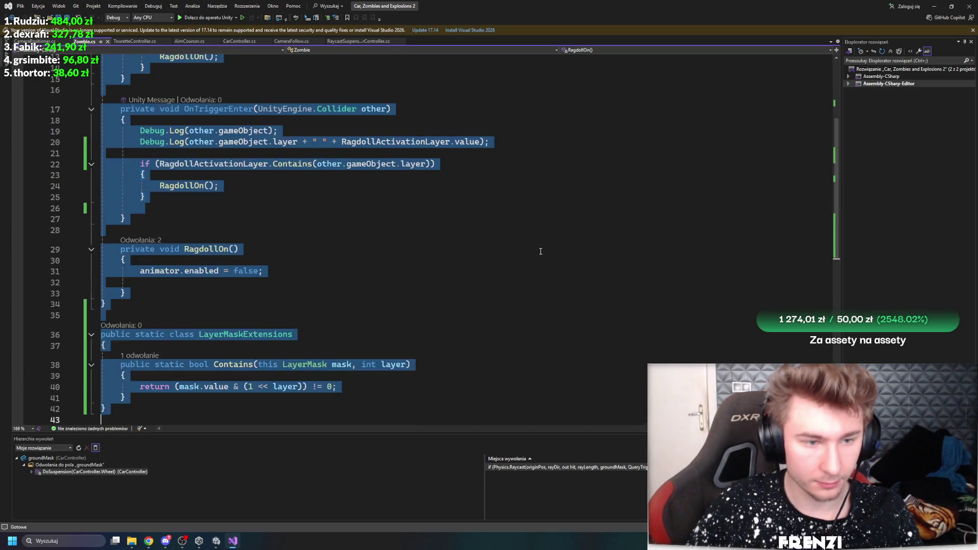
pyautogui.hotkey('ctrl', 'v')
pyautogui.scroll(10, 505, 245)
pyautogui.scroll(4, 506, 245)
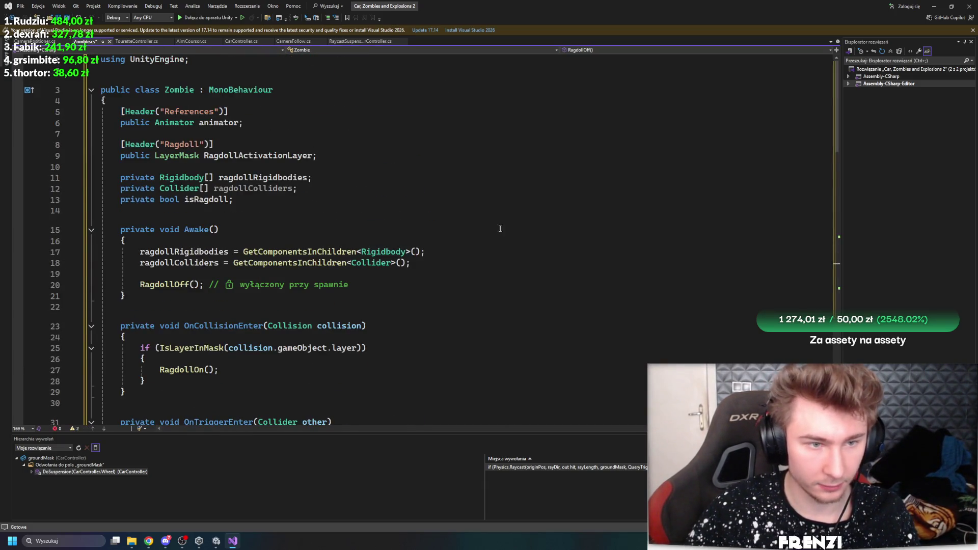
pyautogui.hotkey('ctrl', 's')
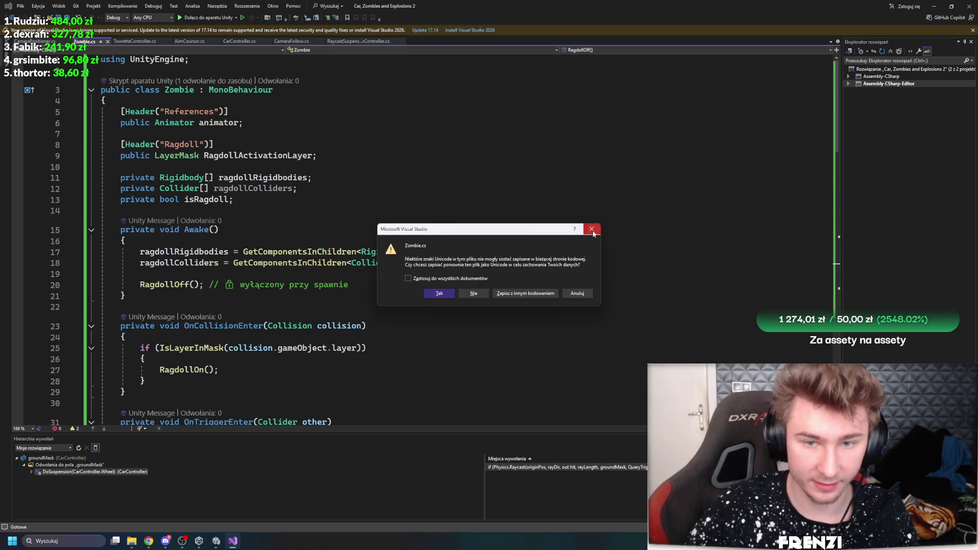
pyautogui.click(592, 229)
pyautogui.scroll(-20, 470, 253)
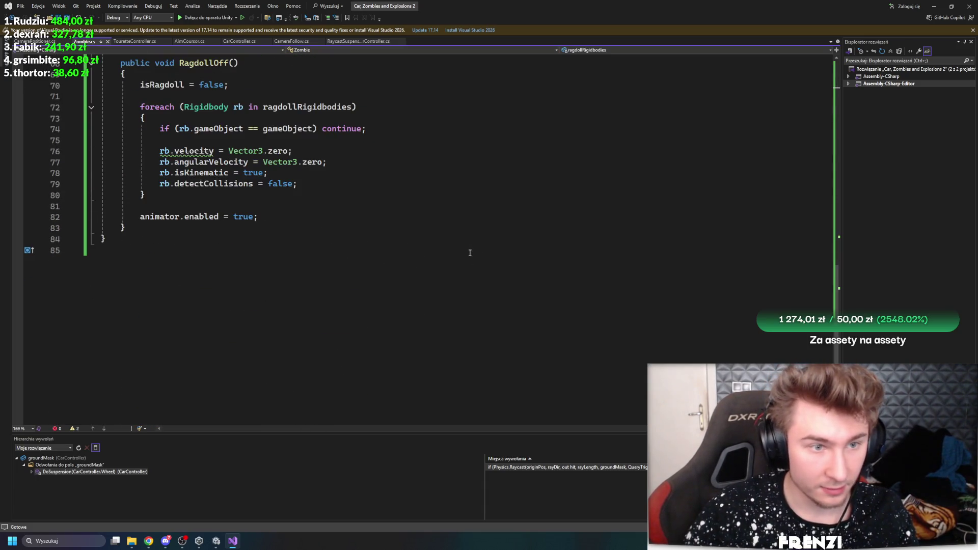
pyautogui.click(211, 544)
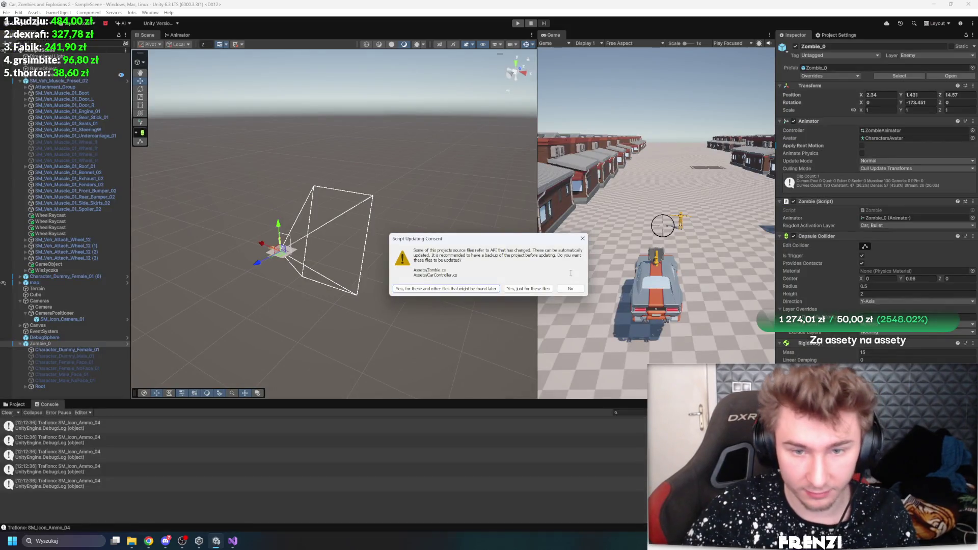
# - Accept the script API update, start Play mode, fire two shots, and widen the Game view
pyautogui.click(572, 290)
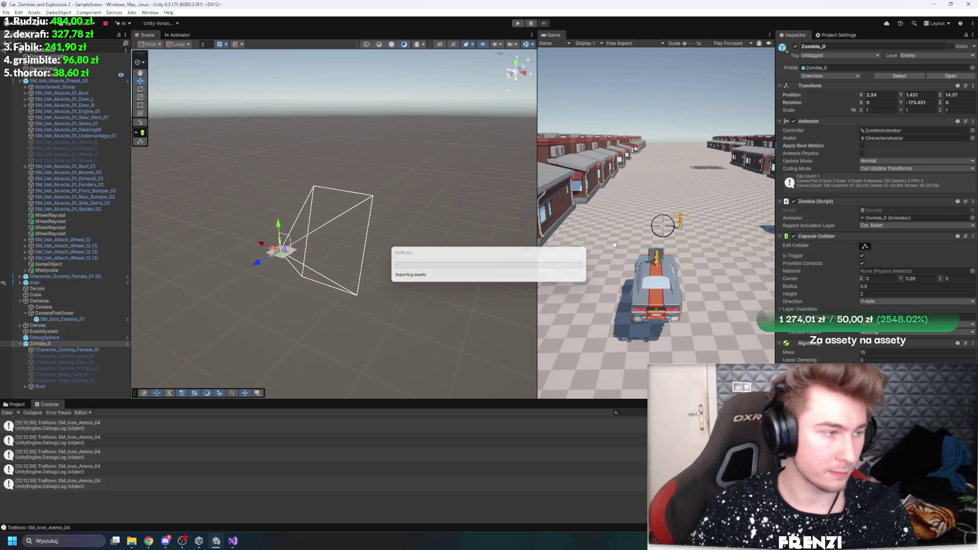
pyautogui.hotkey('ctrl', 'p')
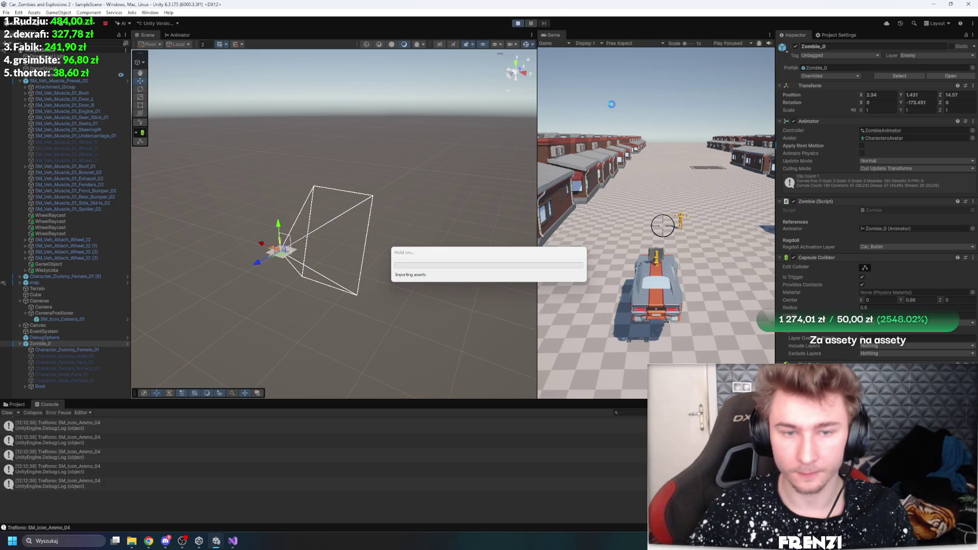
pyautogui.click(675, 201)
pyautogui.click(683, 201)
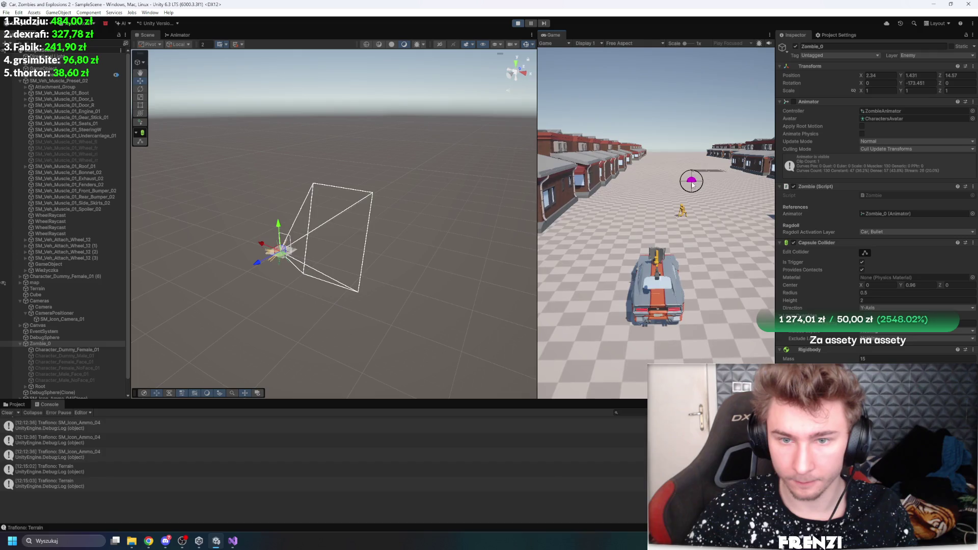
pyautogui.moveTo(538, 153); pyautogui.dragTo(372, 145)
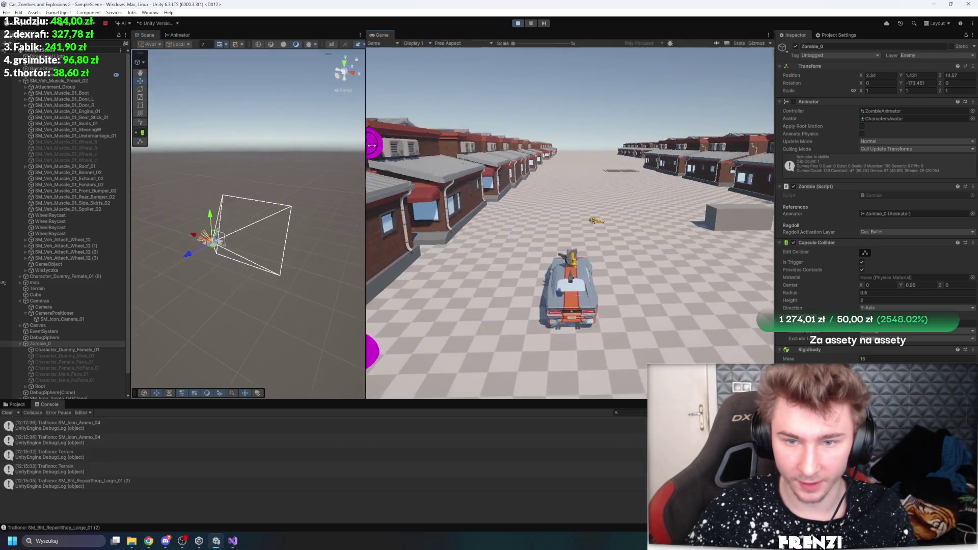
# - Restart Play mode and shoot the zombie until it collapses as a ragdoll
pyautogui.hotkey('ctrl', 'p')
pyautogui.hotkey('ctrl', 'p')
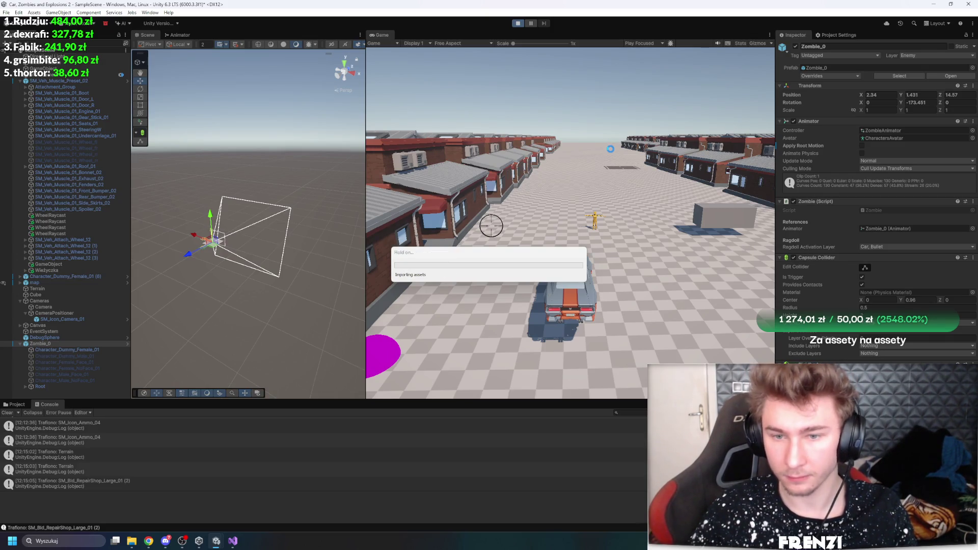
pyautogui.click(607, 189)
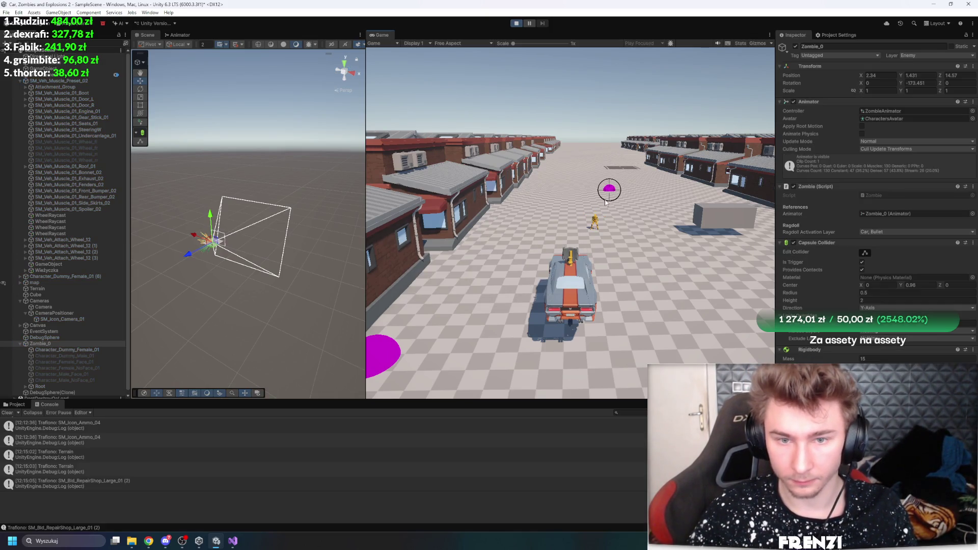
pyautogui.click(591, 212)
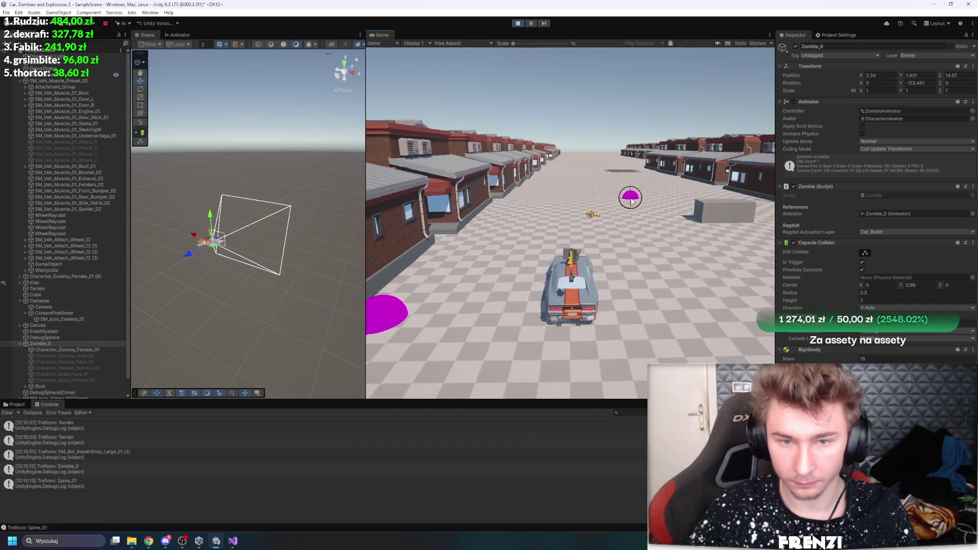
pyautogui.click(609, 250)
pyautogui.click(596, 214)
pyautogui.click(595, 214)
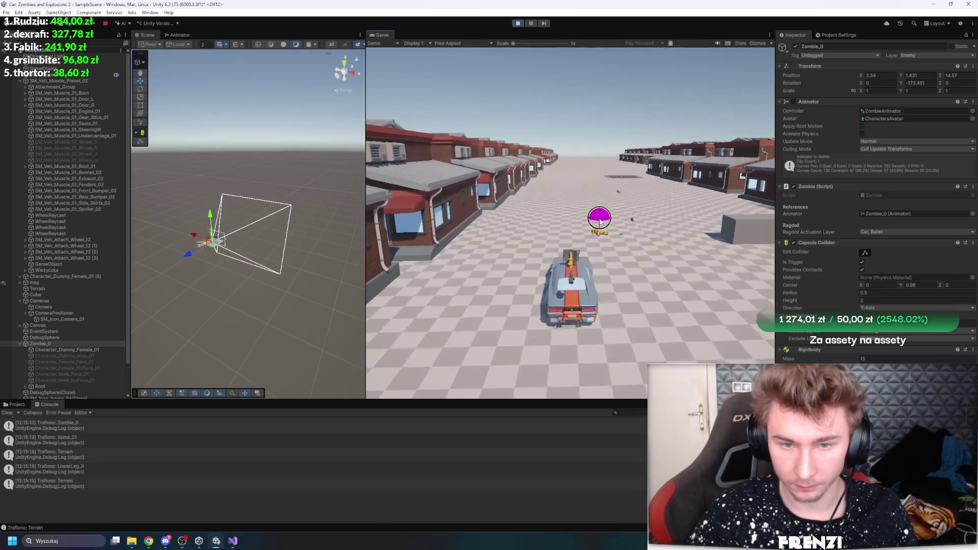
pyautogui.click(599, 220)
pyautogui.click(600, 221)
# - Restart the game, fire a test shot at the ground, then exit Play mode
pyautogui.click(518, 23)
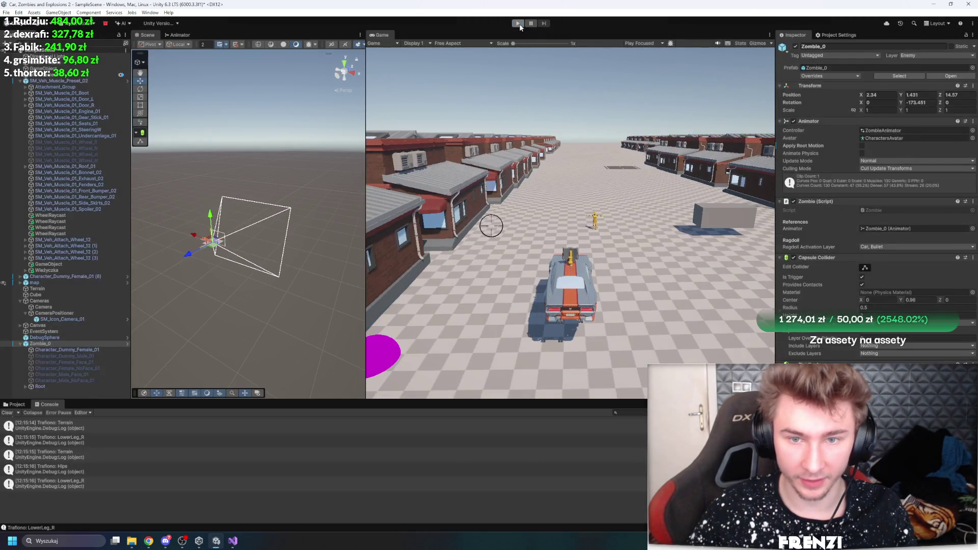
pyautogui.click(518, 23)
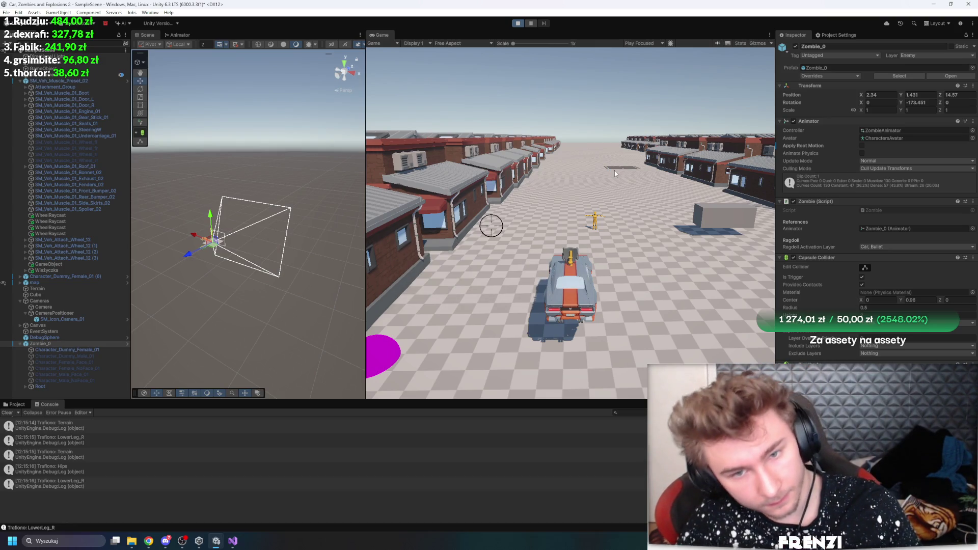
pyautogui.click(614, 172)
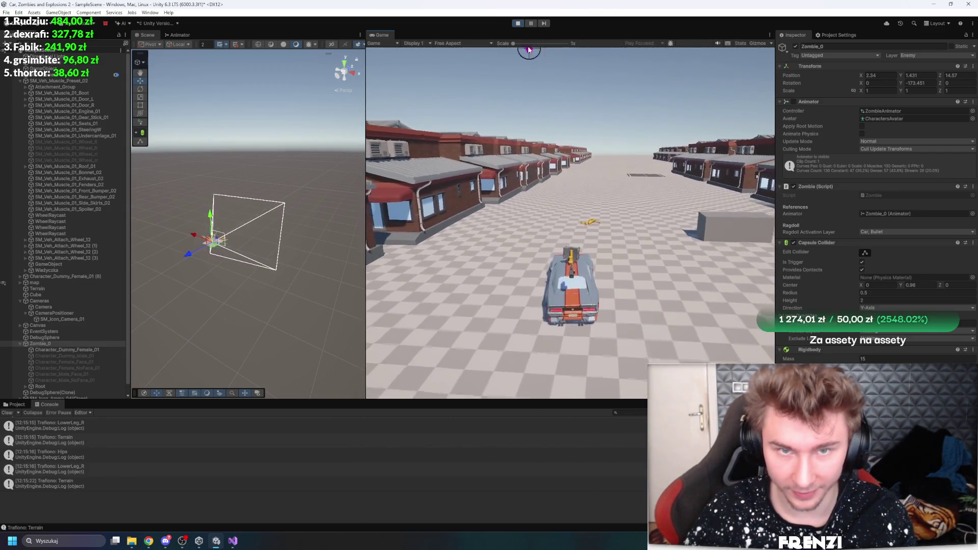
pyautogui.click(518, 23)
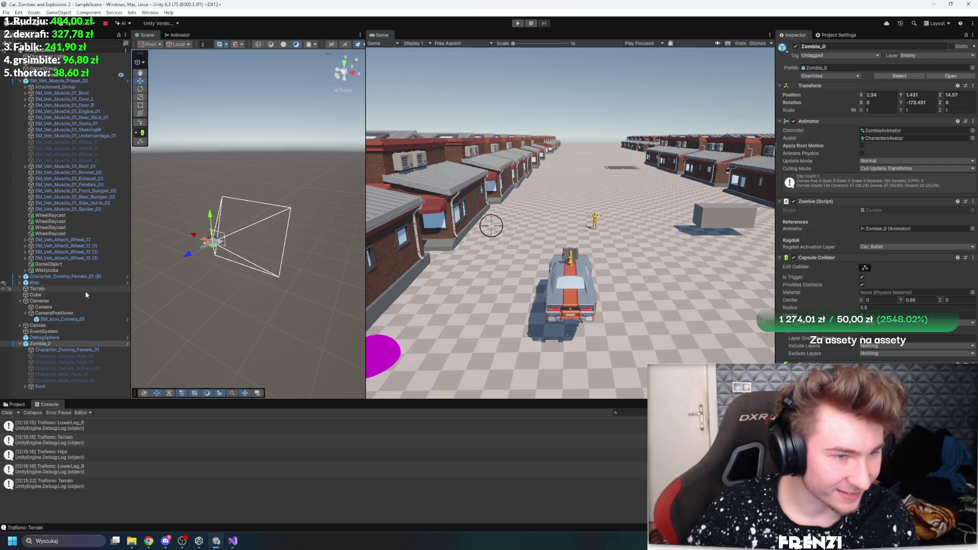
# - Widen the Scene view, frame Zombie_0, and duplicate it sideways into a row
pyautogui.moveTo(365, 181); pyautogui.dragTo(438, 181)
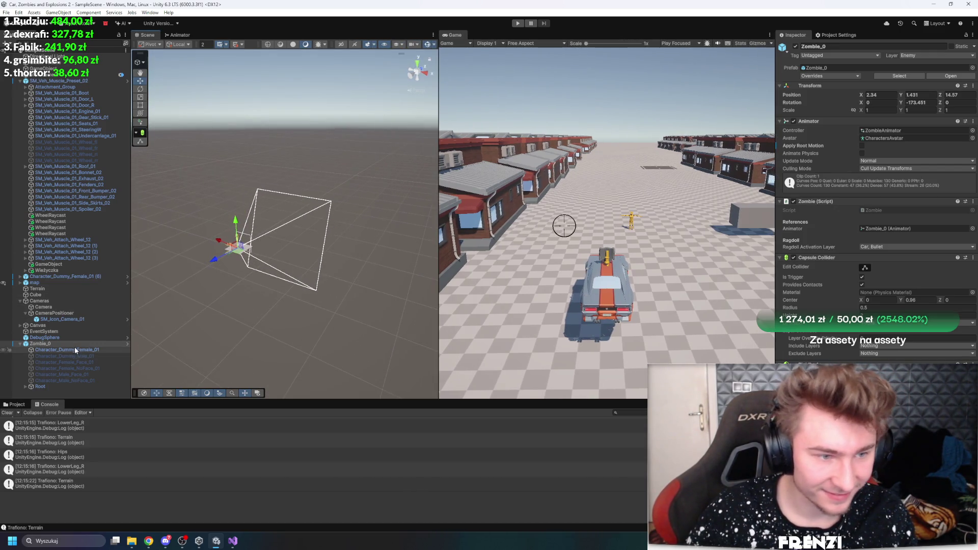
pyautogui.click(66, 343)
pyautogui.doubleClick(65, 340)
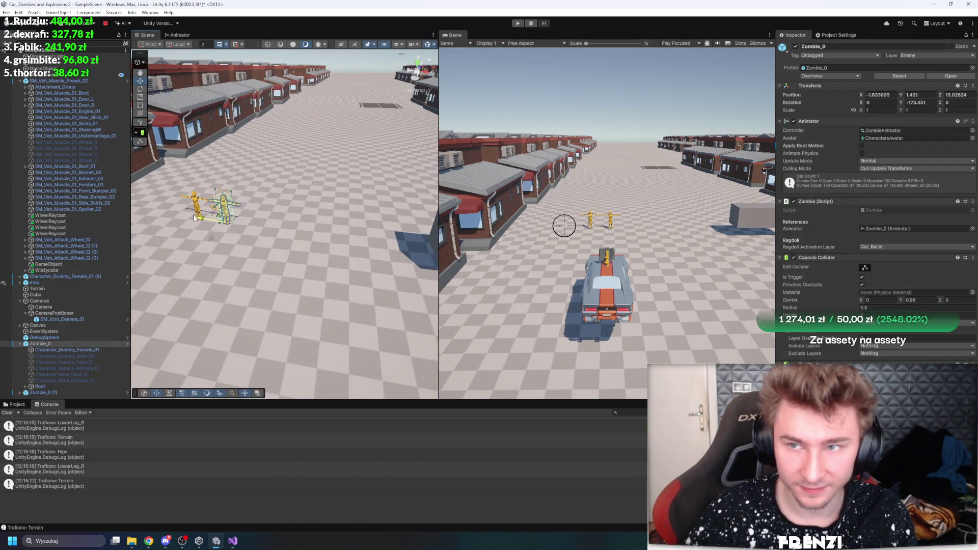
pyautogui.hotkey('ctrl', 'd')
pyautogui.moveTo(203, 215); pyautogui.dragTo(254, 229)
pyautogui.hotkey('ctrl', 'd')
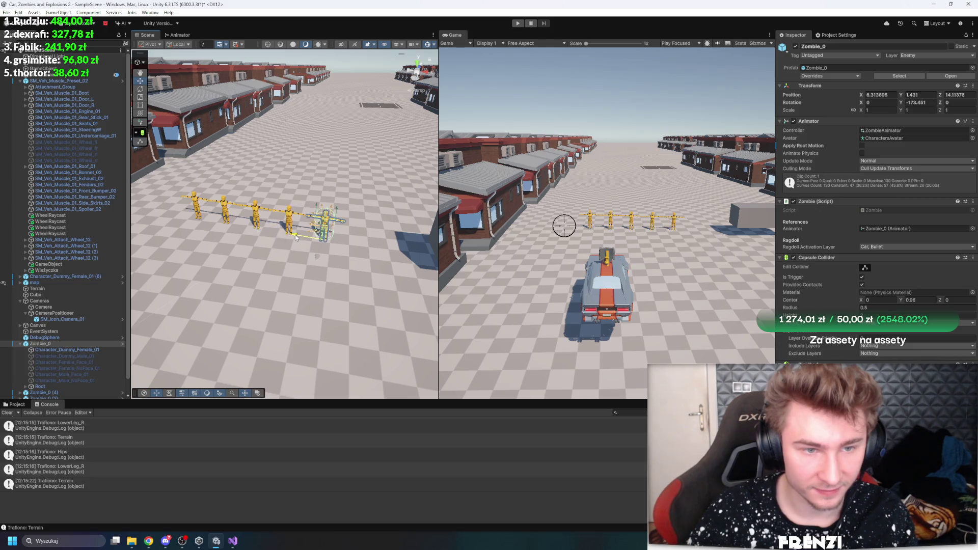
# - View the street from above and place a duplicated zombie column right of the original
pyautogui.moveTo(355, 240); pyautogui.dragTo(442, 229)
pyautogui.click(407, 221)
pyautogui.moveTo(378, 221)
pyautogui.mouseDown()
pyautogui.moveTo(316, 216)
pyautogui.moveTo(288, 154)
pyautogui.moveTo(299, 265)
pyautogui.mouseUp()
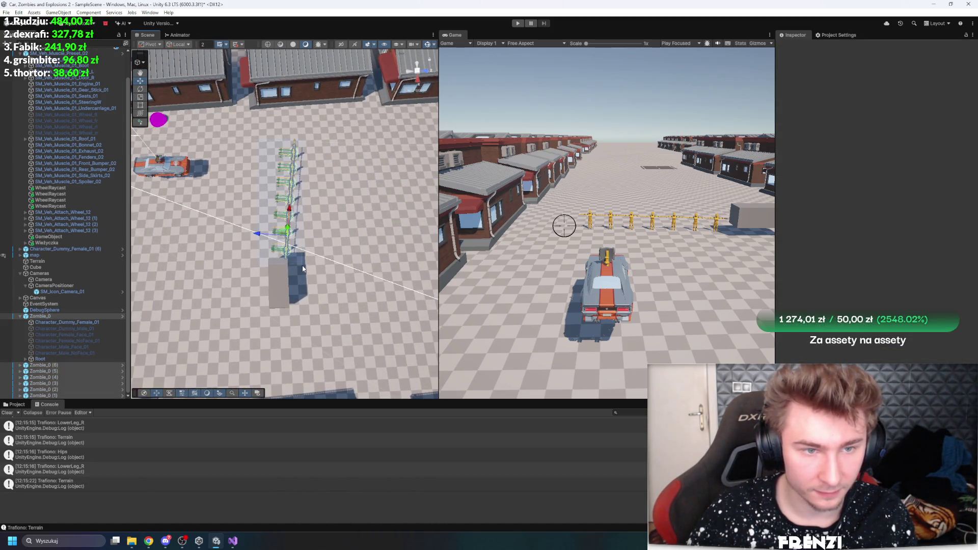
pyautogui.hotkey('ctrl', 'd')
pyautogui.moveTo(258, 238); pyautogui.dragTo(413, 237)
# - Add more duplicated zombie columns to complete the grid, then start the game
pyautogui.hotkey('ctrl', 'd')
pyautogui.hotkey('ctrl', 'd')
pyautogui.hotkey('ctrl', 'd')
pyautogui.press('f')
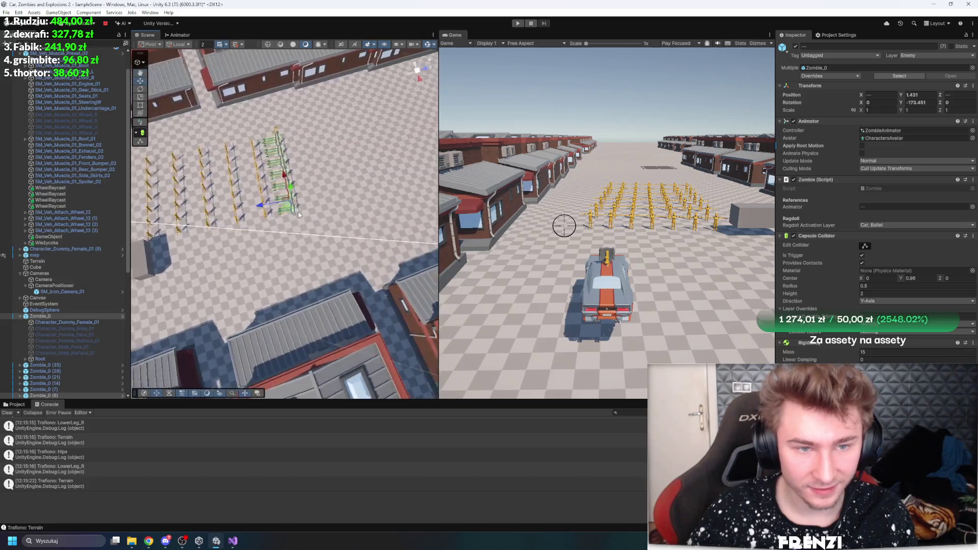
pyautogui.hotkey('ctrl', 'd')
pyautogui.moveTo(247, 209)
pyautogui.mouseDown()
pyautogui.moveTo(305, 209)
pyautogui.moveTo(278, 211)
pyautogui.moveTo(335, 200)
pyautogui.moveTo(318, 193)
pyautogui.moveTo(353, 194)
pyautogui.moveTo(393, 217)
pyautogui.moveTo(176, 138)
pyautogui.mouseUp()
pyautogui.hotkey('ctrl', 'd')
pyautogui.hotkey('ctrl', 'd')
pyautogui.hotkey('ctrl', 'd')
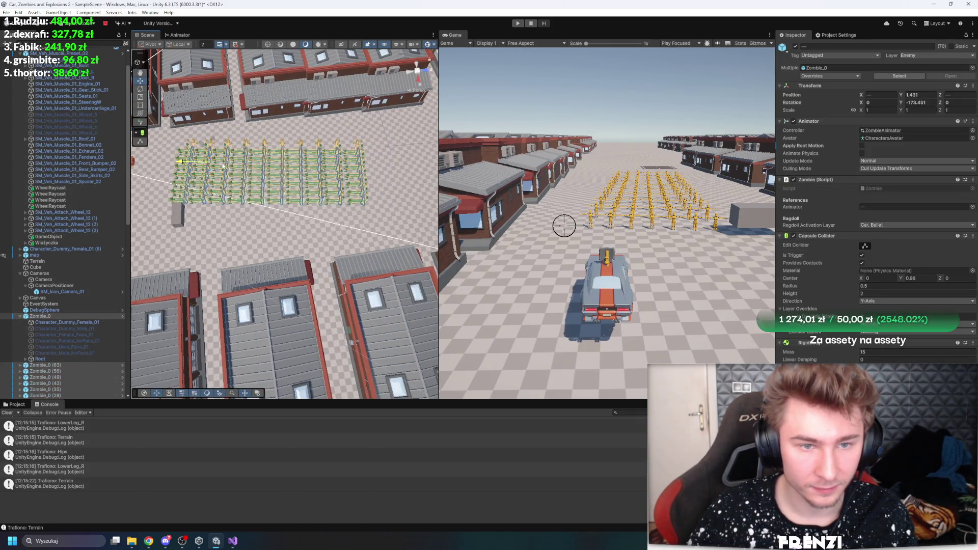
pyautogui.click(517, 23)
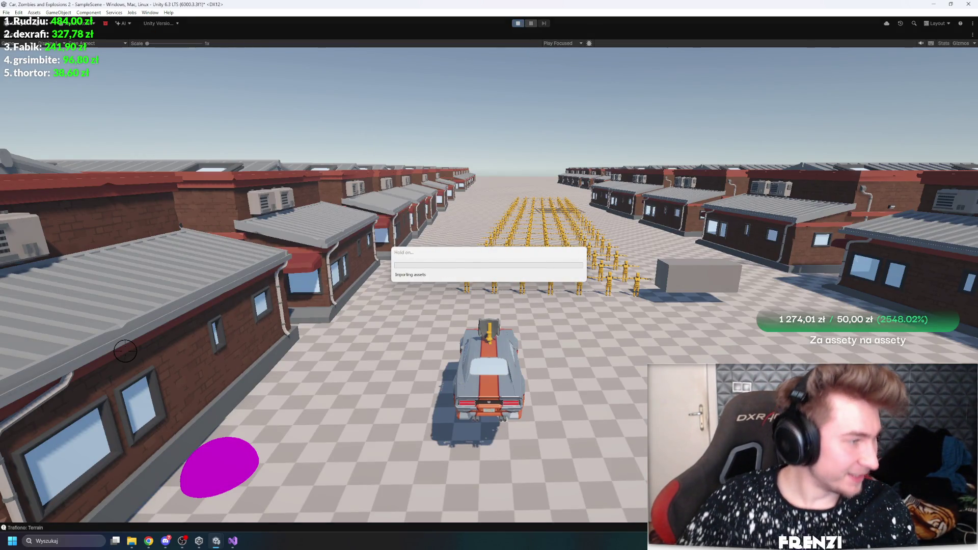
# - Drive the car across the open plane and into the street
pyautogui.press('w')
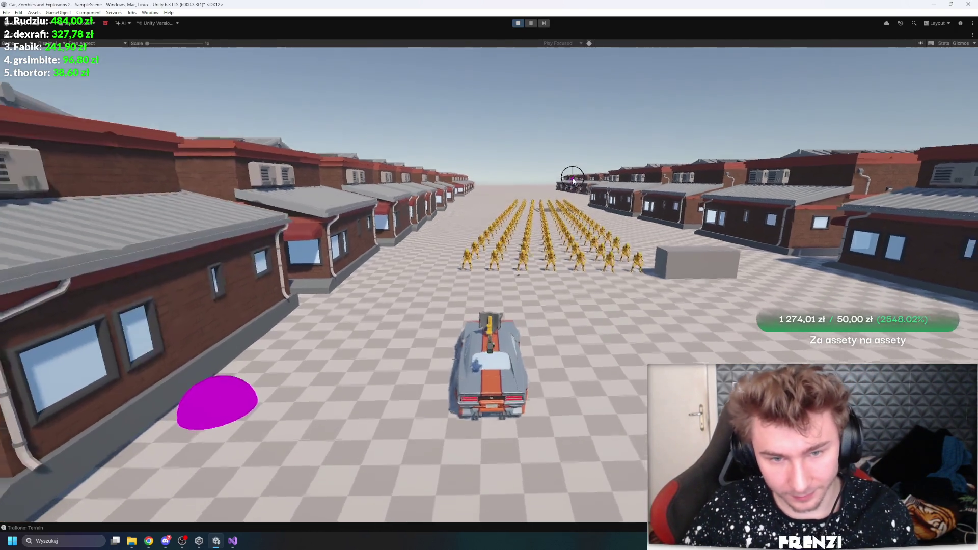
pyautogui.press('a')
pyautogui.press('a')
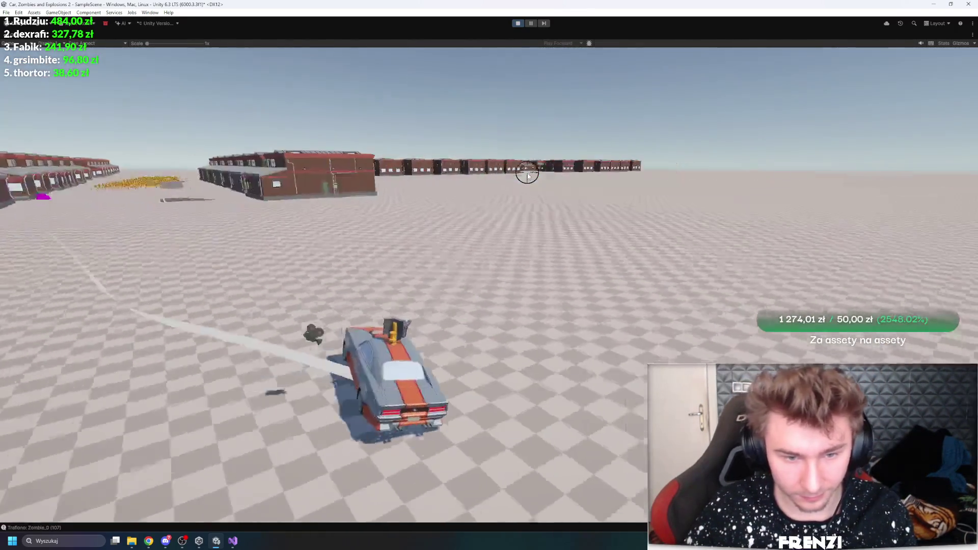
pyautogui.press('w')
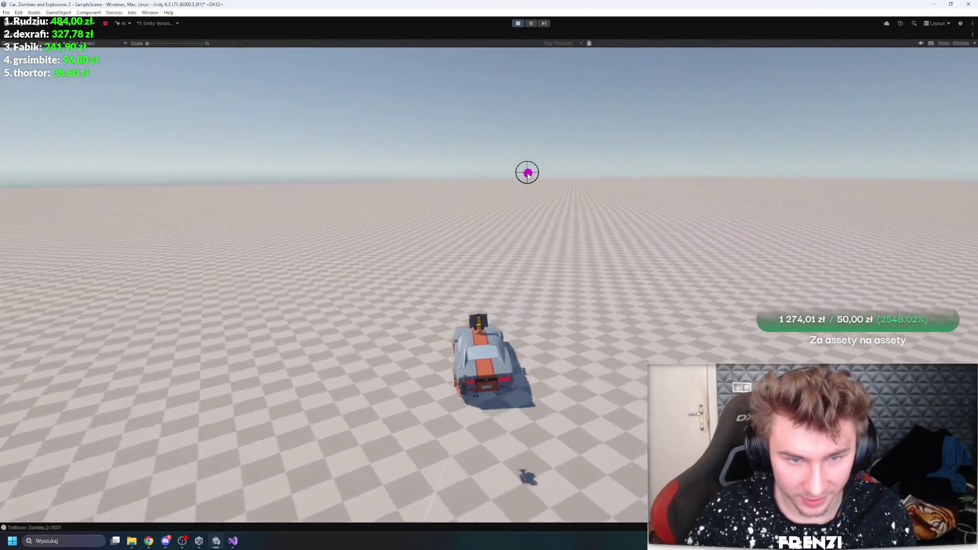
pyautogui.press('a')
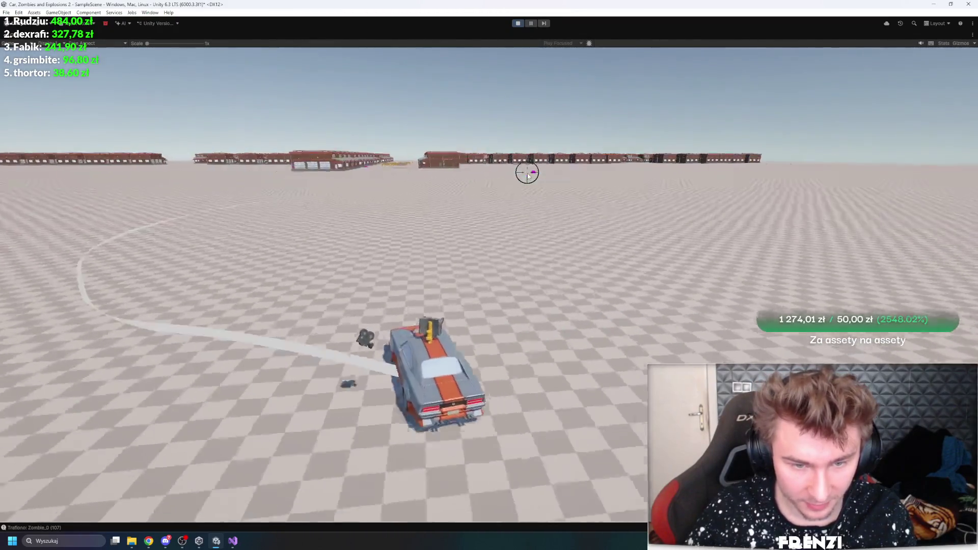
pyautogui.press('d')
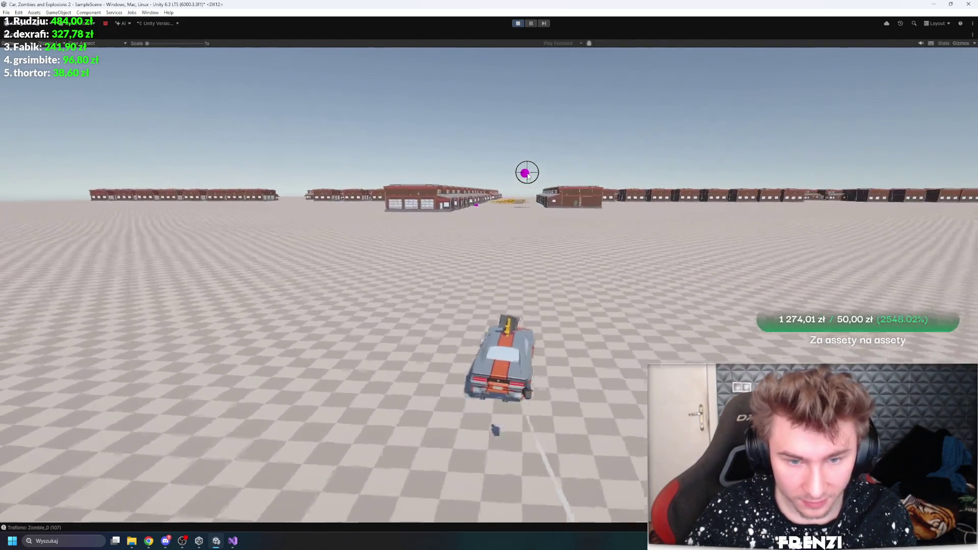
pyautogui.press('w')
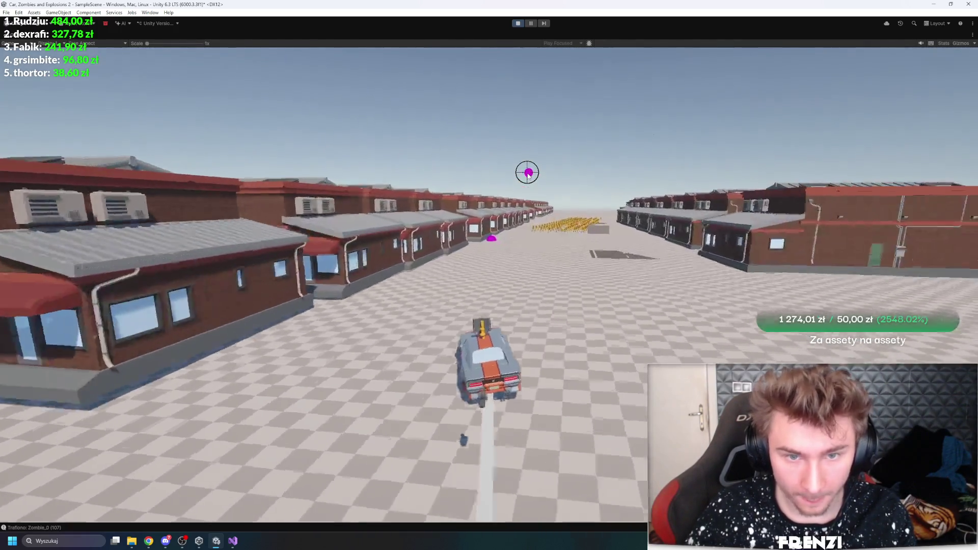
# - Weave the car through the zombie crowd, then restore the un-maximized editor layout
pyautogui.press('d')
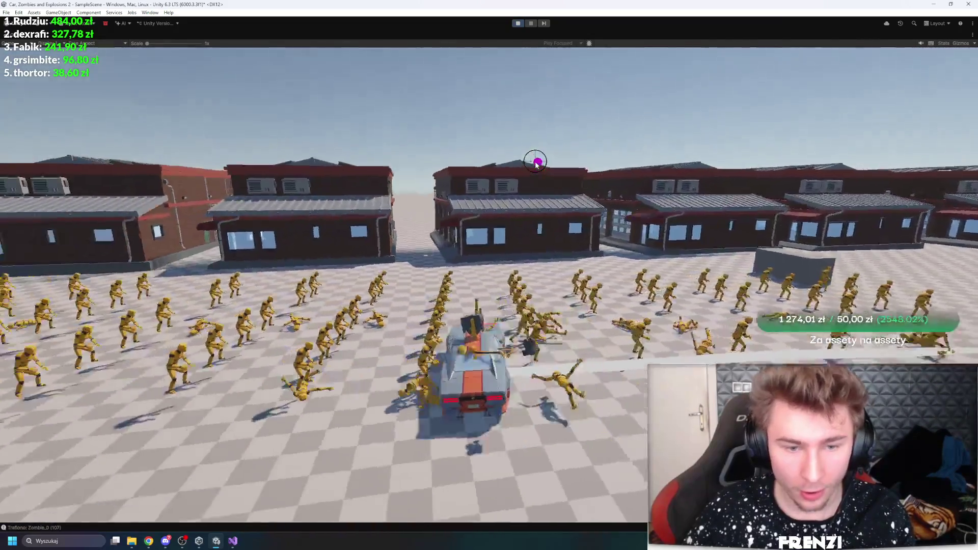
pyautogui.press('a')
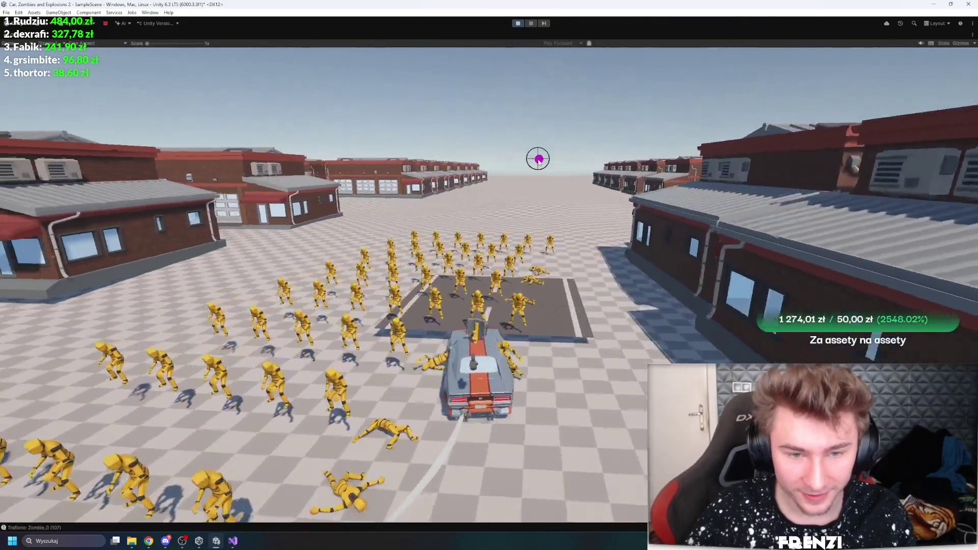
pyautogui.press('a')
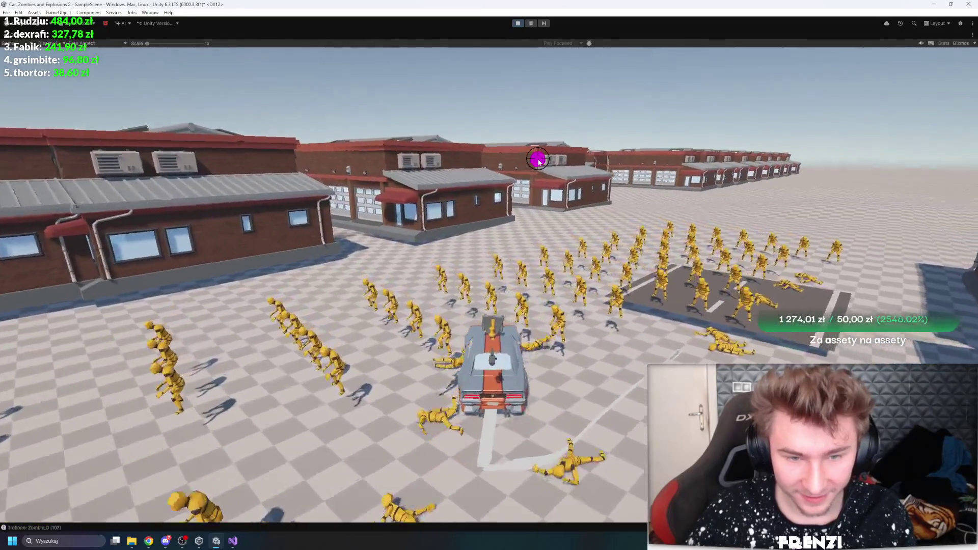
pyautogui.press('a')
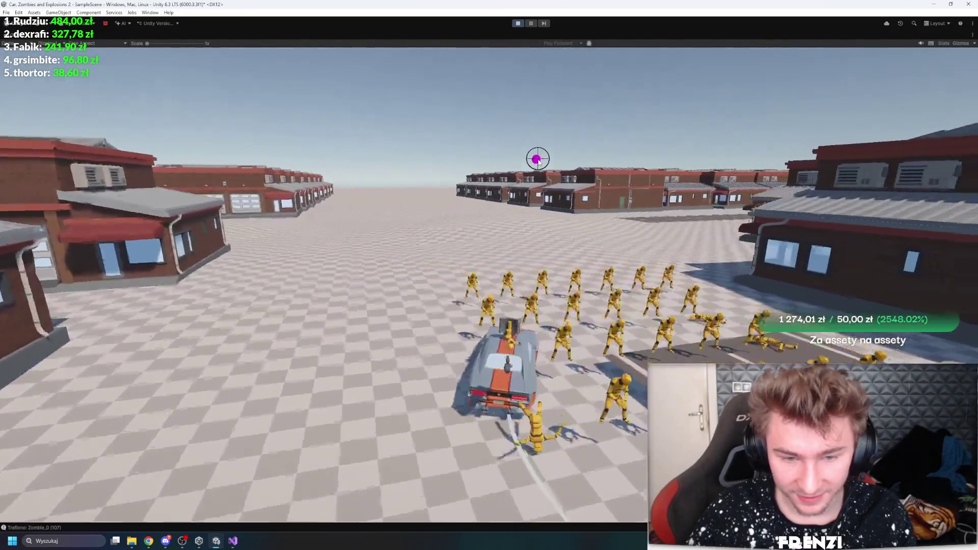
pyautogui.press('d')
pyautogui.press('a')
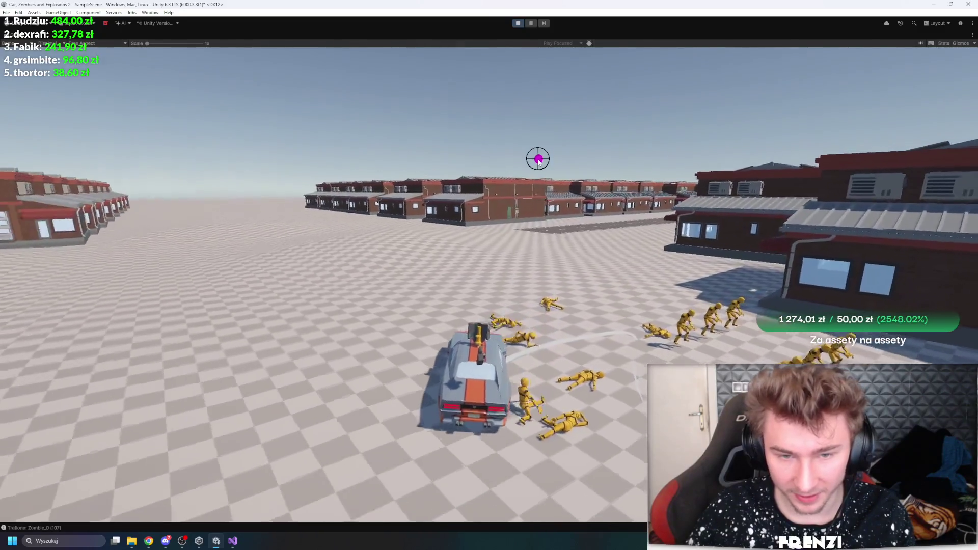
pyautogui.press('d')
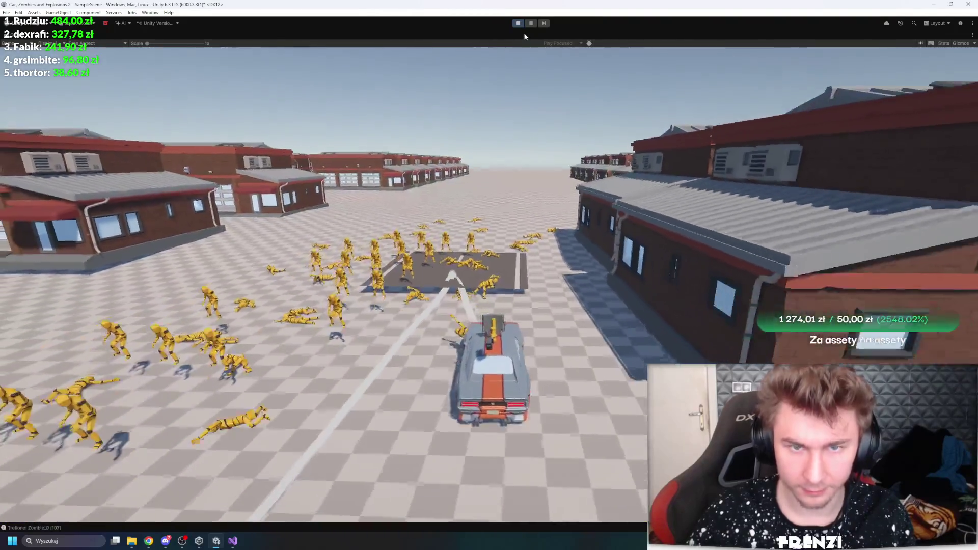
pyautogui.hotkey('shift', 'space')
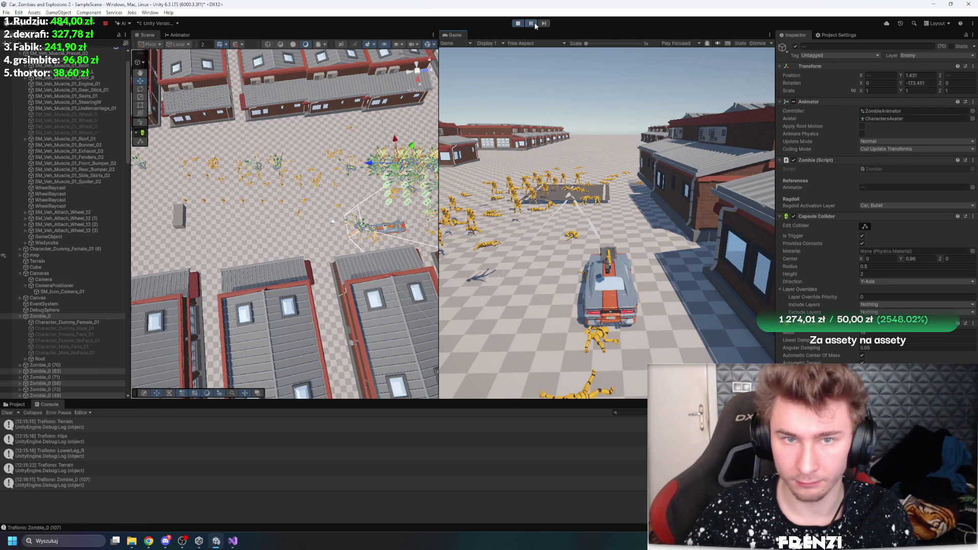
# - Stop the game, set Fixed Timestep to 0.005 in Project Settings > Time, and play again
pyautogui.click(517, 23)
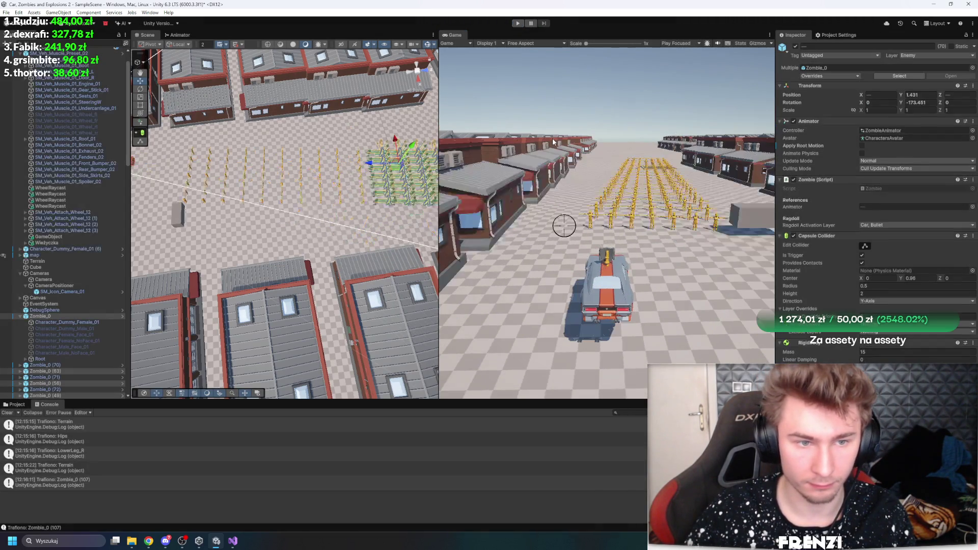
pyautogui.click(835, 35)
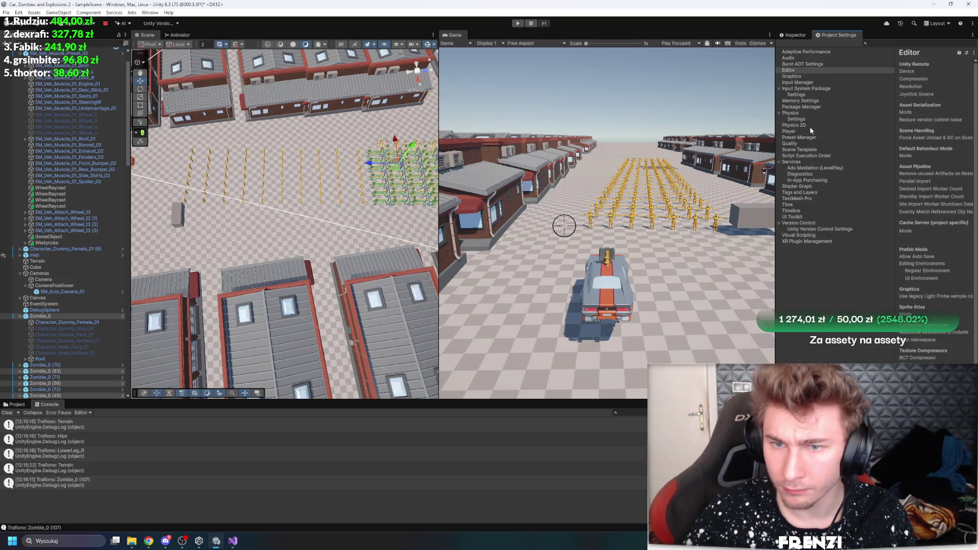
pyautogui.click(781, 112)
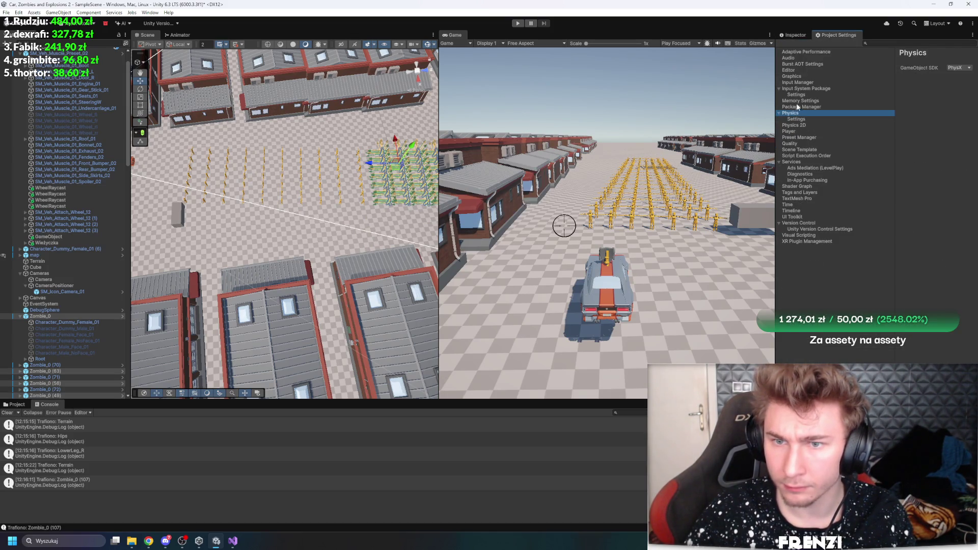
pyautogui.click(793, 205)
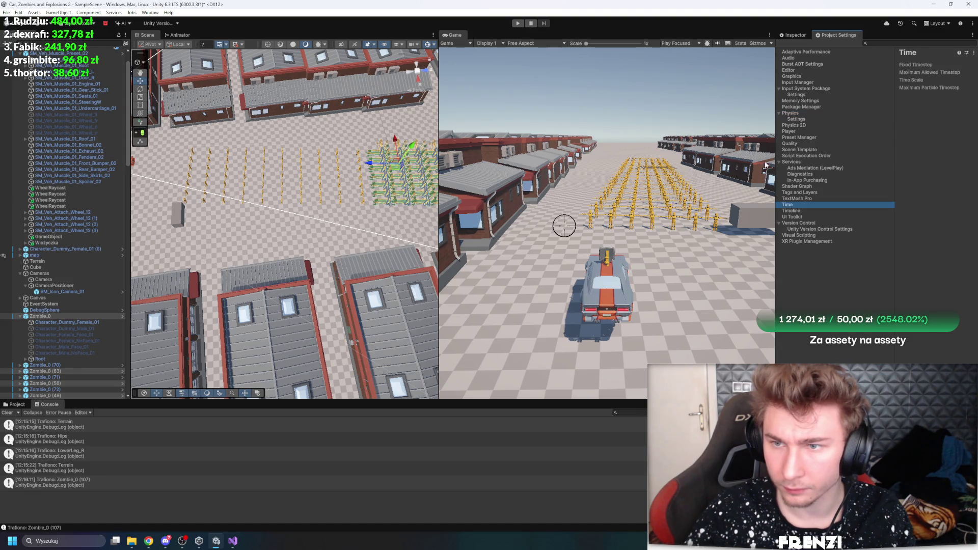
pyautogui.moveTo(775, 152); pyautogui.dragTo(683, 149)
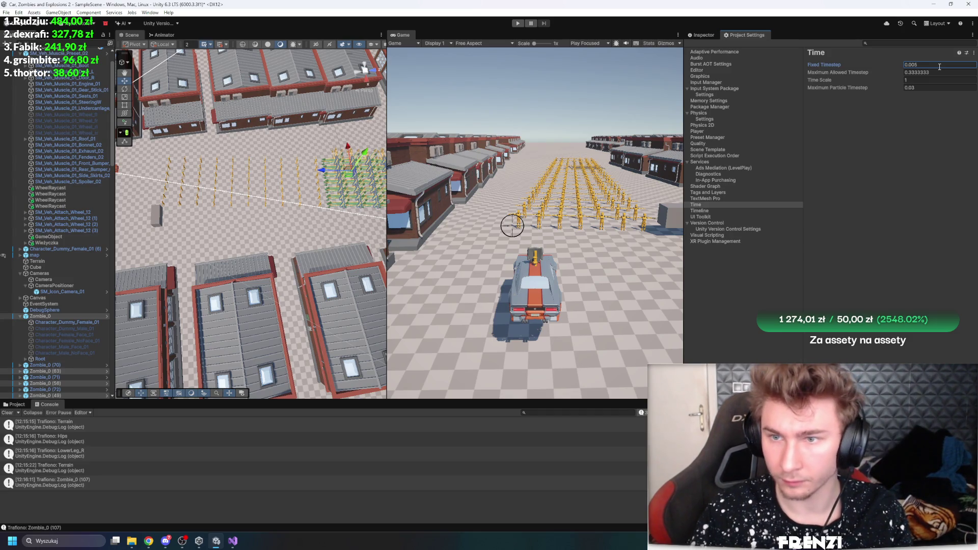
pyautogui.click(517, 23)
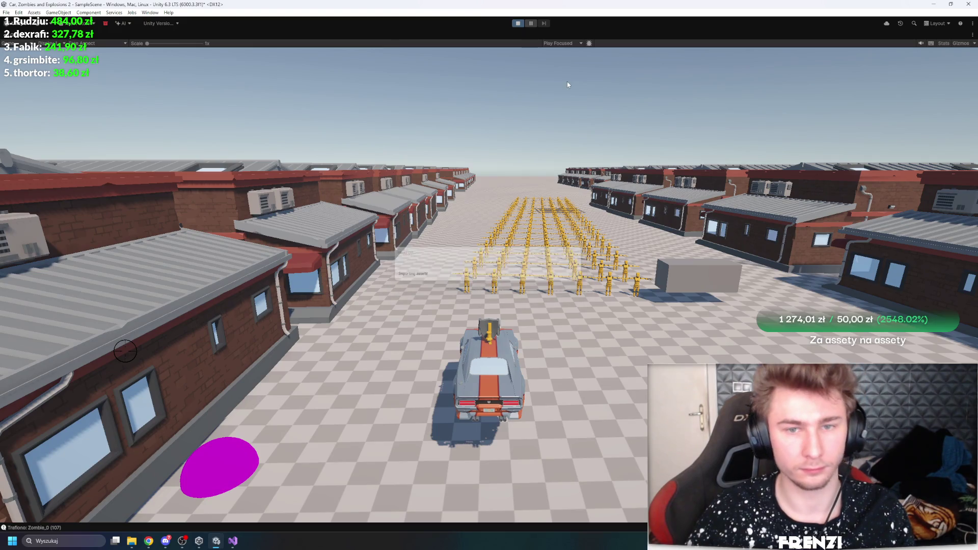
# - Reverse, then drive into the zombie grid while sweeping the gun's aim, and restore the layout
pyautogui.press('s')
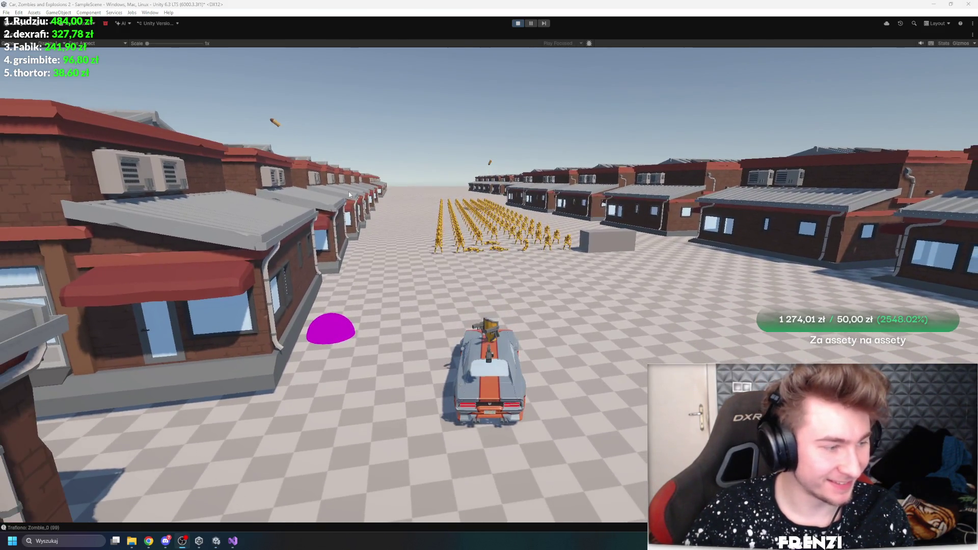
pyautogui.press('w')
pyautogui.moveTo(507, 251); pyautogui.dragTo(430, 239)
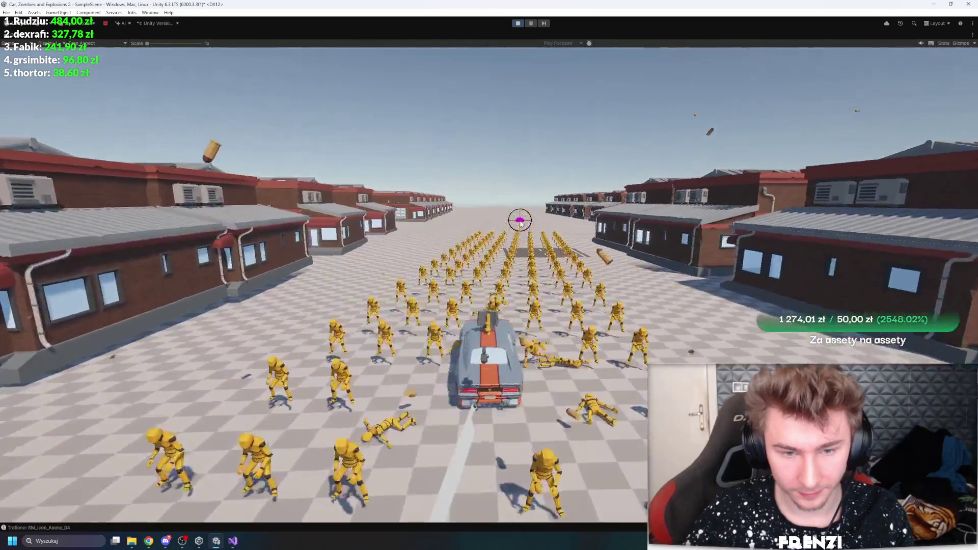
pyautogui.press('d')
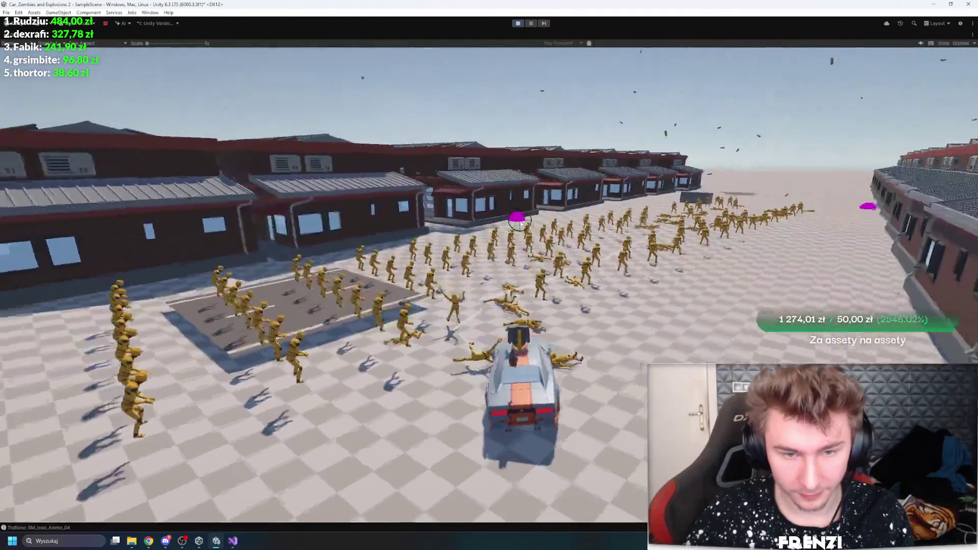
pyautogui.press('d')
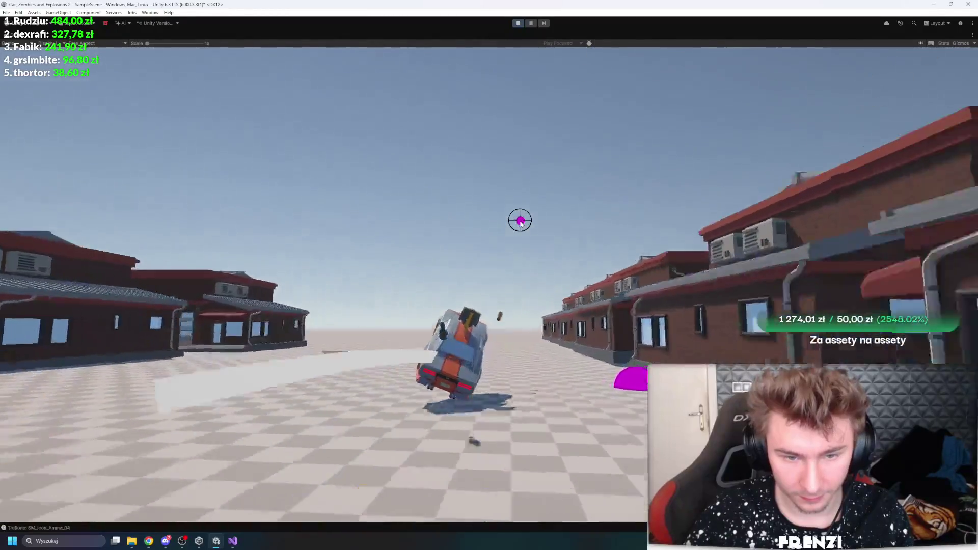
pyautogui.press('a')
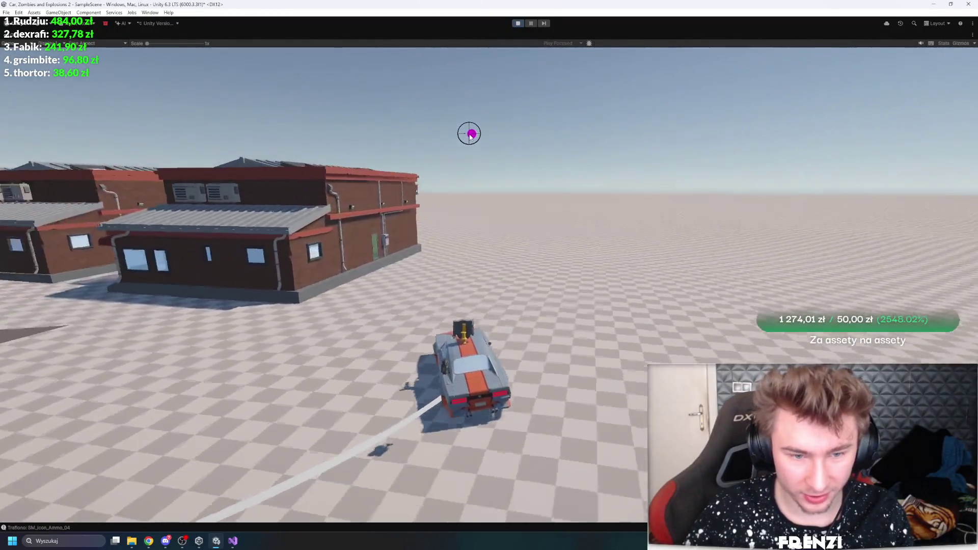
pyautogui.press('a')
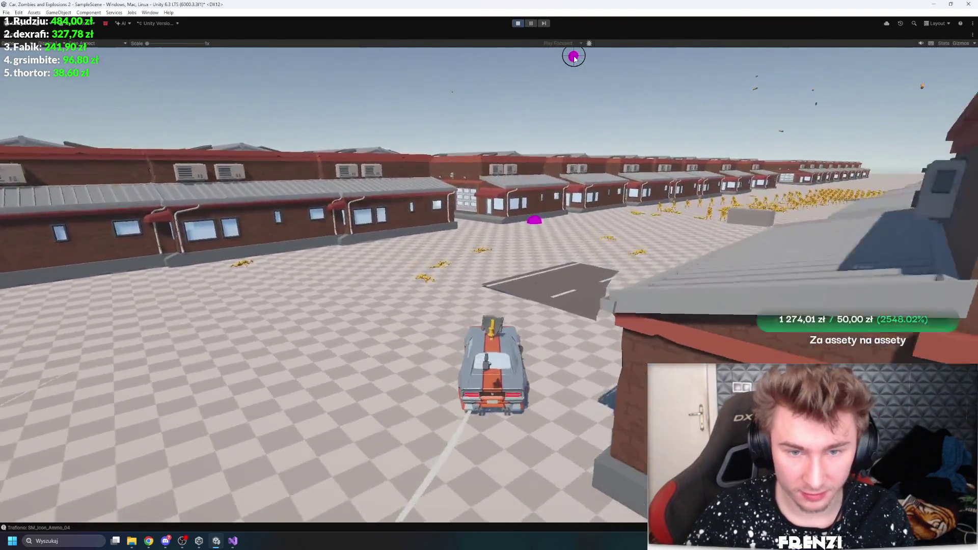
pyautogui.press('w')
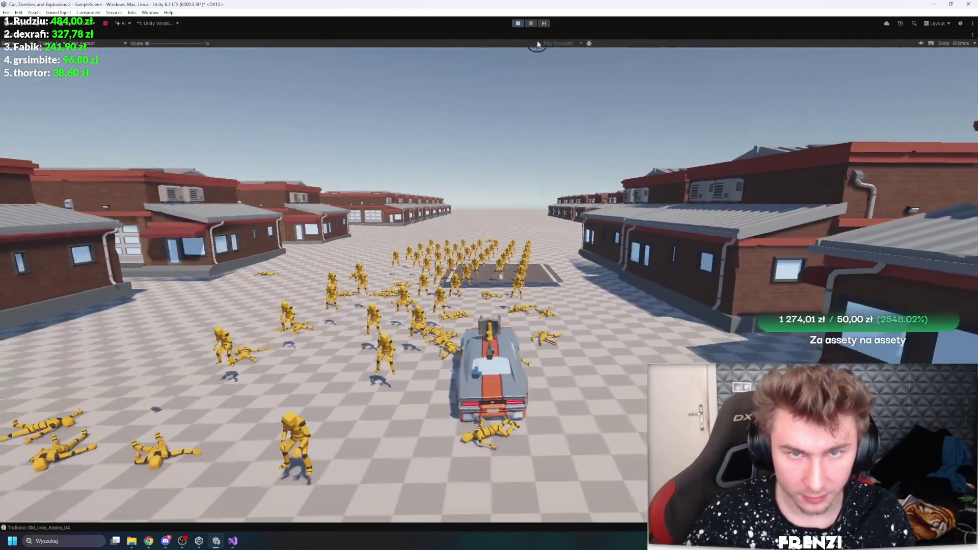
pyautogui.hotkey('shift', 'space')
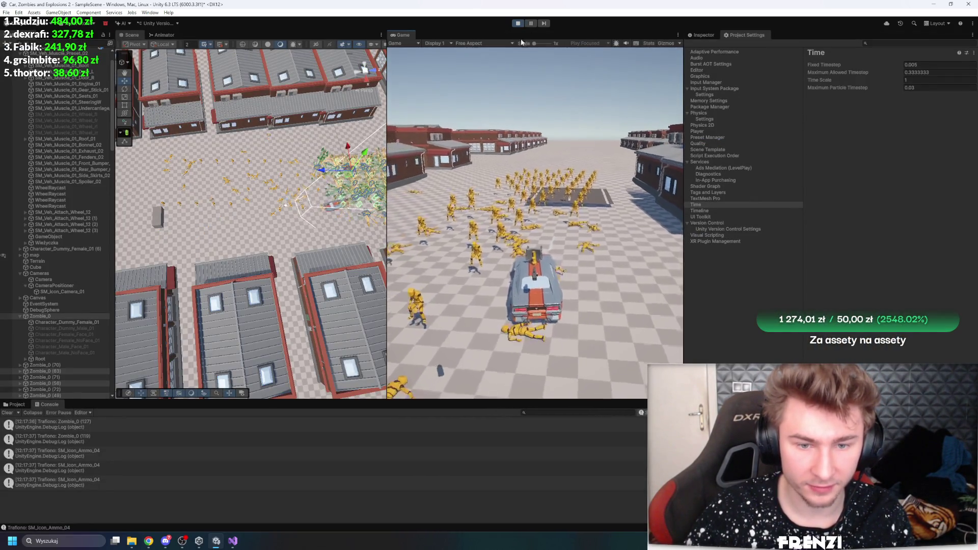
# - Orbit onto the zombies, inspect Zombie_0's components, then stop the game
pyautogui.moveTo(310, 169); pyautogui.dragTo(374, 152)
pyautogui.scroll(5, 200, 165)
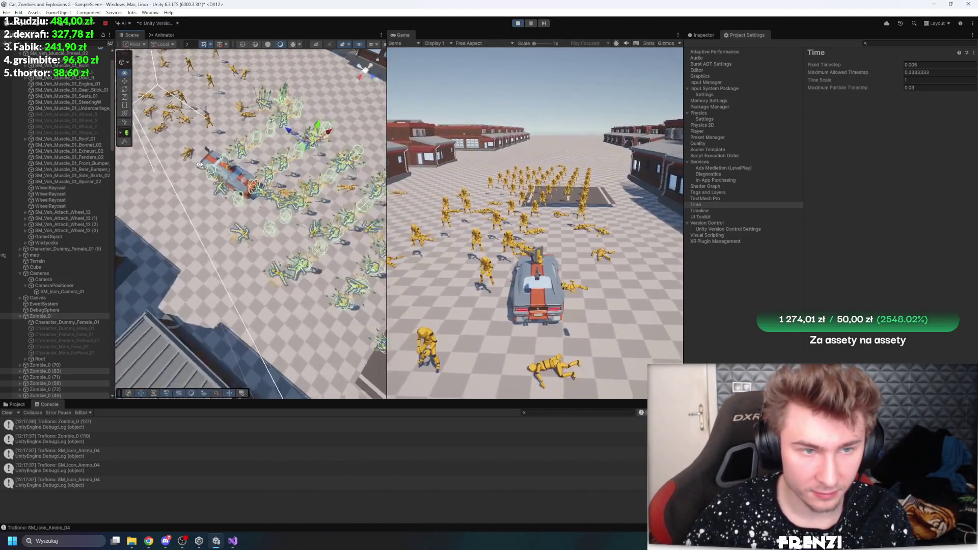
pyautogui.moveTo(200, 165)
pyautogui.mouseDown()
pyautogui.moveTo(306, 121)
pyautogui.moveTo(265, 128)
pyautogui.mouseUp()
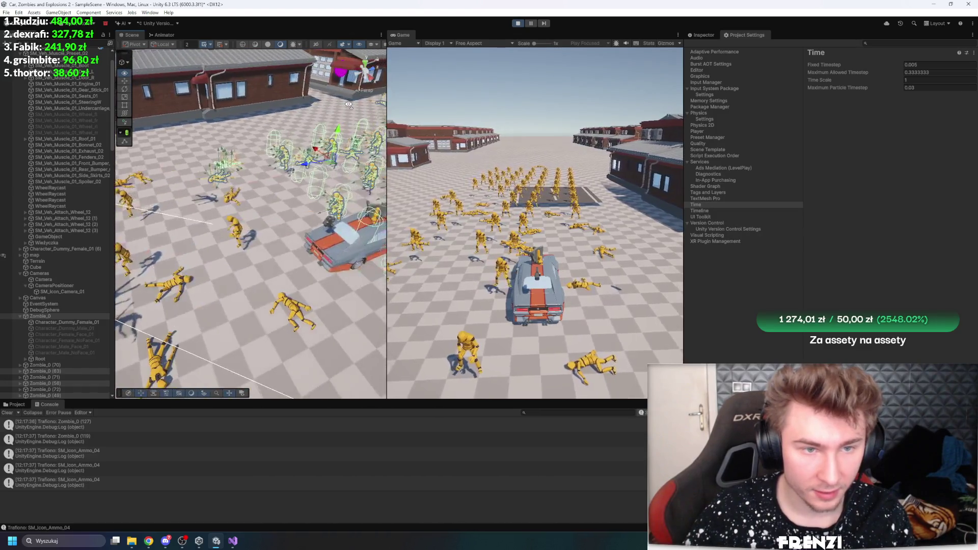
pyautogui.click(69, 322)
pyautogui.click(40, 316)
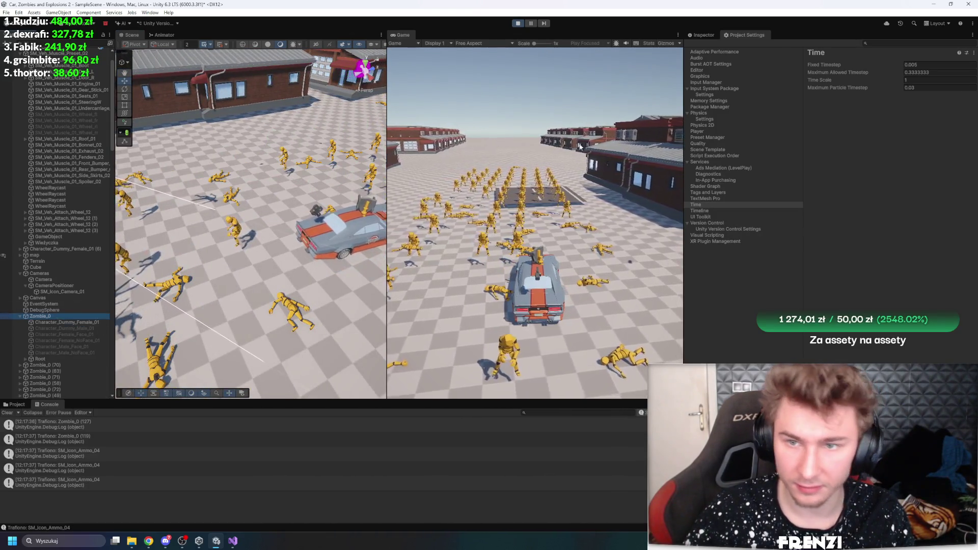
pyautogui.click(699, 36)
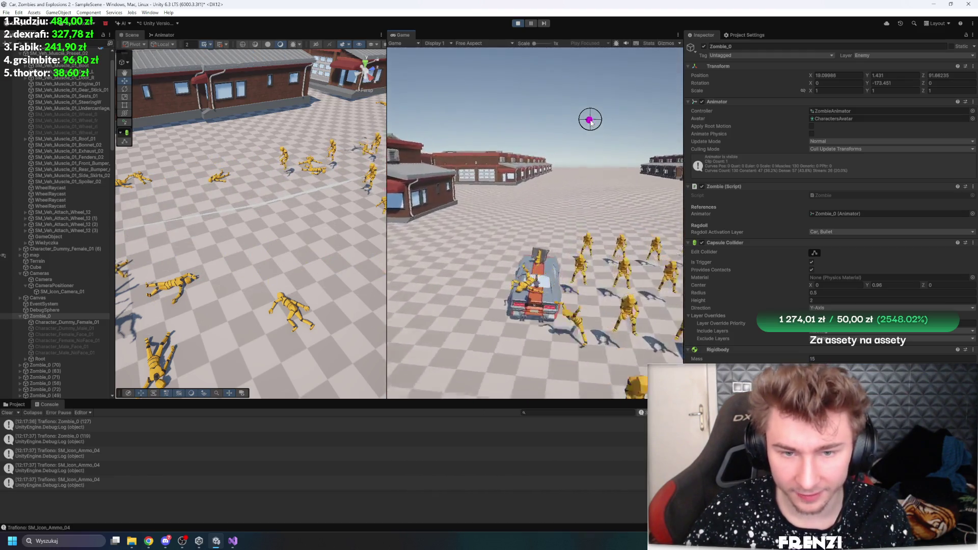
pyautogui.click(519, 23)
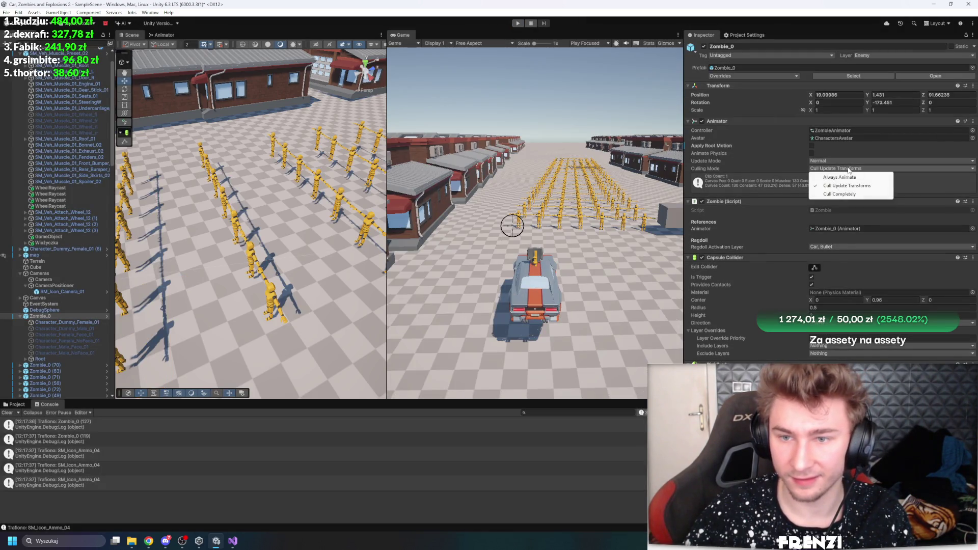
# - Apply the Always Animate culling mode to the Zombie_0 prefab and start the game
pyautogui.rightClick(712, 168)
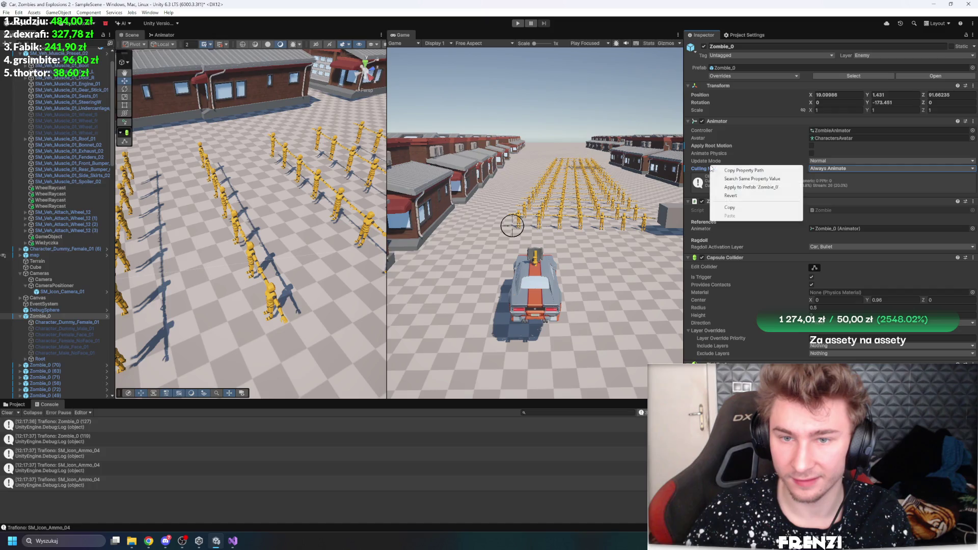
pyautogui.click(763, 188)
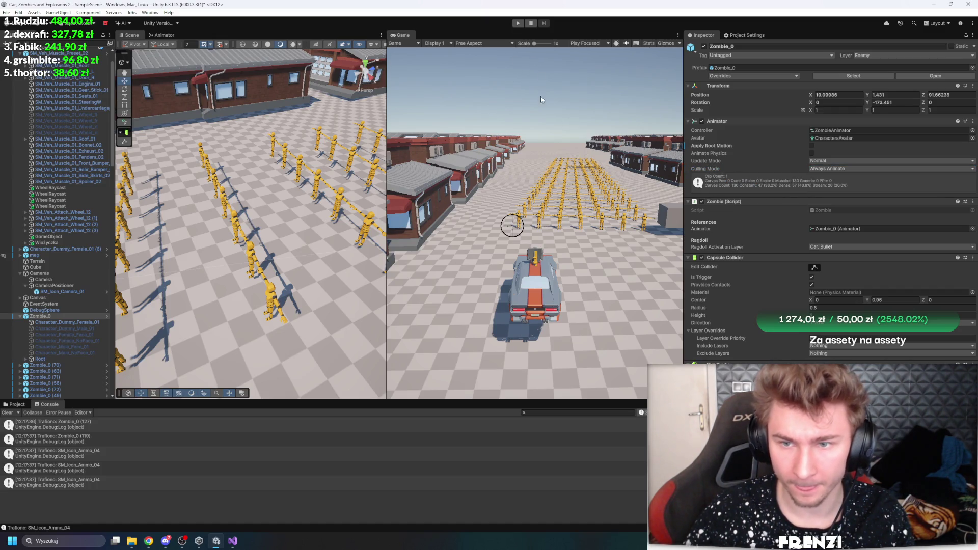
pyautogui.click(517, 24)
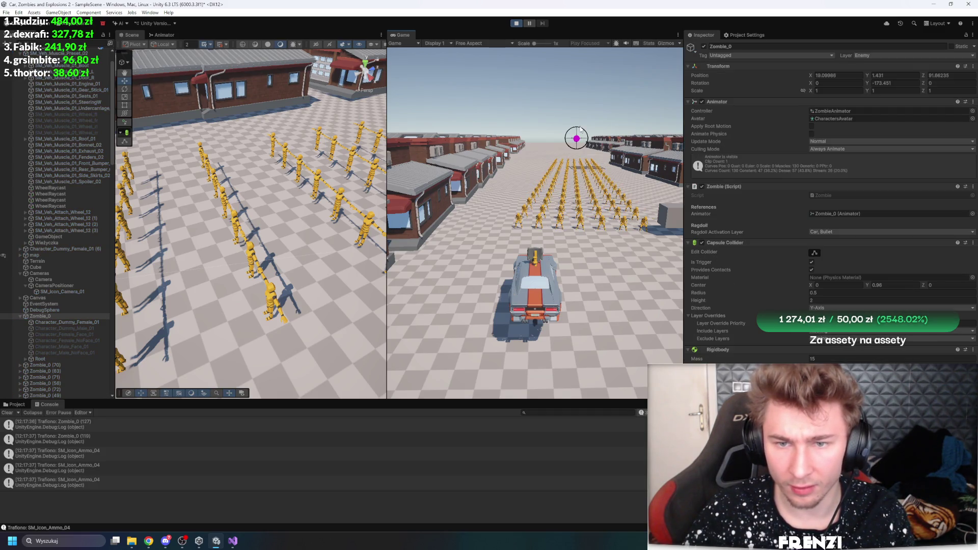
# - Drive the car forward through the zombie crowd toward the buildings, swinging the Scene view after it
pyautogui.press('w')
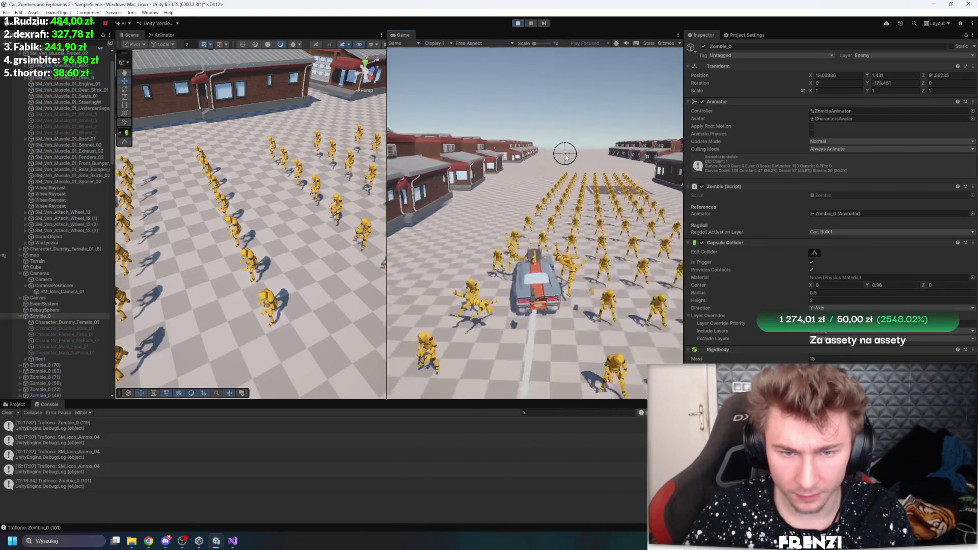
pyautogui.press('w')
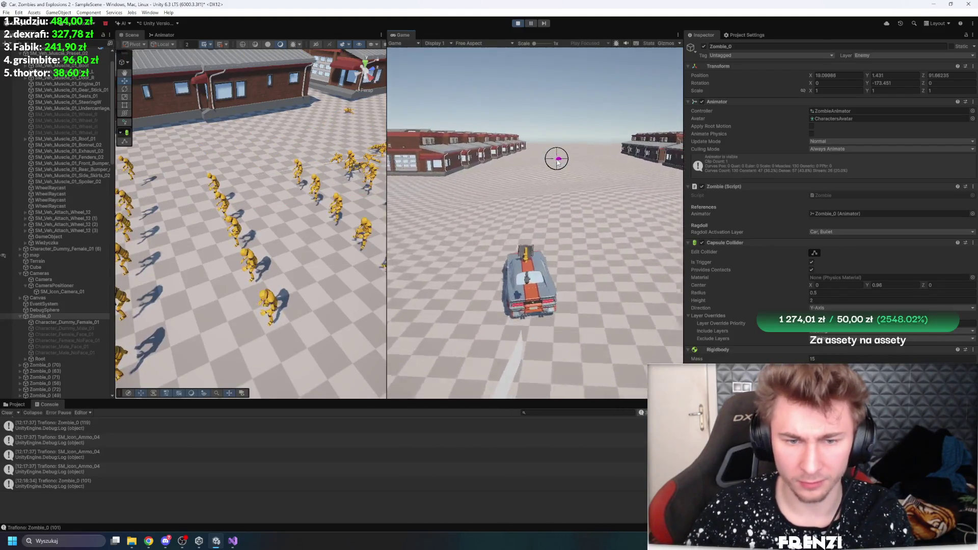
pyautogui.press('w')
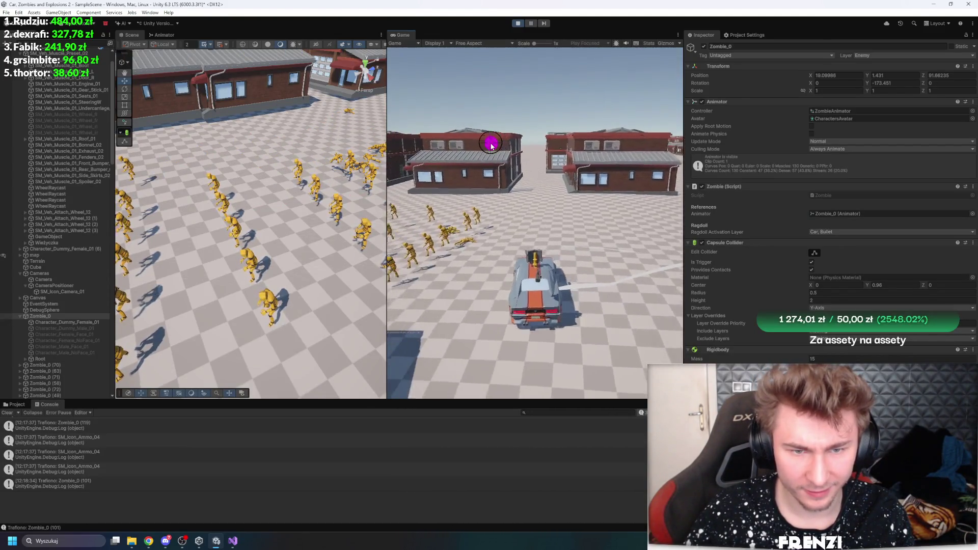
pyautogui.press('w')
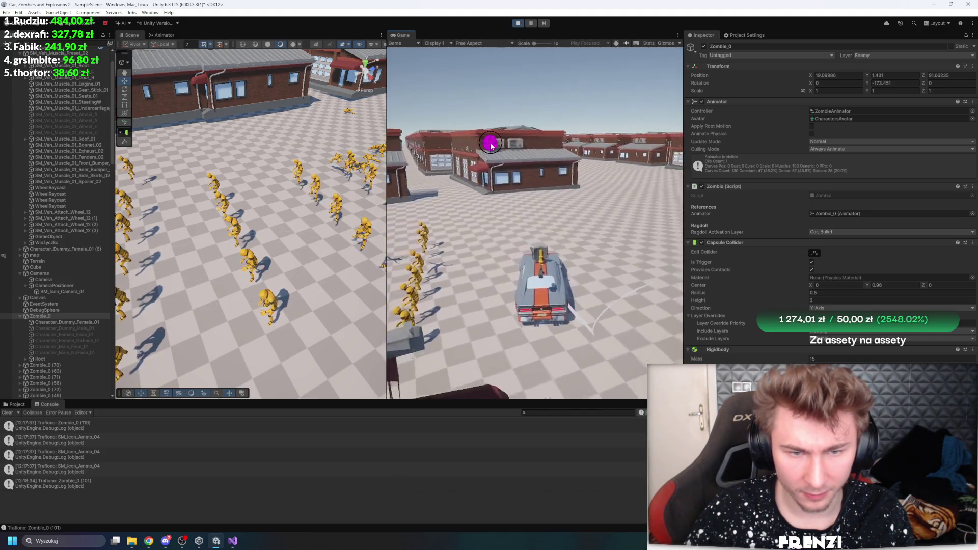
pyautogui.press('w')
pyautogui.moveTo(377, 125); pyautogui.dragTo(217, 145)
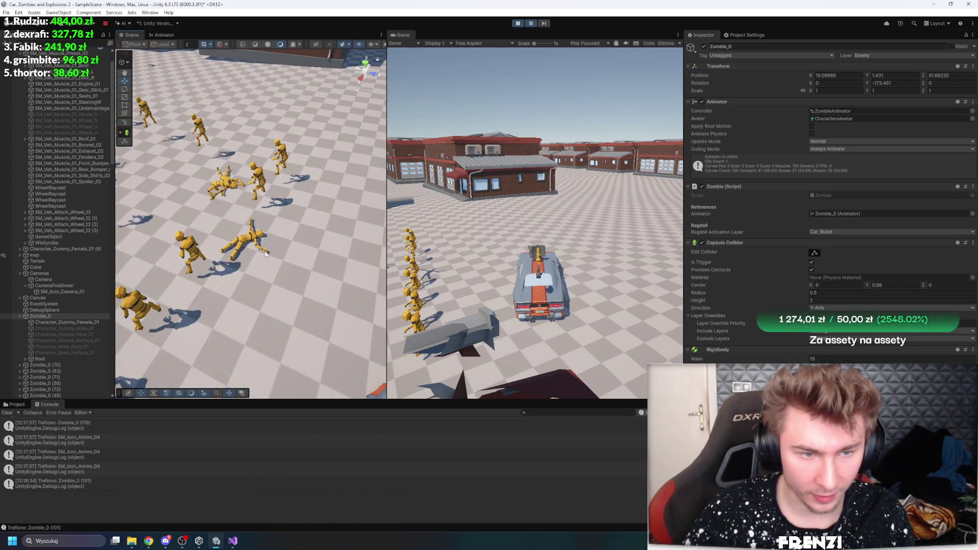
# - Inspect the Terrain and CameraPositioner objects, then clear the selection
pyautogui.click(265, 253)
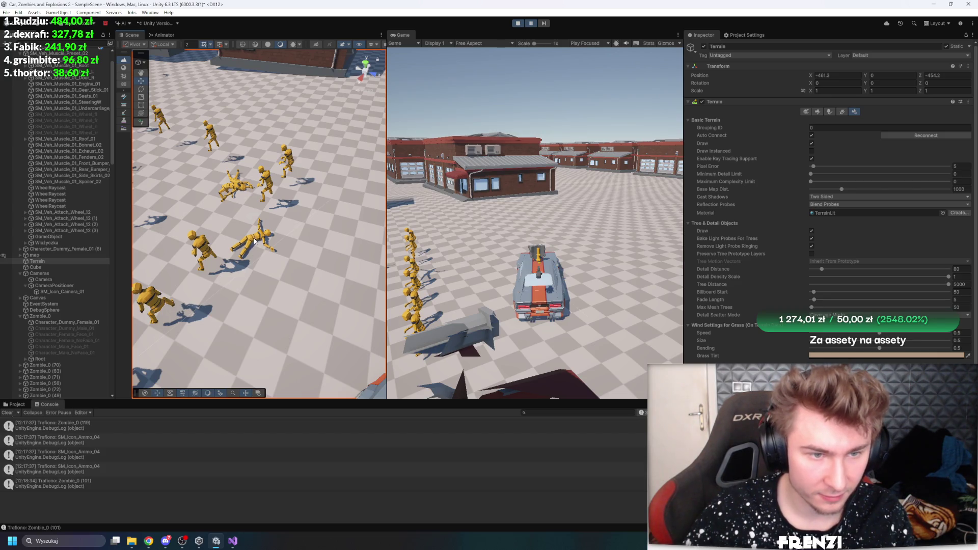
pyautogui.click(76, 287)
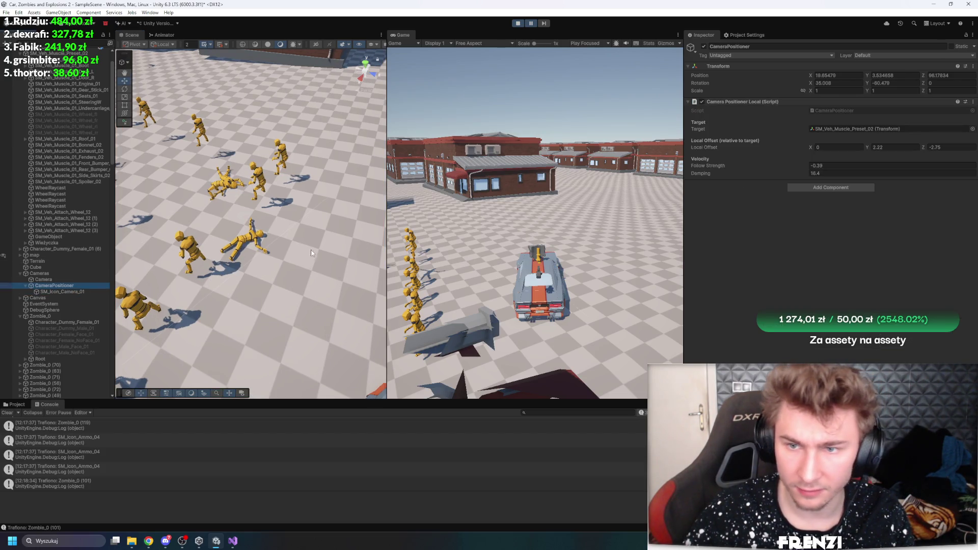
pyautogui.click(84, 286)
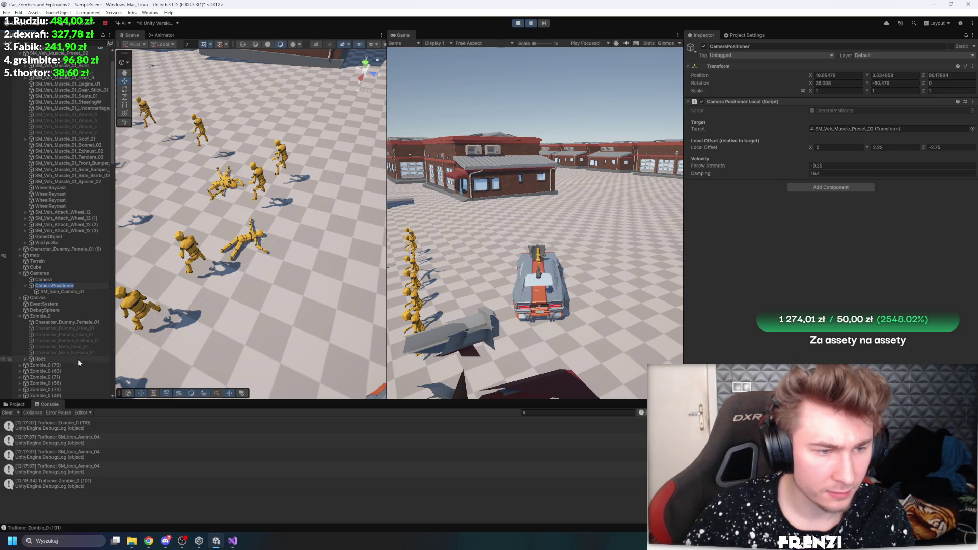
pyautogui.click(247, 247)
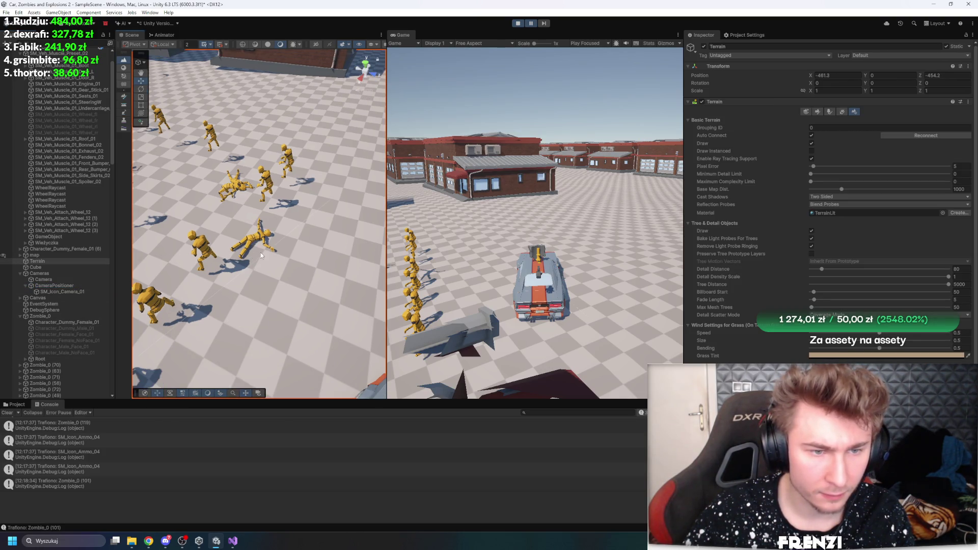
pyautogui.scroll(3, 257, 250)
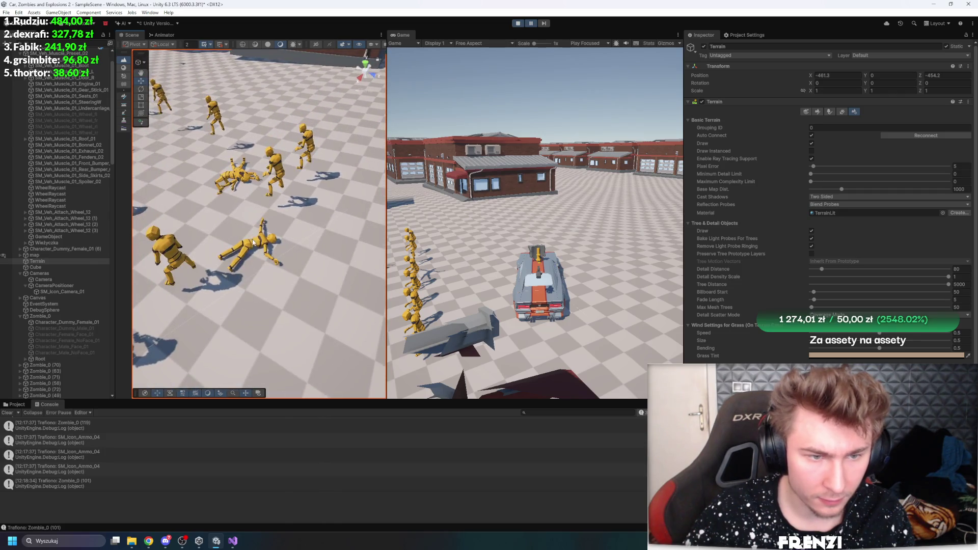
pyautogui.scroll(-3, 255, 244)
pyautogui.click(193, 256)
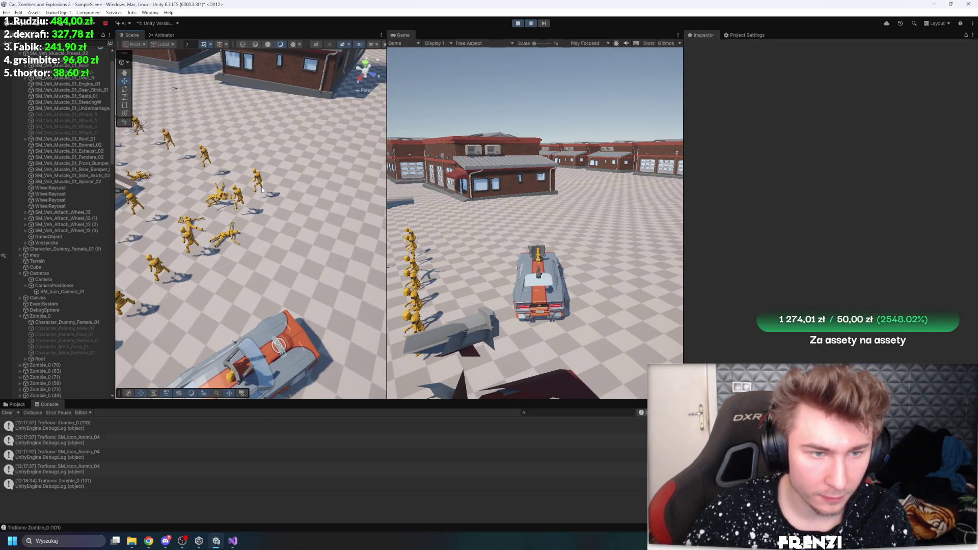
# - Frame Zombie_0 (3)'s Character_Dummy_Female_01 model and check its Skinned Mesh quality, leaving it on Auto
pyautogui.click(215, 224)
pyautogui.scroll(-5, 68, 292)
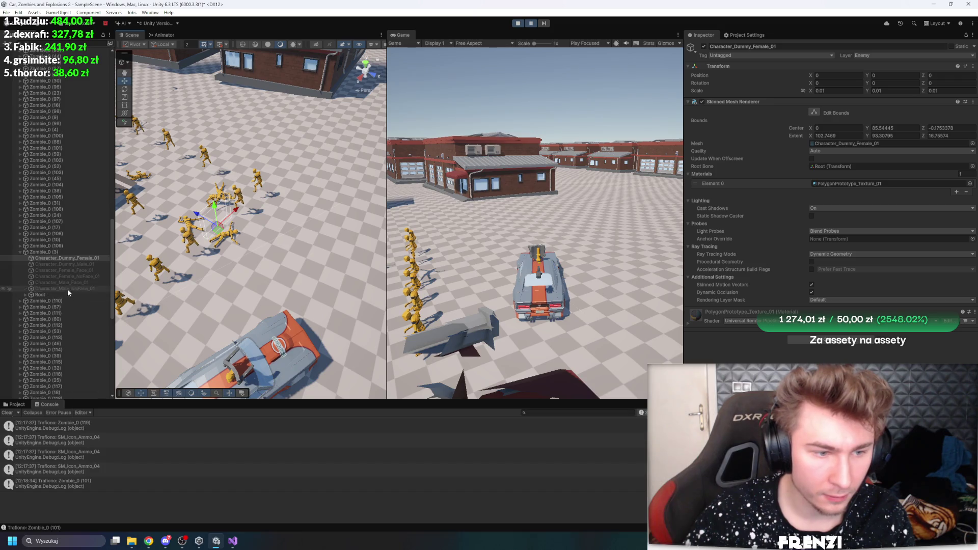
pyautogui.click(51, 251)
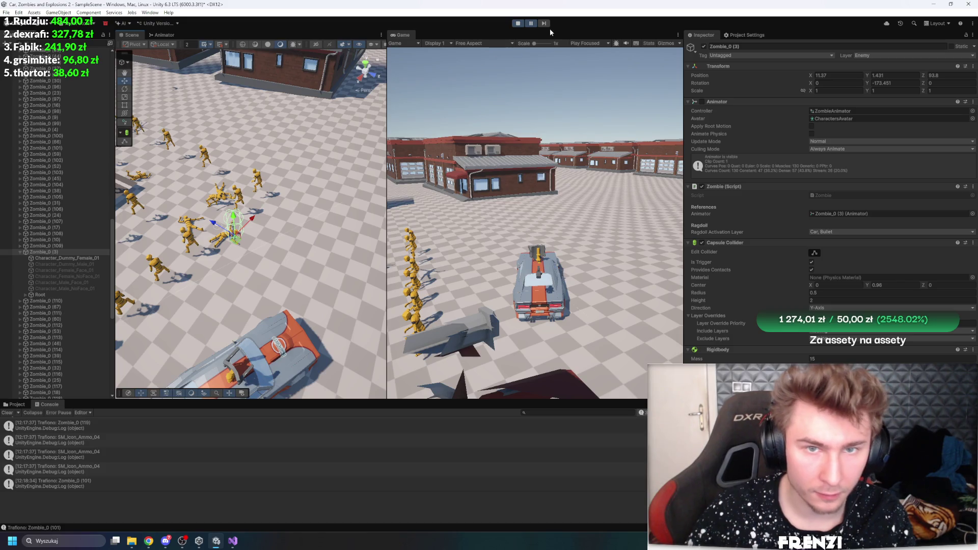
pyautogui.press('Down')
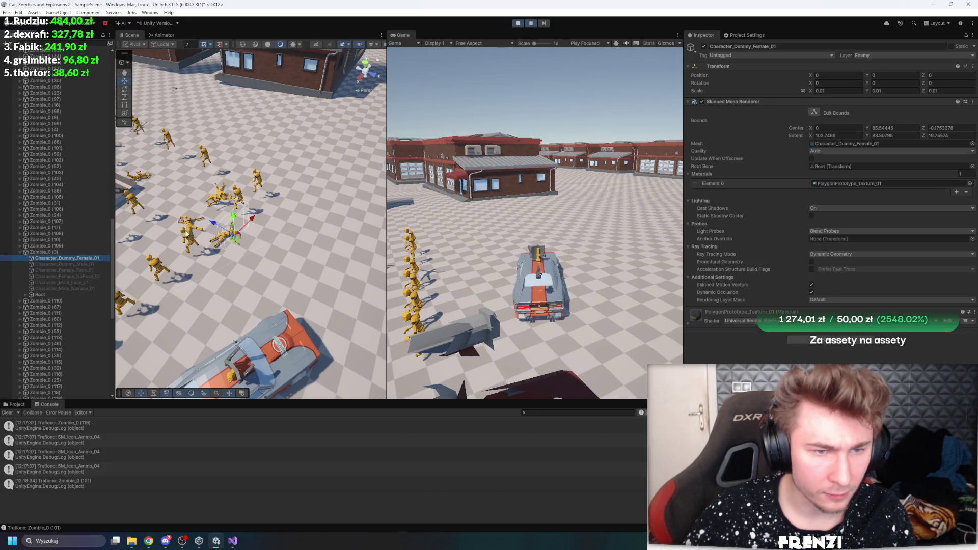
pyautogui.press('f')
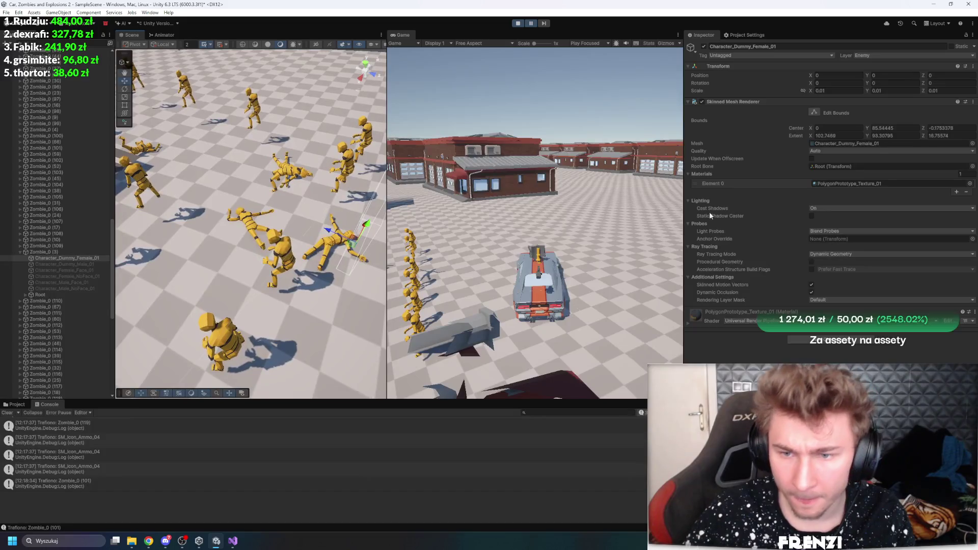
pyautogui.click(860, 151)
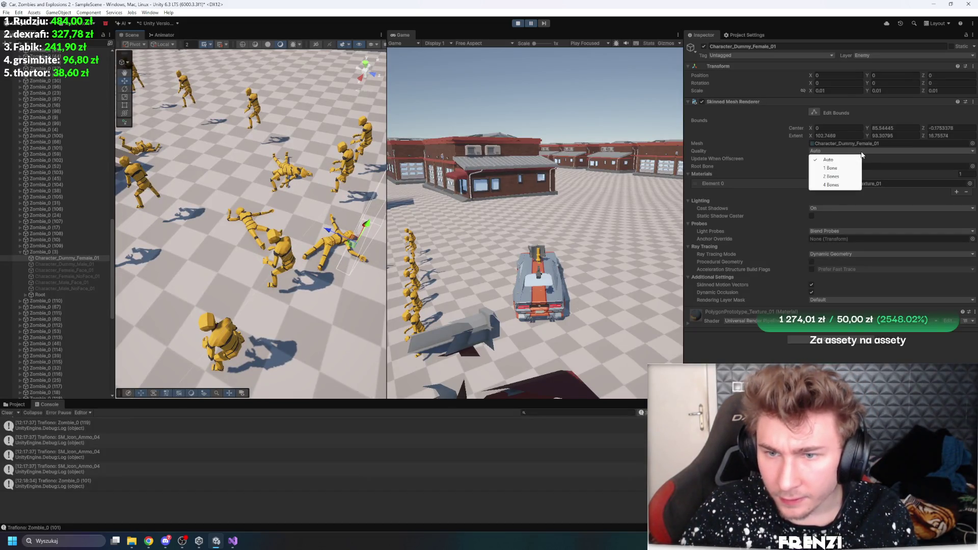
pyautogui.press('Escape')
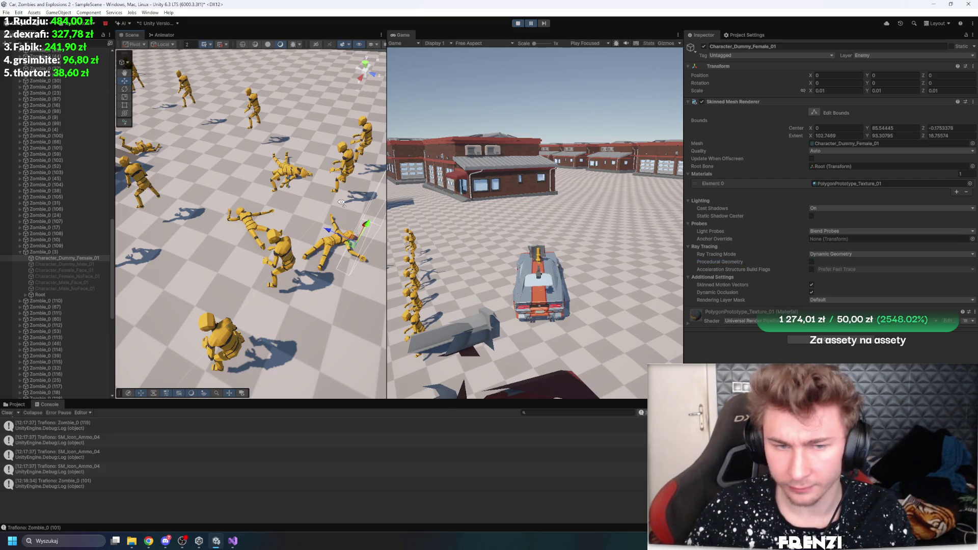
pyautogui.press('f')
# - Select Zombie_0 (3) to see its colliders, resume the game, then stop it
pyautogui.click(71, 252)
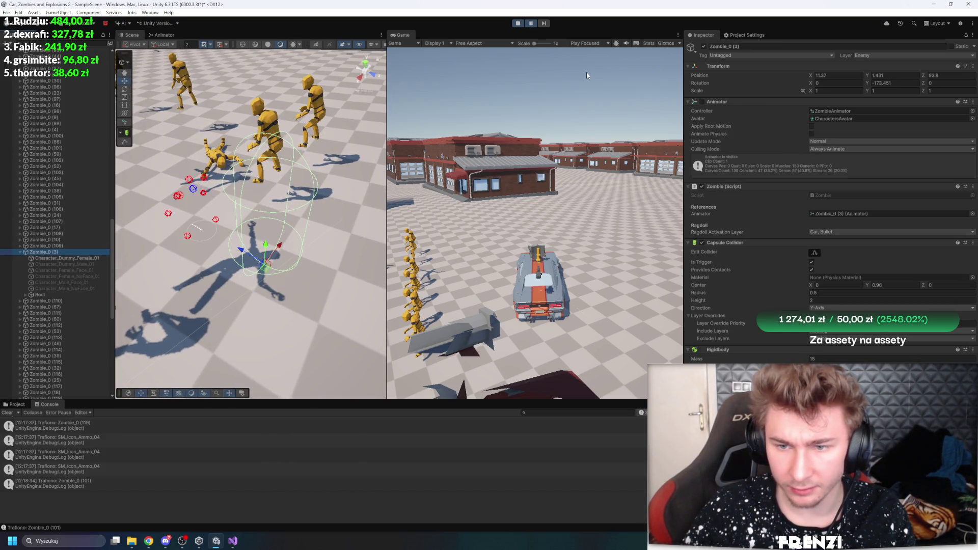
pyautogui.click(533, 24)
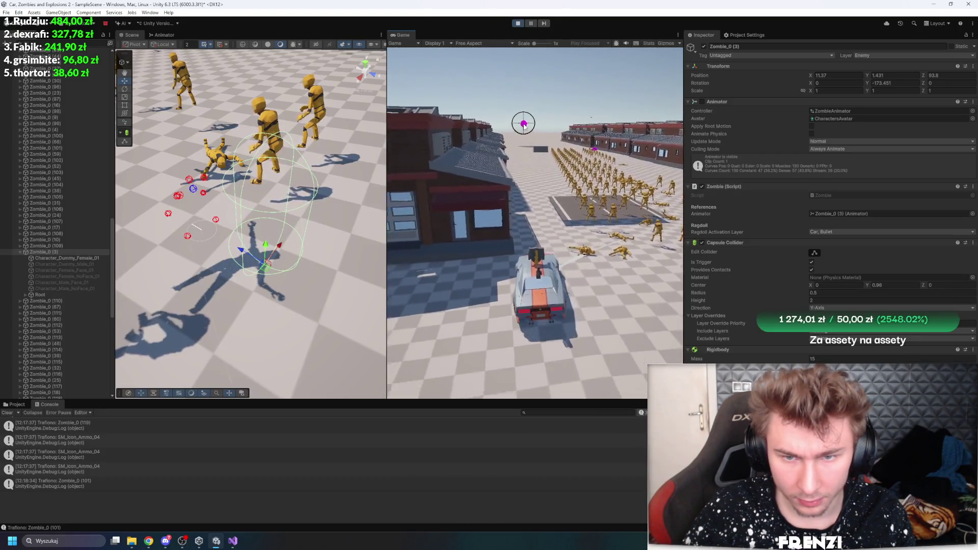
pyautogui.hotkey('ctrl', 'p')
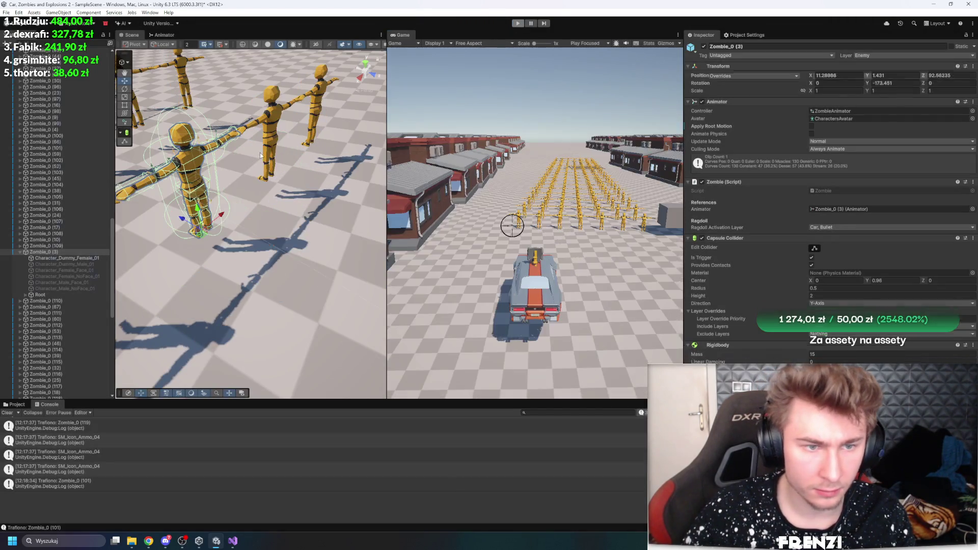
# - Frame Character_Dummy_Female_01, apply its mesh Bounds to the Zombie_0 prefab, and start the game
pyautogui.doubleClick(56, 258)
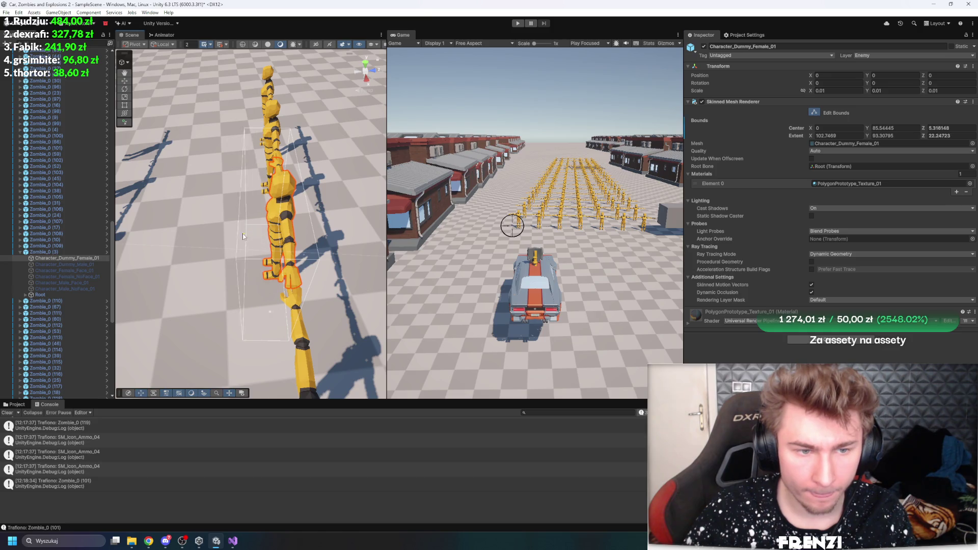
pyautogui.moveTo(243, 236)
pyautogui.mouseDown()
pyautogui.moveTo(254, 239)
pyautogui.moveTo(237, 234)
pyautogui.mouseUp()
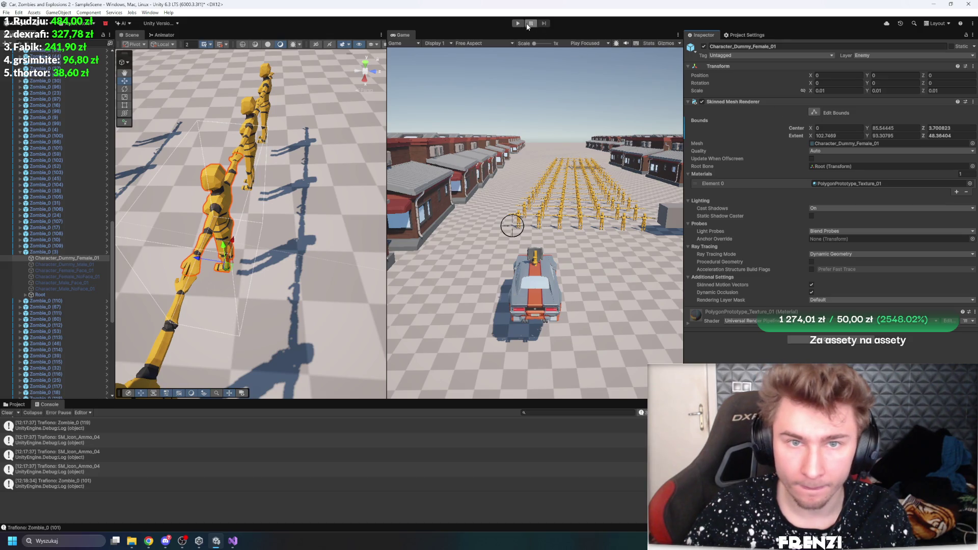
pyautogui.rightClick(698, 122)
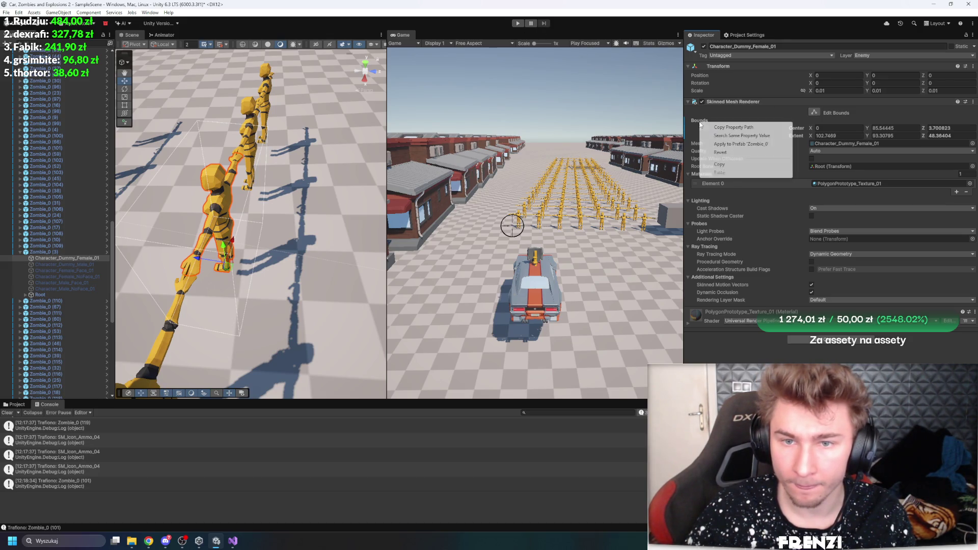
pyautogui.click(740, 144)
pyautogui.click(518, 23)
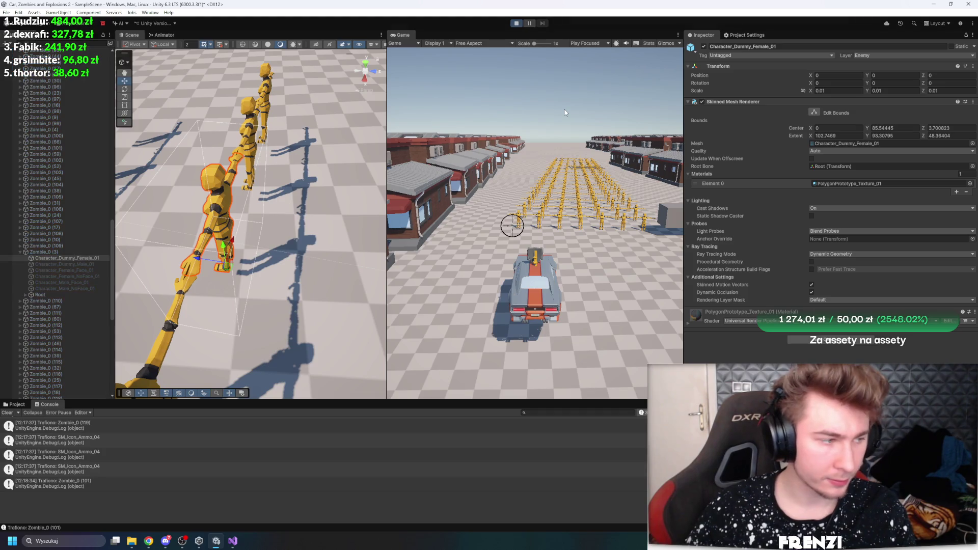
pyautogui.click(576, 125)
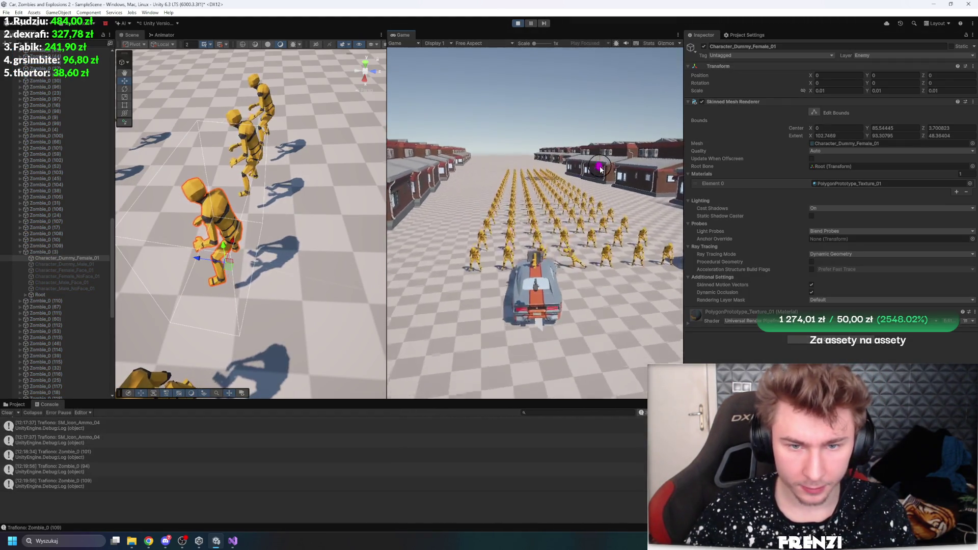
# - Drive into the zombie crowd, set Zombie_0 (3)'s Animator culling to Cull Completely, then stop play
pyautogui.press('w')
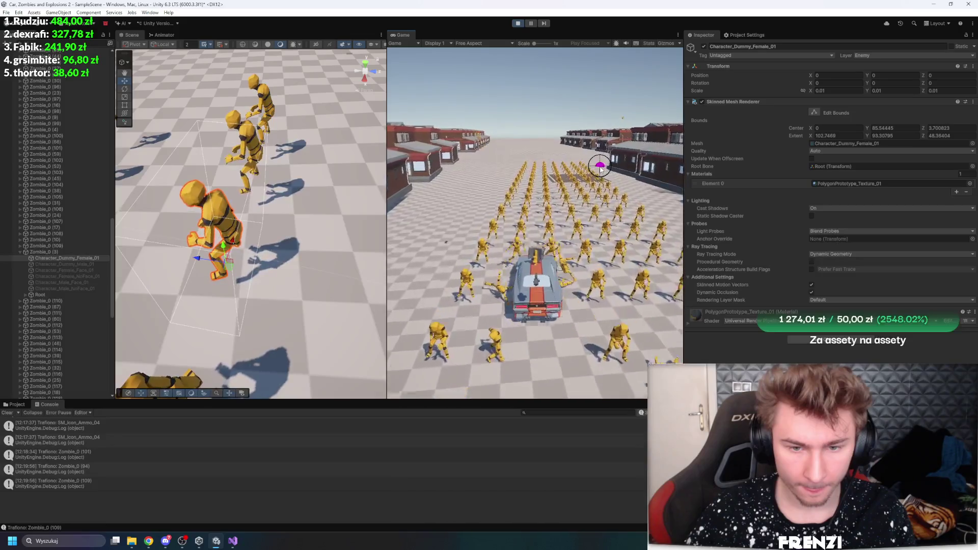
pyautogui.press('w')
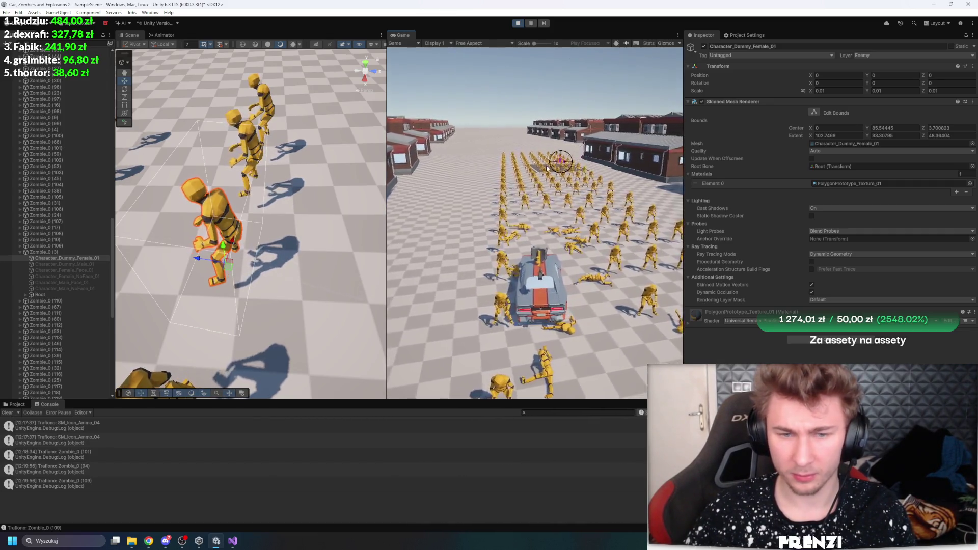
pyautogui.click(62, 249)
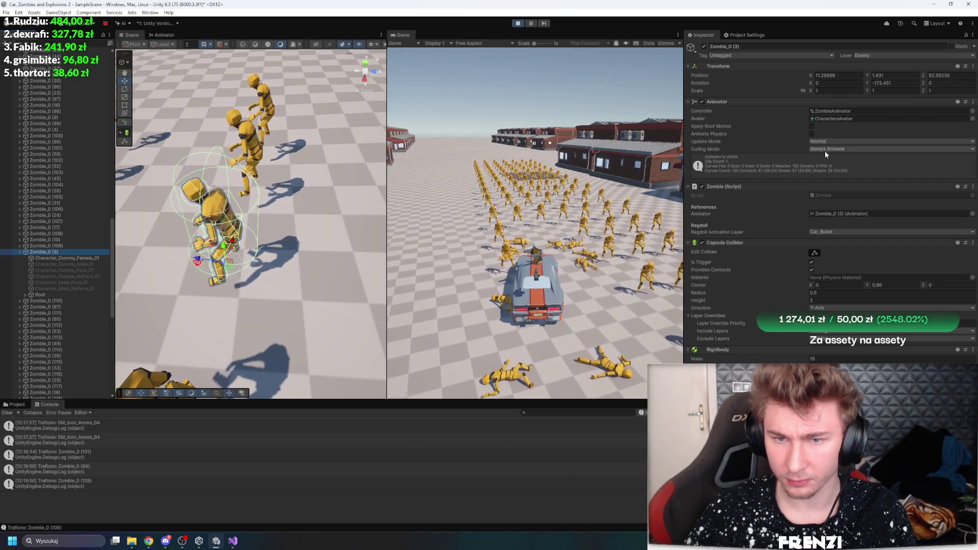
pyautogui.click(824, 151)
pyautogui.click(844, 176)
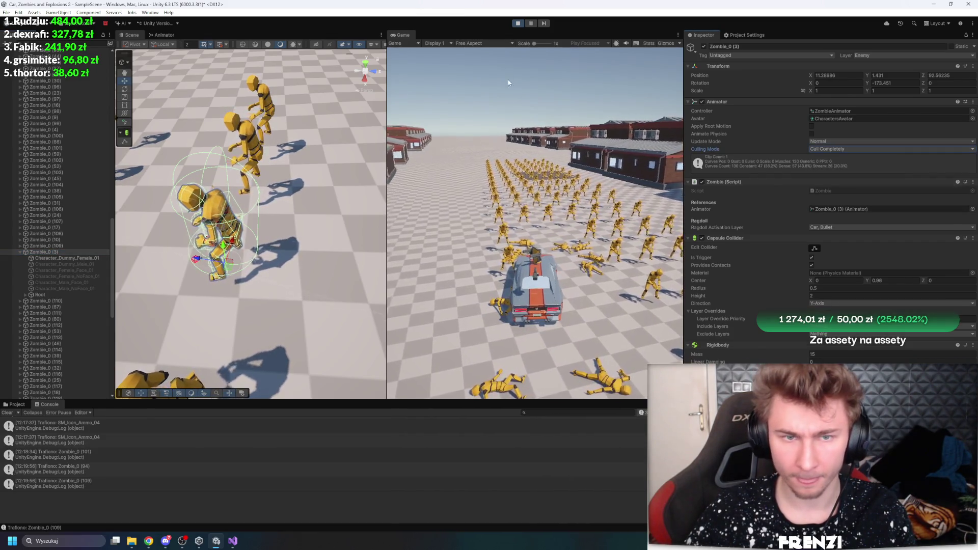
pyautogui.click(517, 24)
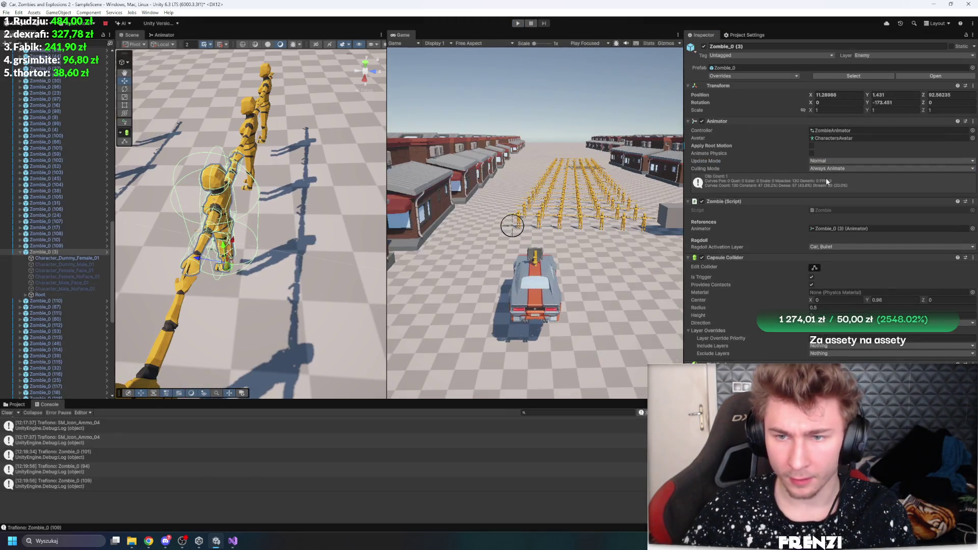
# - Set Animator Culling Mode to Cull Completely and apply it to the Zombie_0 prefab
pyautogui.click(826, 169)
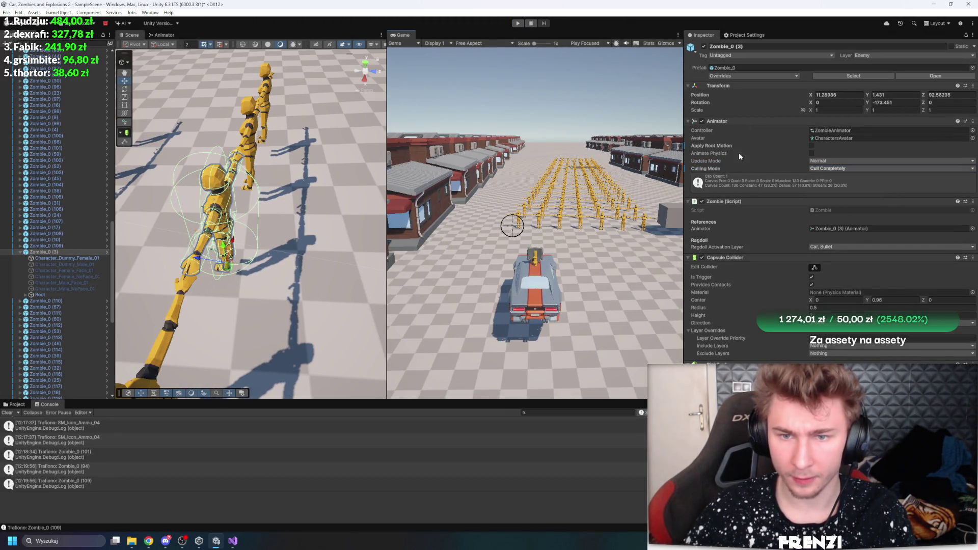
pyautogui.rightClick(702, 169)
pyautogui.click(752, 192)
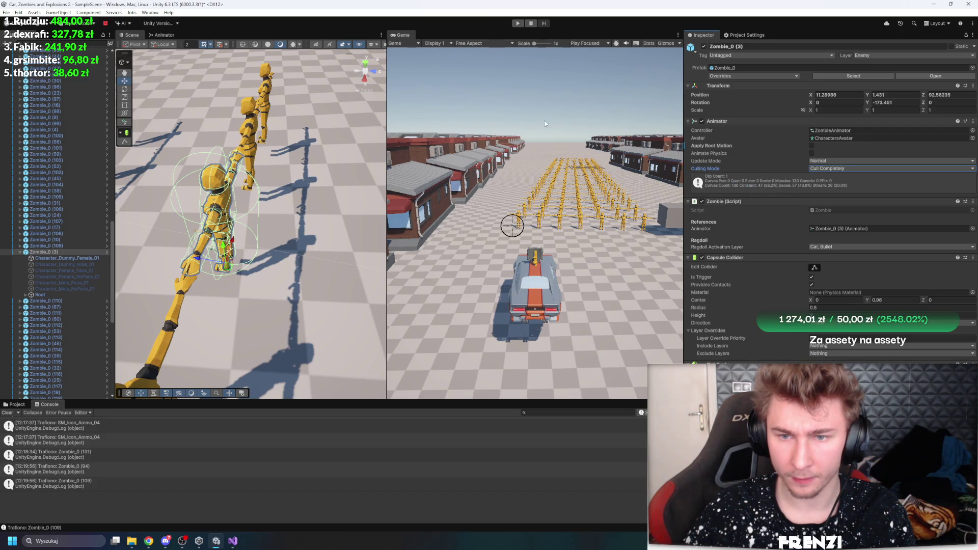
# - Play and drive the car through the zombie crowd and around the street, then pause and stop
pyautogui.click(512, 23)
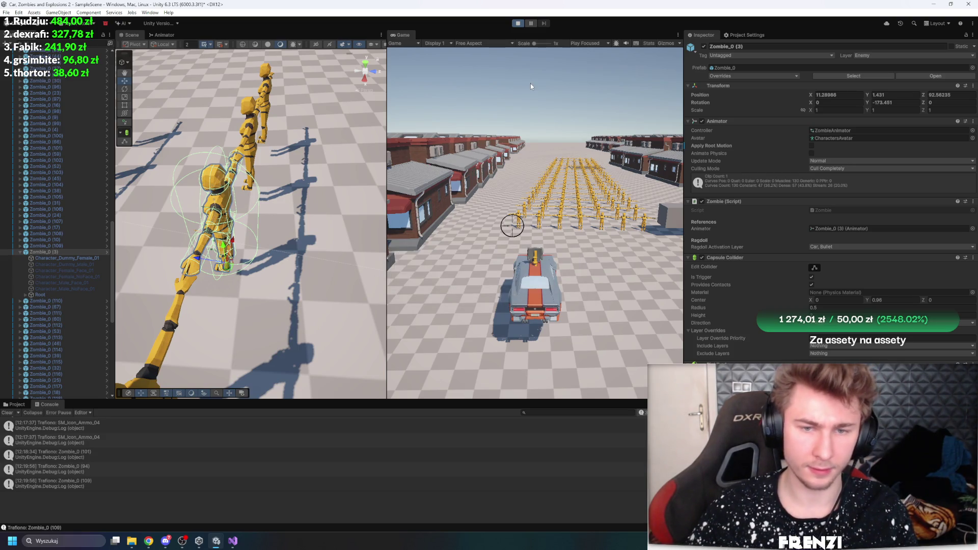
pyautogui.press('w')
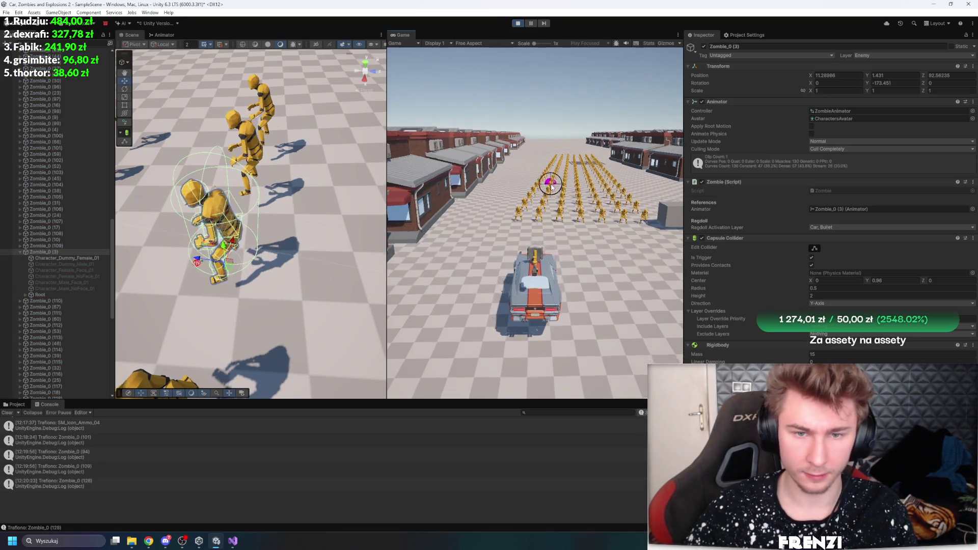
pyautogui.press('d')
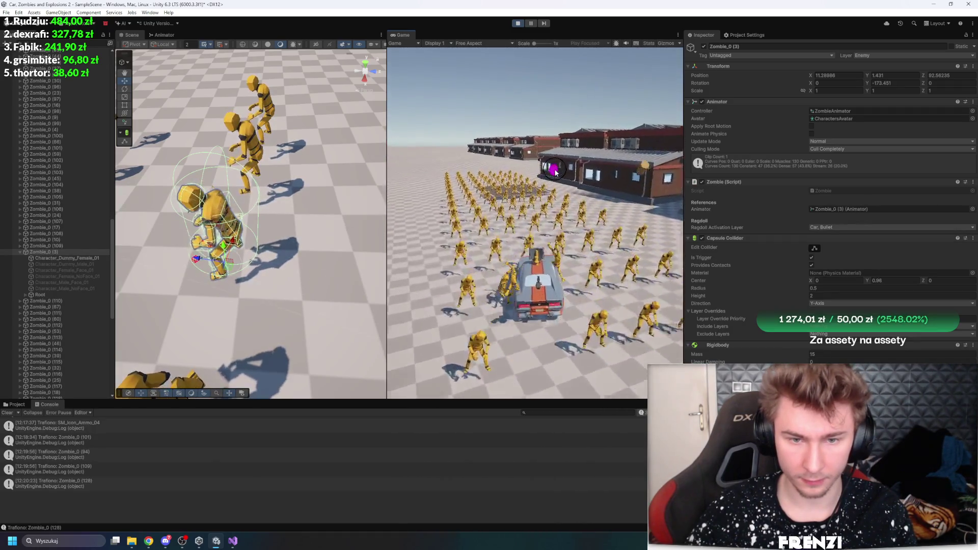
pyautogui.press('w')
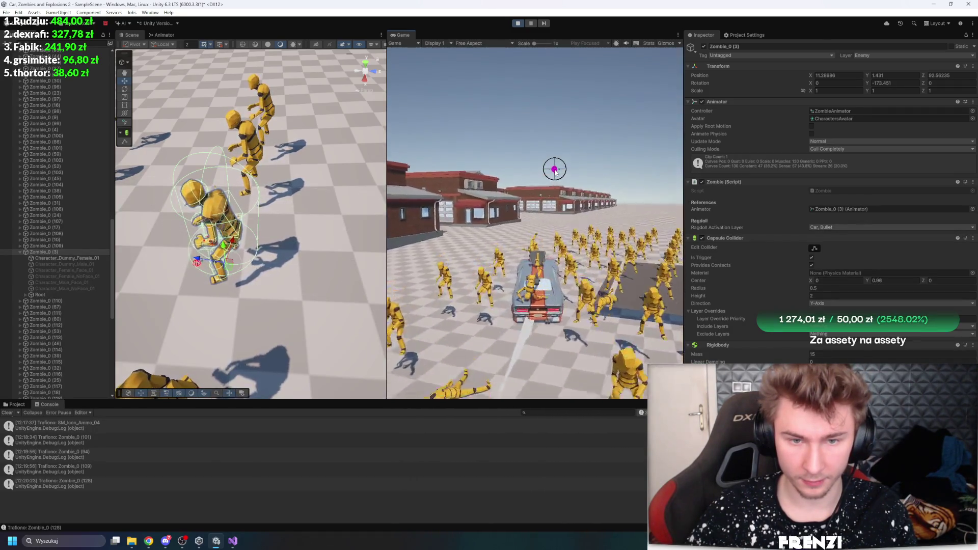
pyautogui.press('w')
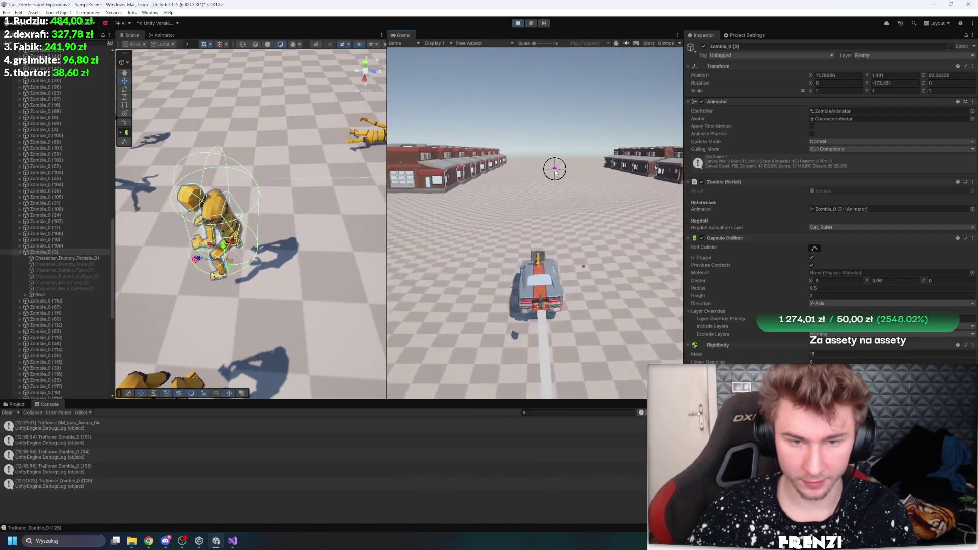
pyautogui.press('w')
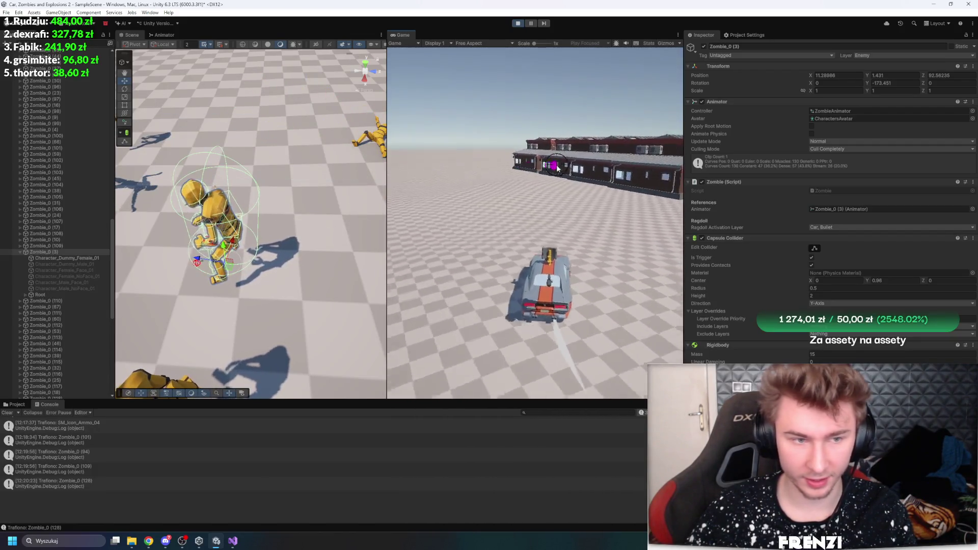
pyautogui.press('w')
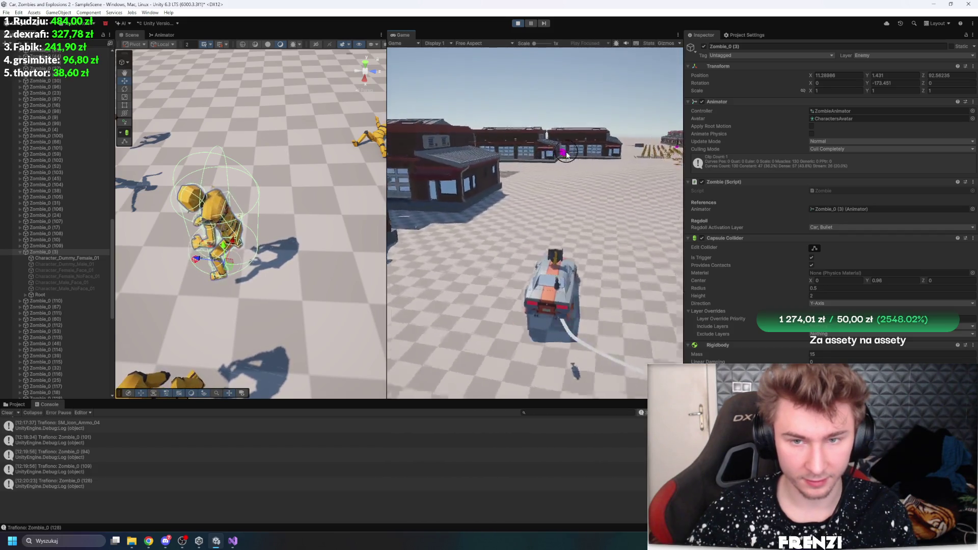
pyautogui.press('w')
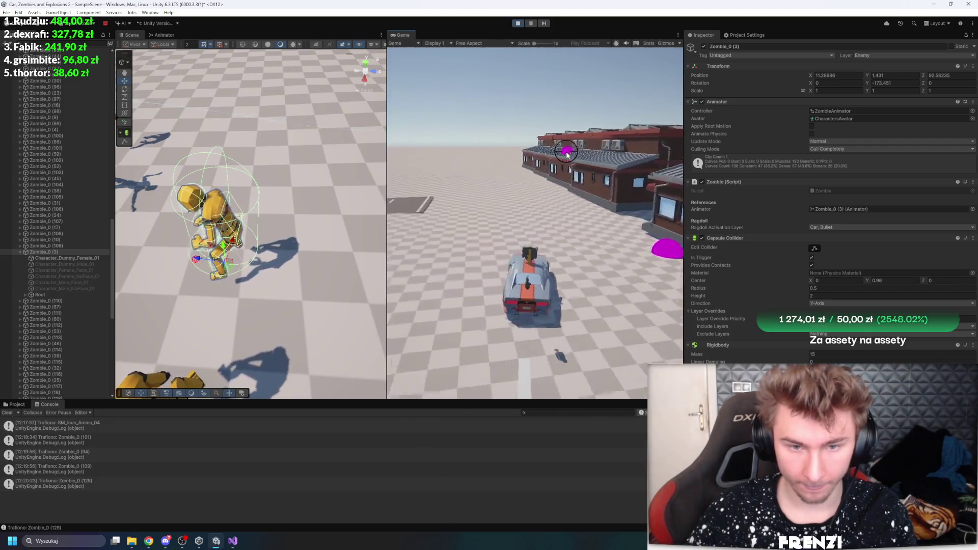
pyautogui.click(529, 23)
pyautogui.click(519, 23)
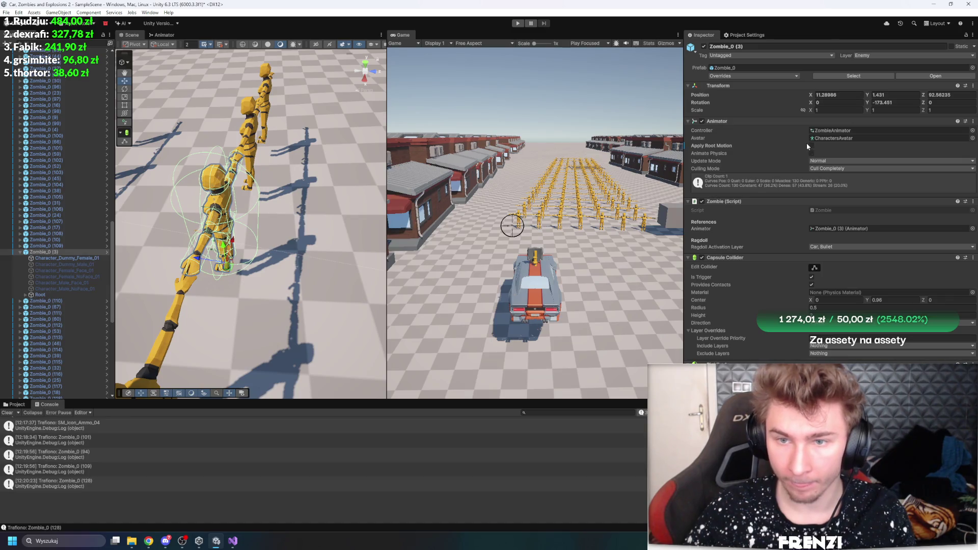
# - Enable Animate Physics on the Animator, apply it to the Zombie_0 prefab, and start play
pyautogui.click(812, 153)
pyautogui.rightClick(716, 153)
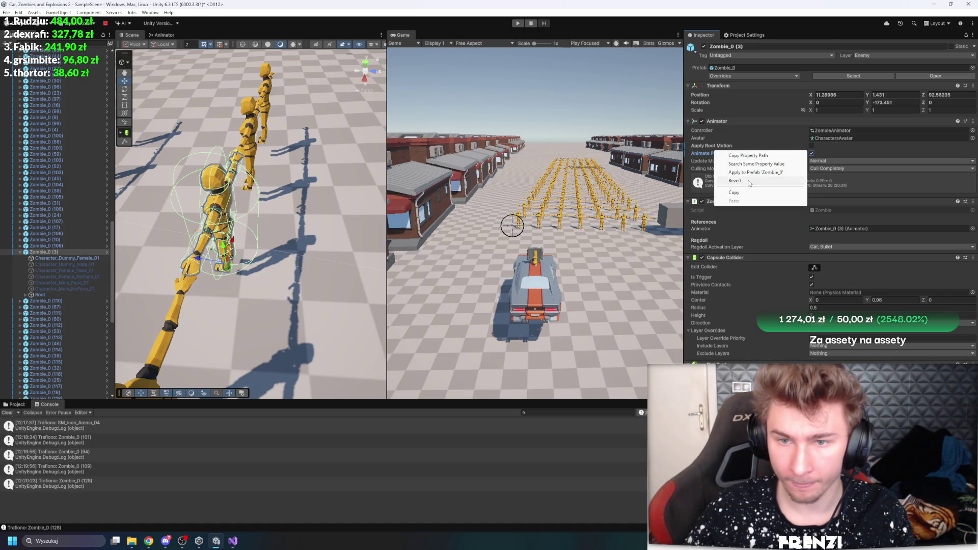
pyautogui.click(763, 172)
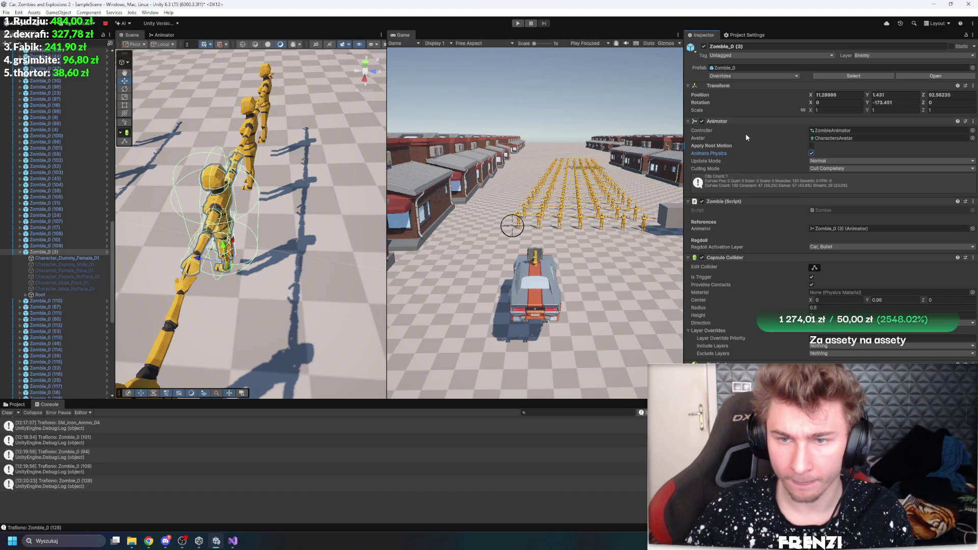
pyautogui.rightClick(718, 146)
pyautogui.click(759, 166)
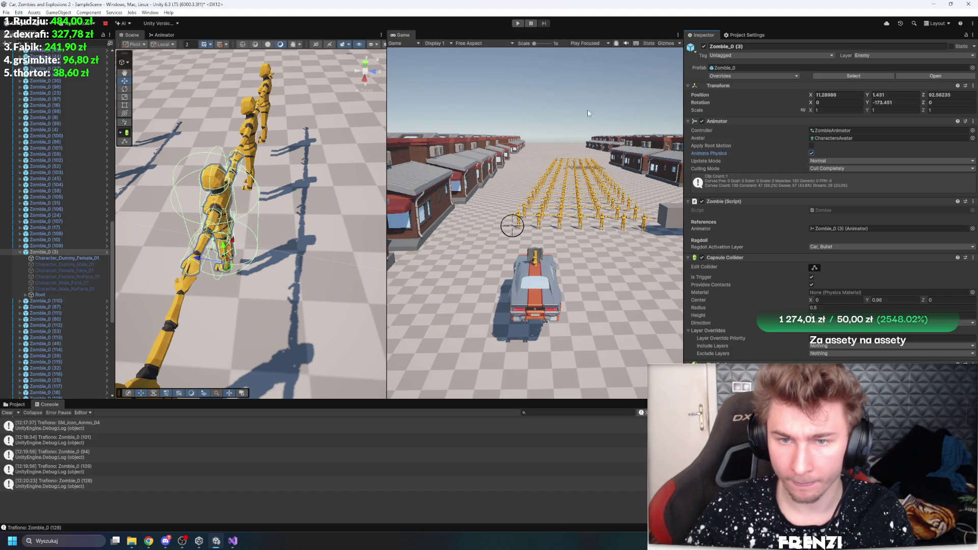
pyautogui.click(518, 23)
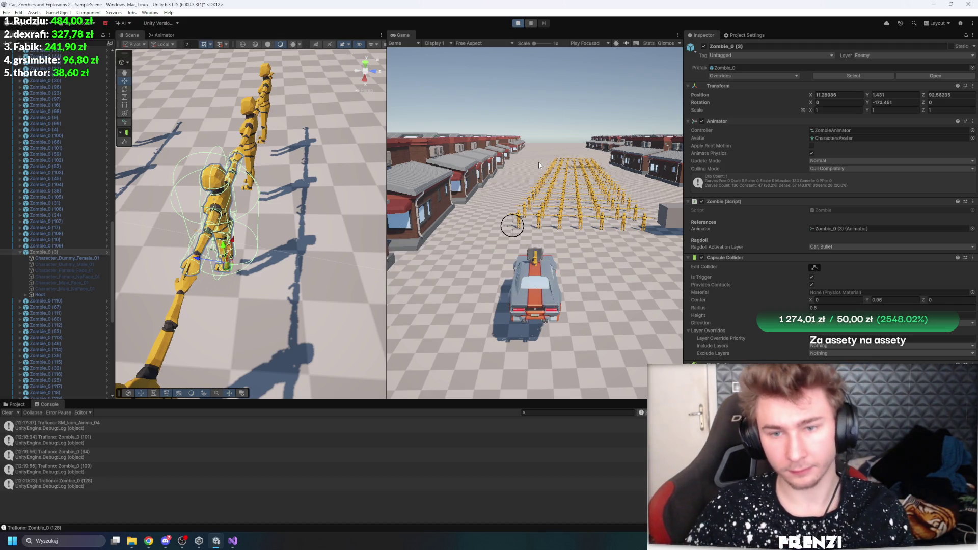
# - Drive the car back and forth through the zombie crowd with WASD, turning back toward it
pyautogui.press('w')
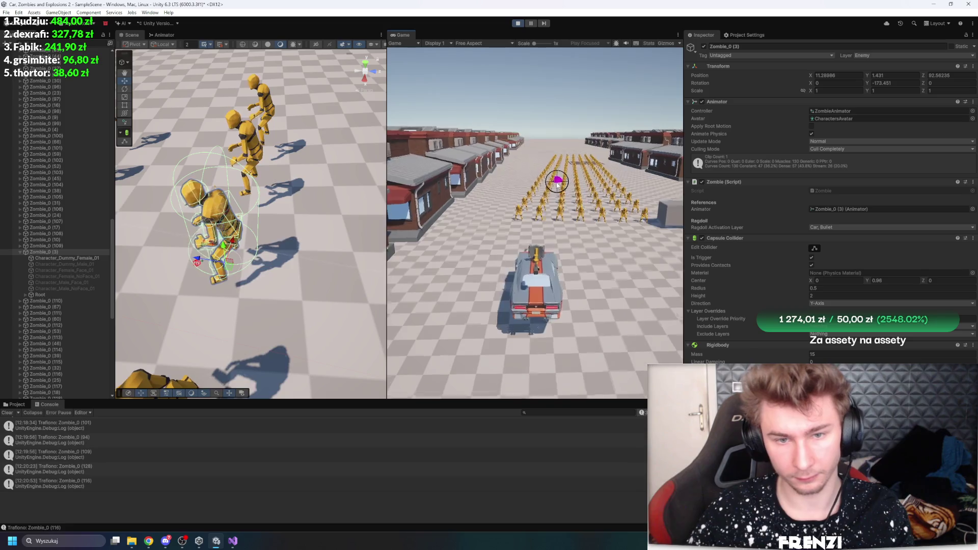
pyautogui.press('w')
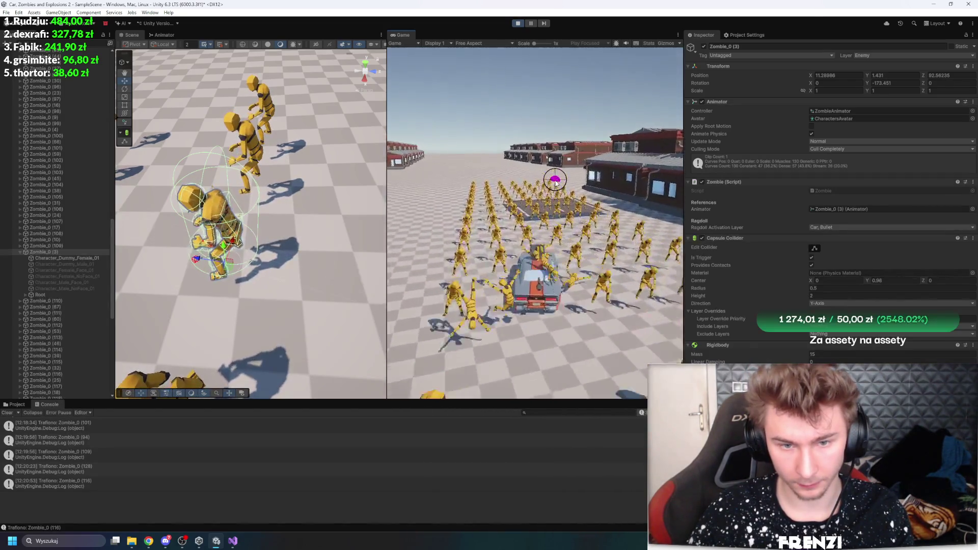
pyautogui.press('s')
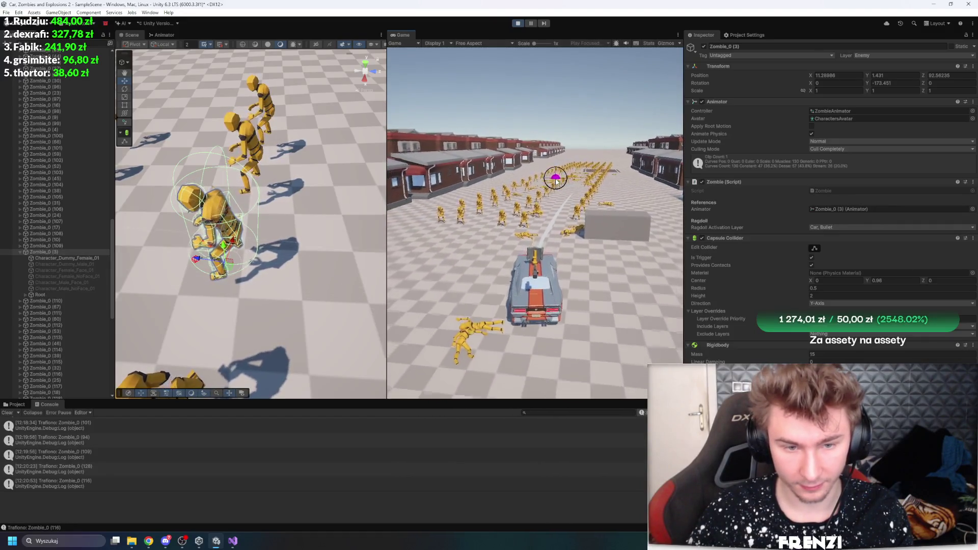
pyautogui.press('w')
pyautogui.press('a')
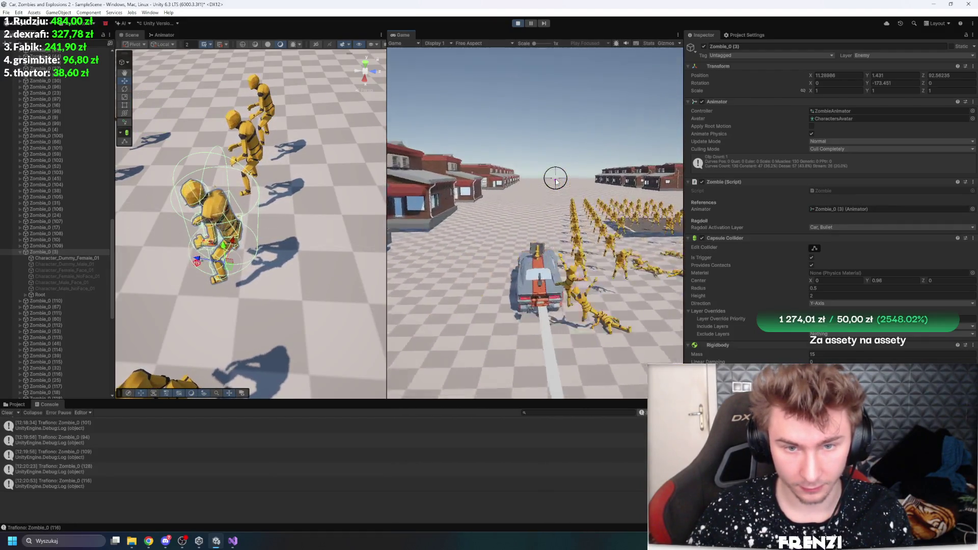
pyautogui.press('w')
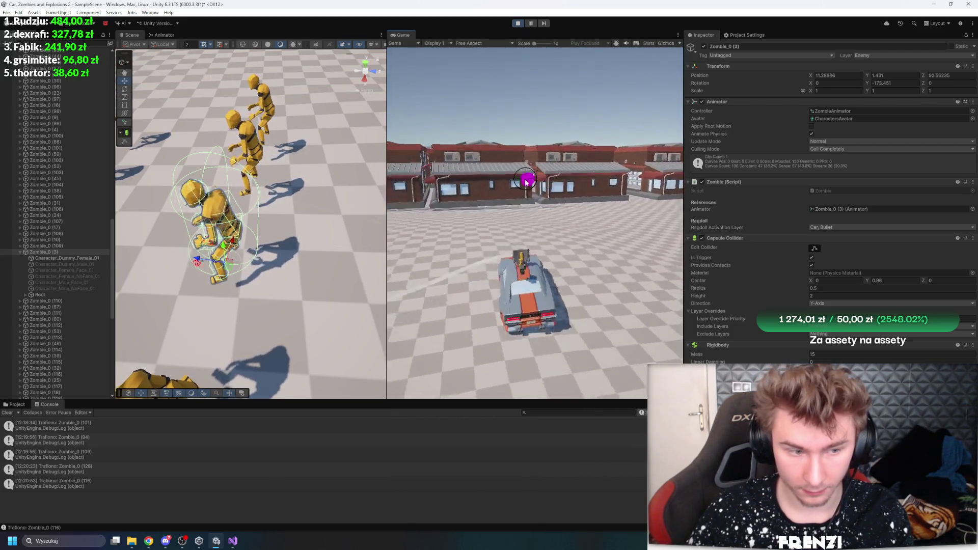
pyautogui.press('d')
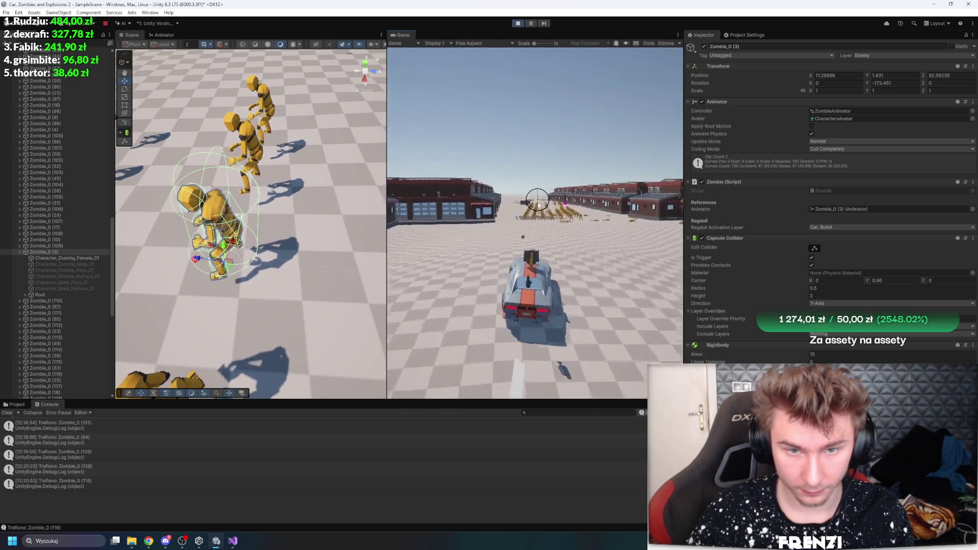
# - Shoot and sweep gunfire across the zombies, then select the ground in the Scene view
pyautogui.click(548, 206)
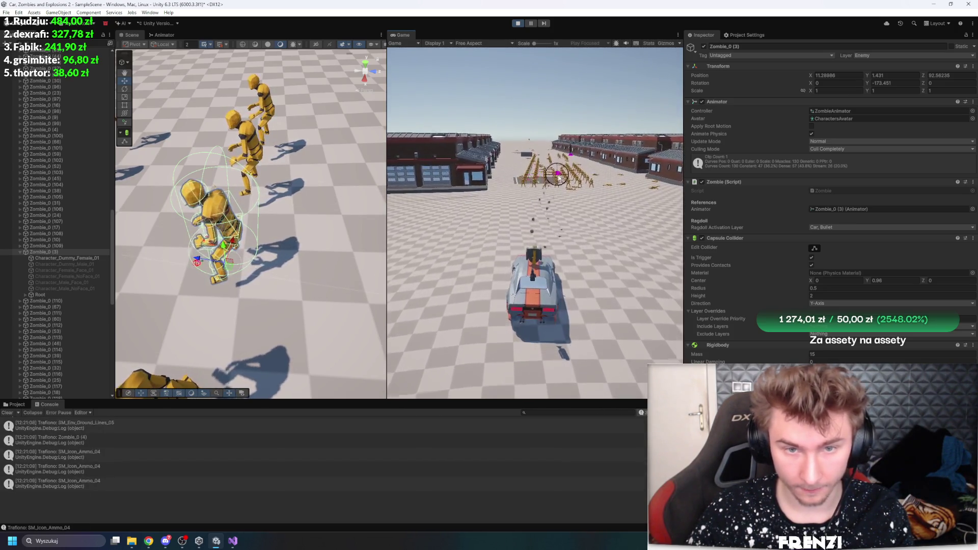
pyautogui.moveTo(513, 173)
pyautogui.mouseDown()
pyautogui.moveTo(530, 153)
pyautogui.moveTo(520, 153)
pyautogui.moveTo(560, 135)
pyautogui.moveTo(527, 153)
pyautogui.mouseUp()
pyautogui.click(298, 281)
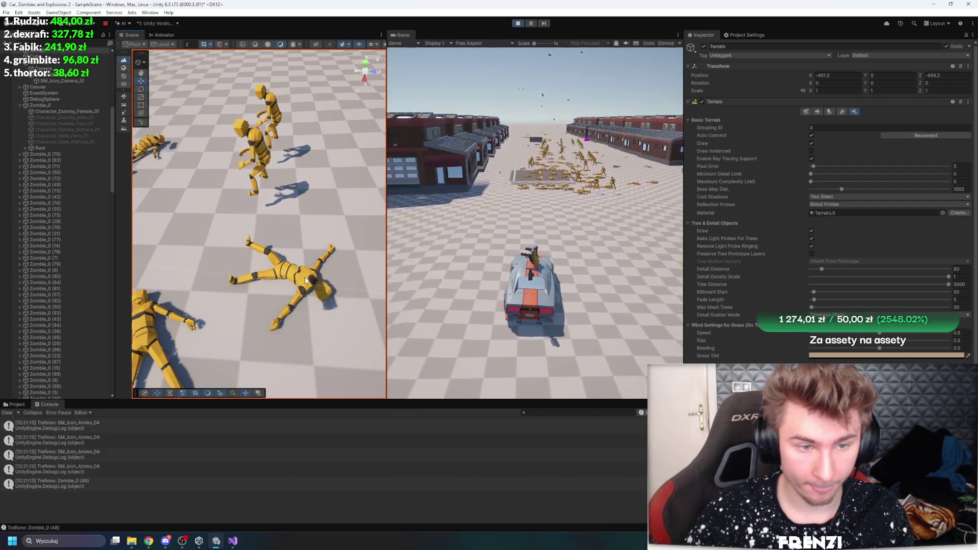
# - Find and select the collapsed zombie Zombie_0 (4) in the scene and Hierarchy
pyautogui.scroll(-3, 211, 208)
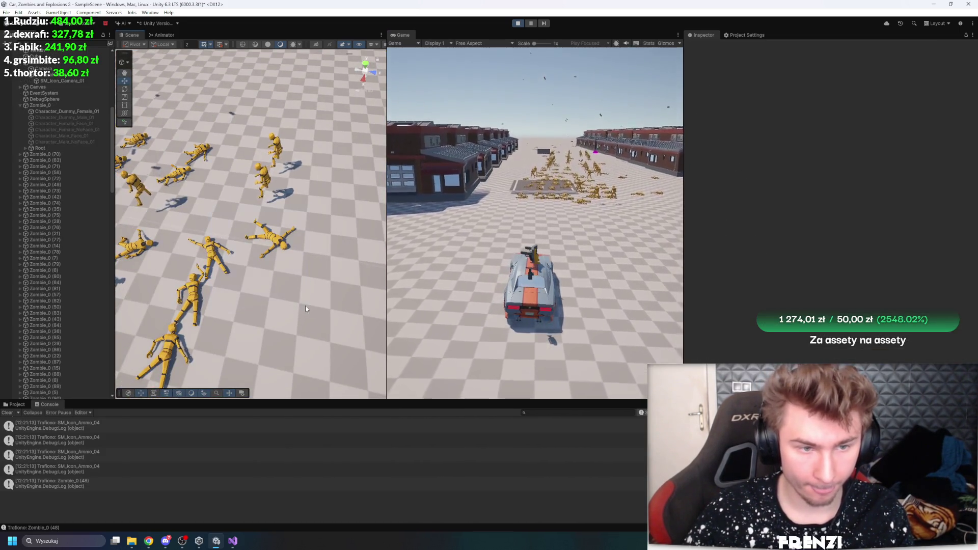
pyautogui.click(209, 252)
pyautogui.moveTo(229, 278)
pyautogui.mouseDown()
pyautogui.moveTo(272, 285)
pyautogui.moveTo(238, 200)
pyautogui.moveTo(250, 160)
pyautogui.moveTo(285, 140)
pyautogui.moveTo(294, 158)
pyautogui.mouseUp()
pyautogui.scroll(-5, 73, 359)
pyautogui.click(221, 277)
pyautogui.scroll(-5, 293, 158)
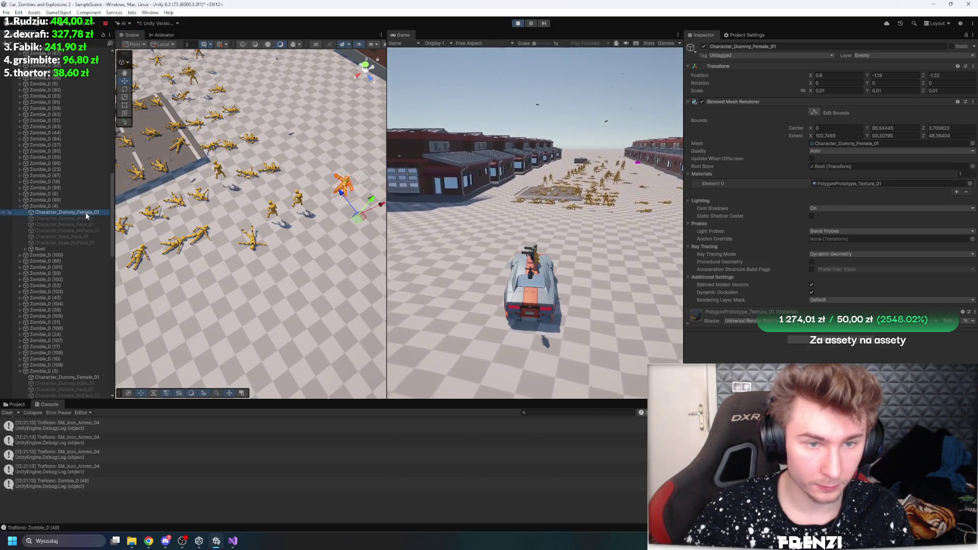
pyautogui.click(70, 207)
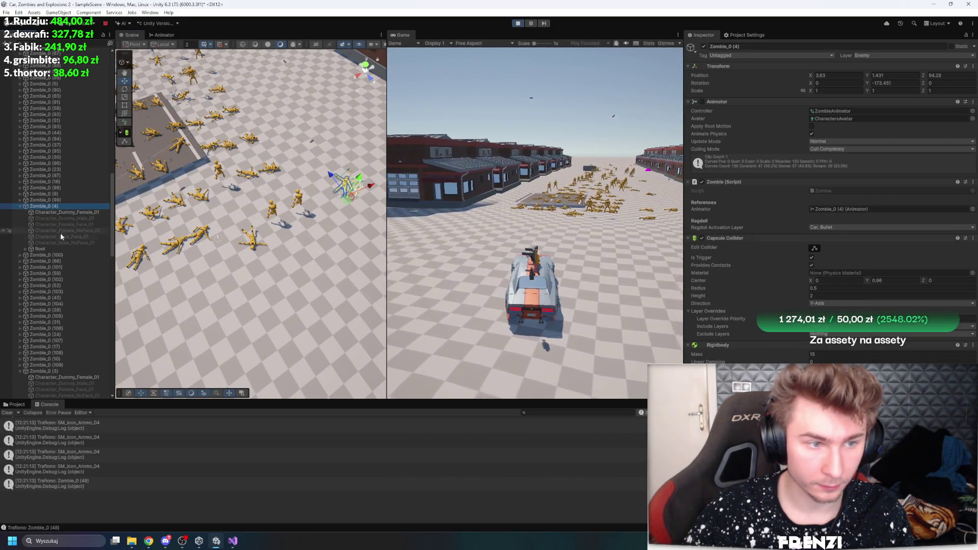
# - Drag Zombie_0 (4)'s Root bone to a new spot, then select the Camera to show Cinemachine settings
pyautogui.click(63, 249)
pyautogui.moveTo(320, 228)
pyautogui.mouseDown()
pyautogui.moveTo(260, 265)
pyautogui.moveTo(280, 291)
pyautogui.moveTo(273, 349)
pyautogui.moveTo(293, 339)
pyautogui.moveTo(321, 239)
pyautogui.moveTo(183, 224)
pyautogui.moveTo(153, 196)
pyautogui.moveTo(197, 202)
pyautogui.moveTo(190, 193)
pyautogui.moveTo(277, 82)
pyautogui.mouseUp()
pyautogui.click(612, 190)
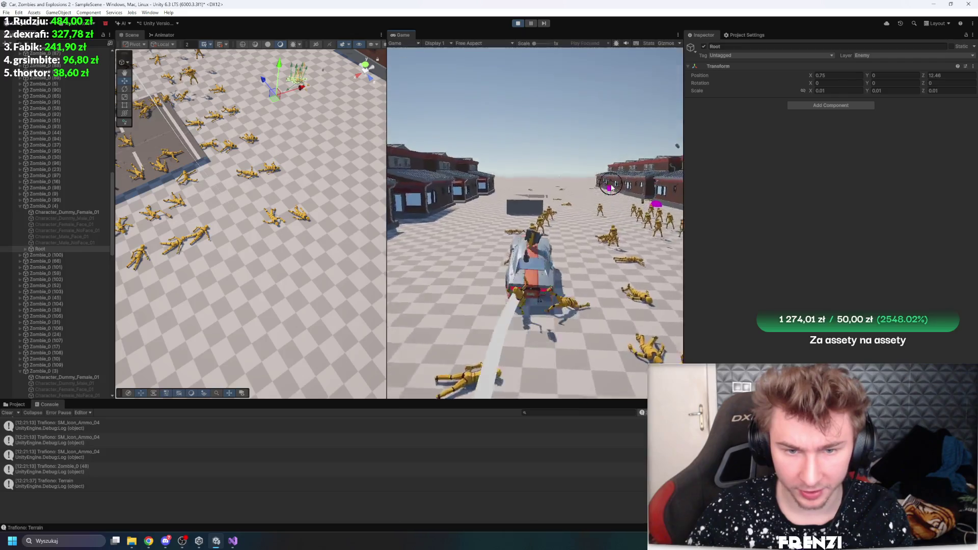
pyautogui.scroll(15, 51, 181)
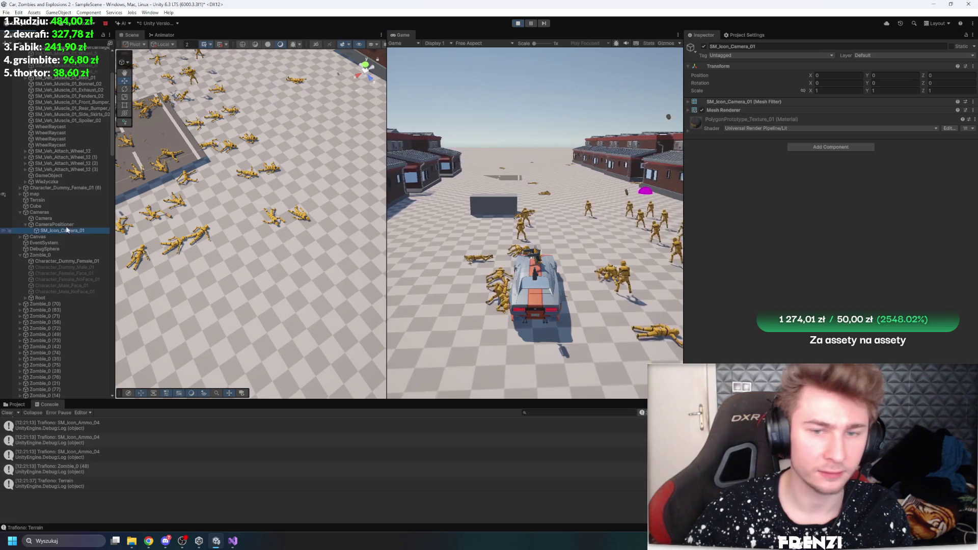
pyautogui.click(69, 218)
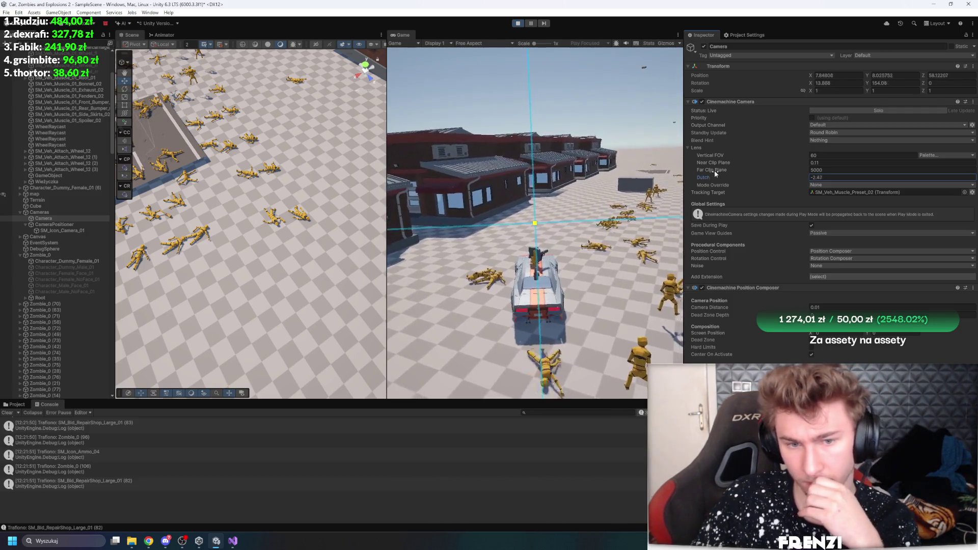
# - Scrub the Camera's Cinemachine Dutch to -2.47, then inspect Zombie_0 (56) and Zombie_0 (63)
pyautogui.moveTo(715, 174); pyautogui.dragTo(789, 163)
pyautogui.click(627, 190)
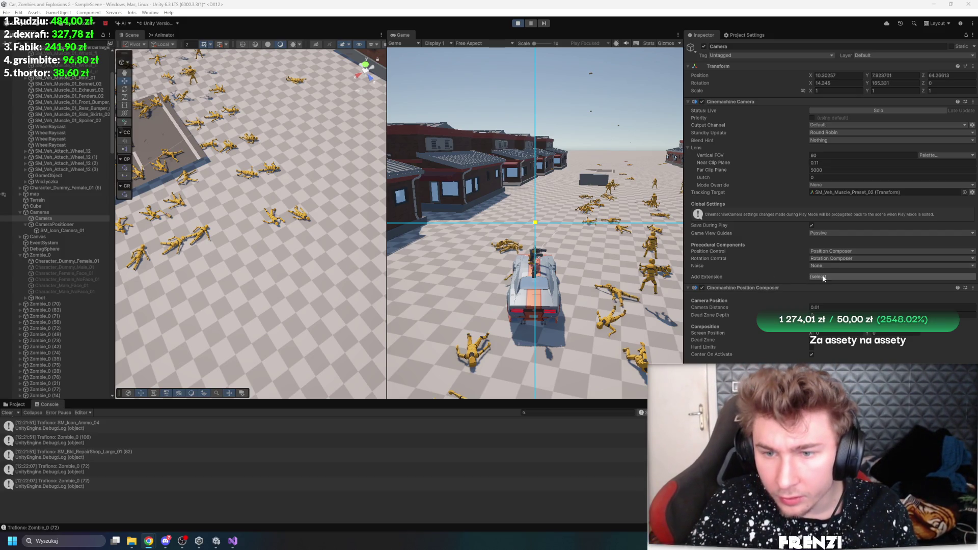
pyautogui.click(48, 321)
pyautogui.click(65, 312)
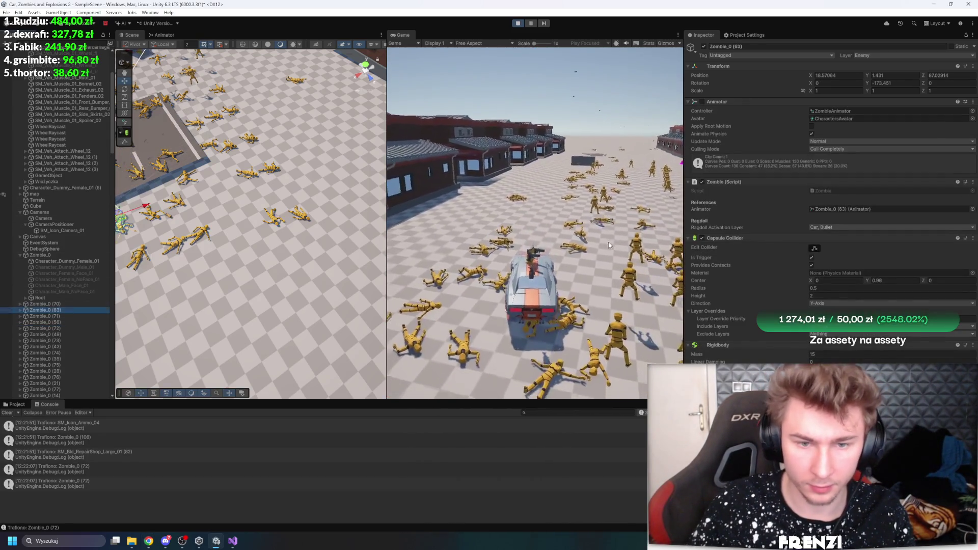
pyautogui.click(609, 245)
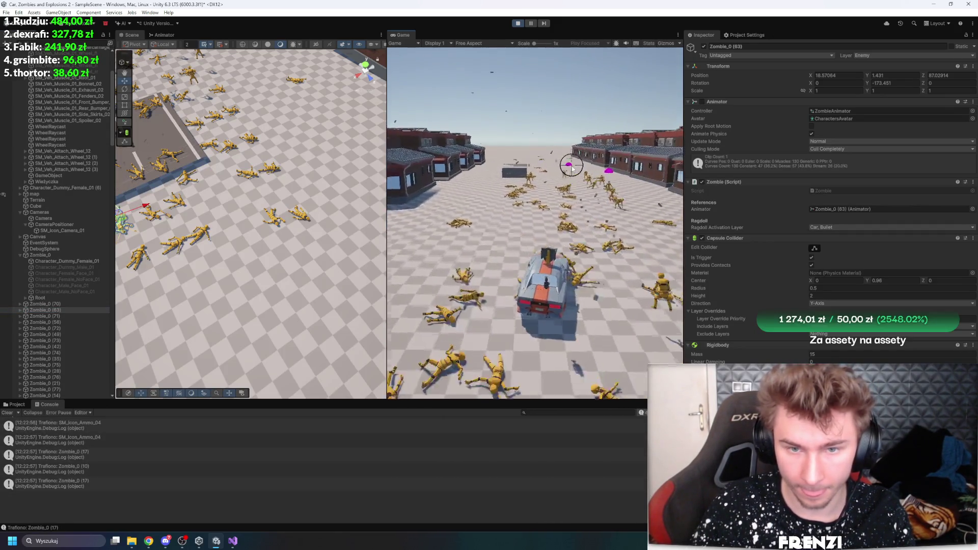
# - Steer right, inspect Zombie_0 (70)'s Character_Dummy_Female_01 mesh, and stop play mode
pyautogui.press('d')
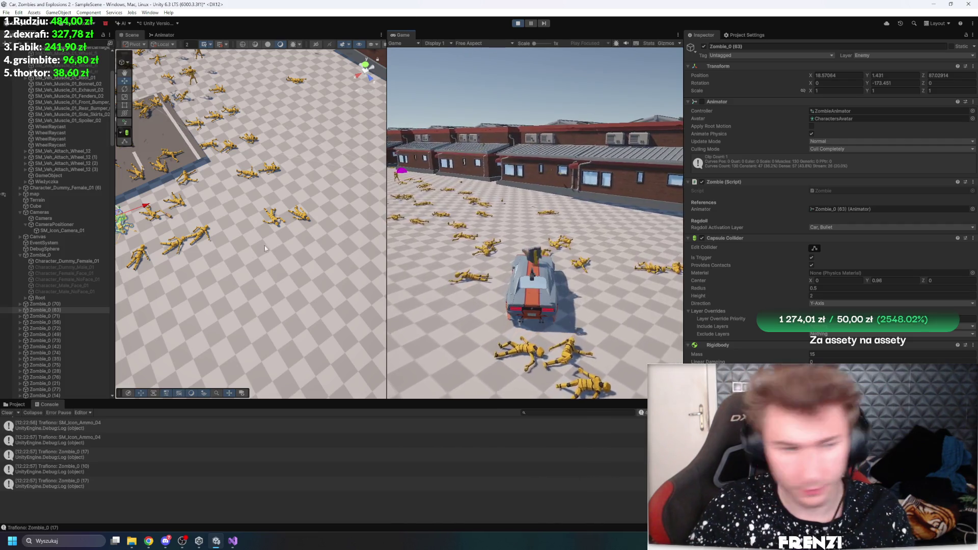
pyautogui.click(39, 304)
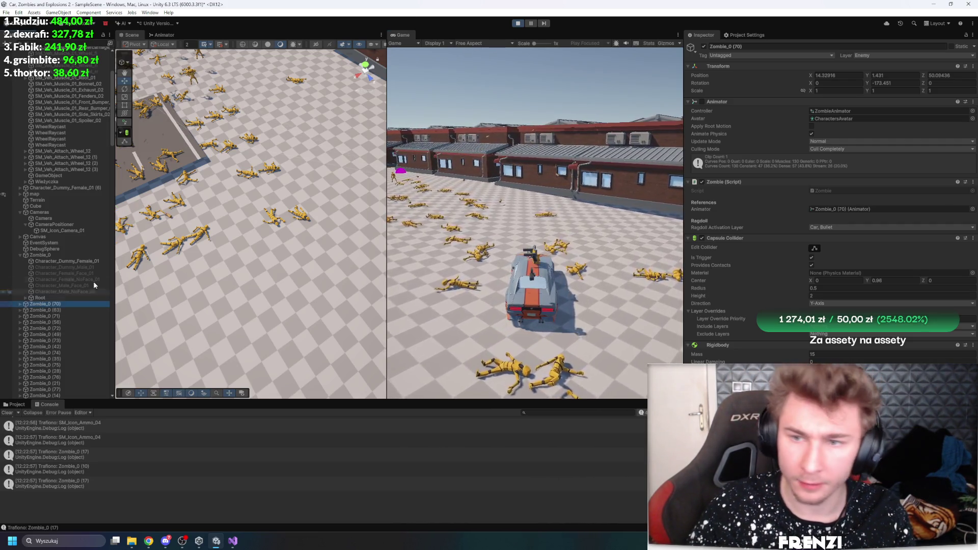
pyautogui.click(20, 305)
pyautogui.click(55, 310)
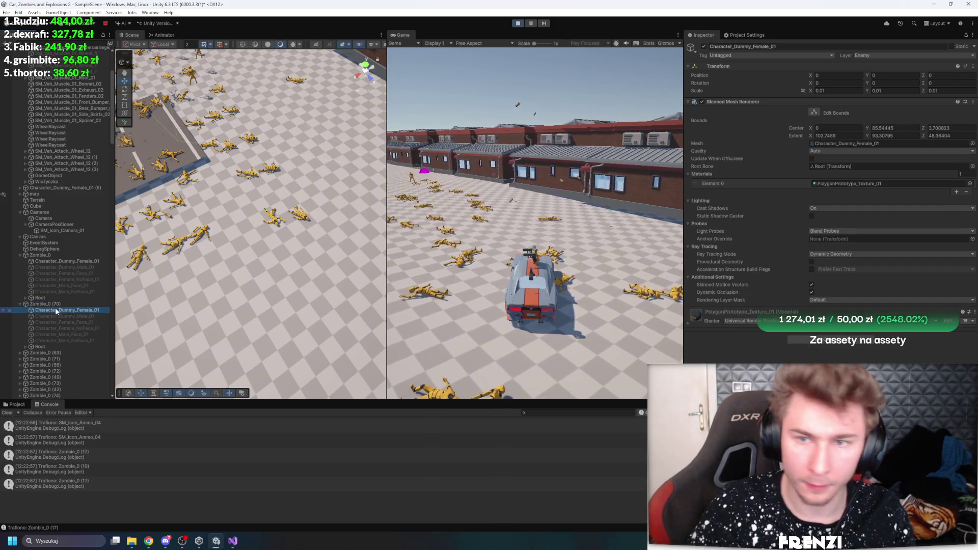
pyautogui.click(517, 23)
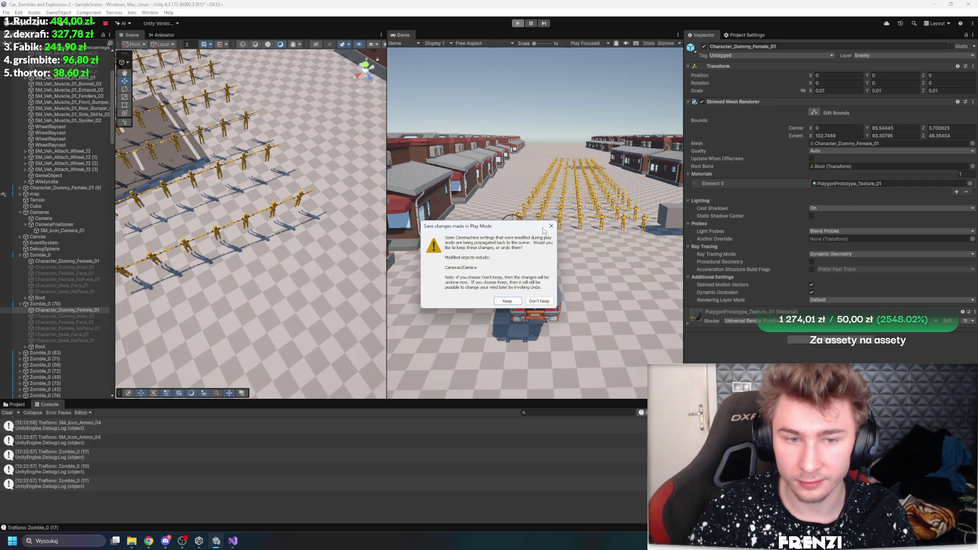
# - Dismiss the keep-changes prompt and locate the character's Characters.fbx model asset
pyautogui.click(551, 226)
pyautogui.click(851, 143)
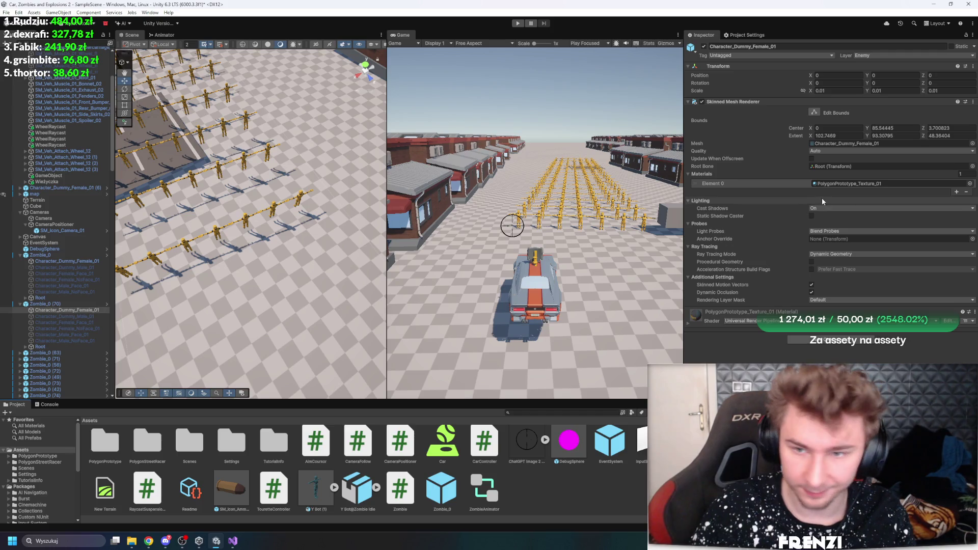
pyautogui.click(868, 145)
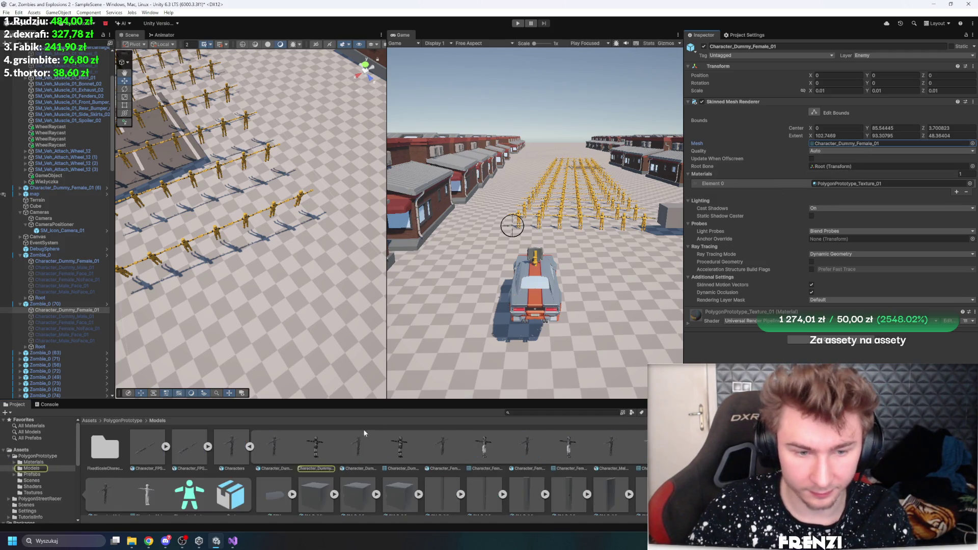
pyautogui.click(225, 445)
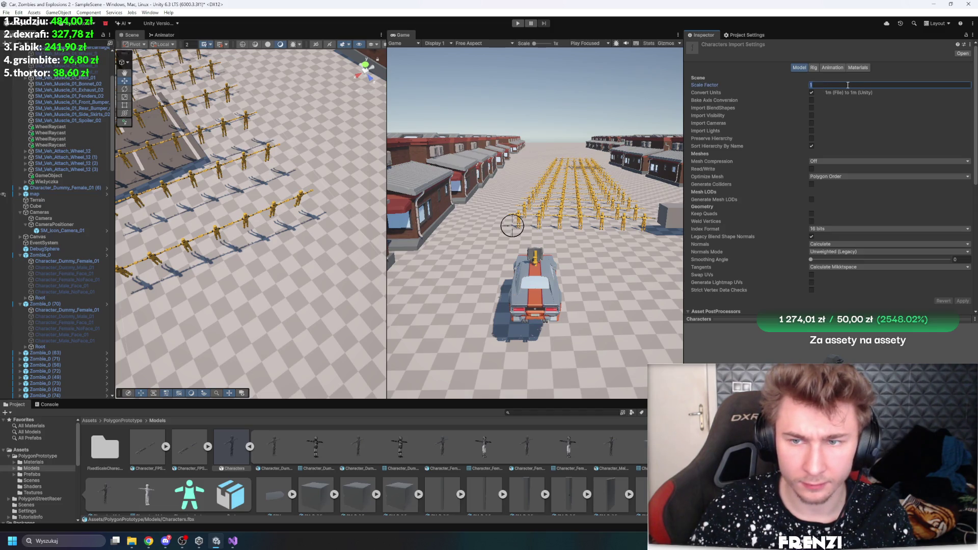
# - Frame a zombie's character mesh, then select Zombie_0 (92) and open its Zombie_0 prefab
pyautogui.click(215, 230)
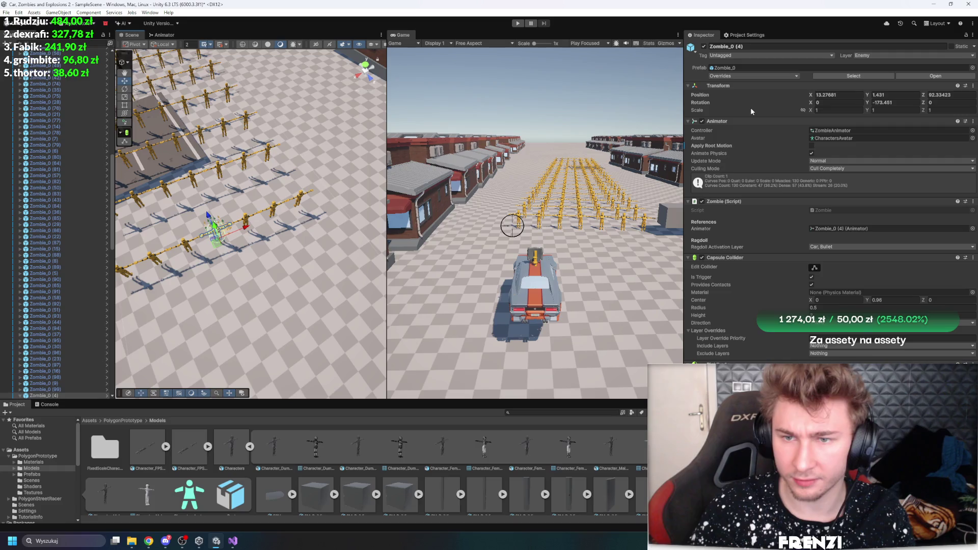
pyautogui.click(215, 230)
pyautogui.press('f')
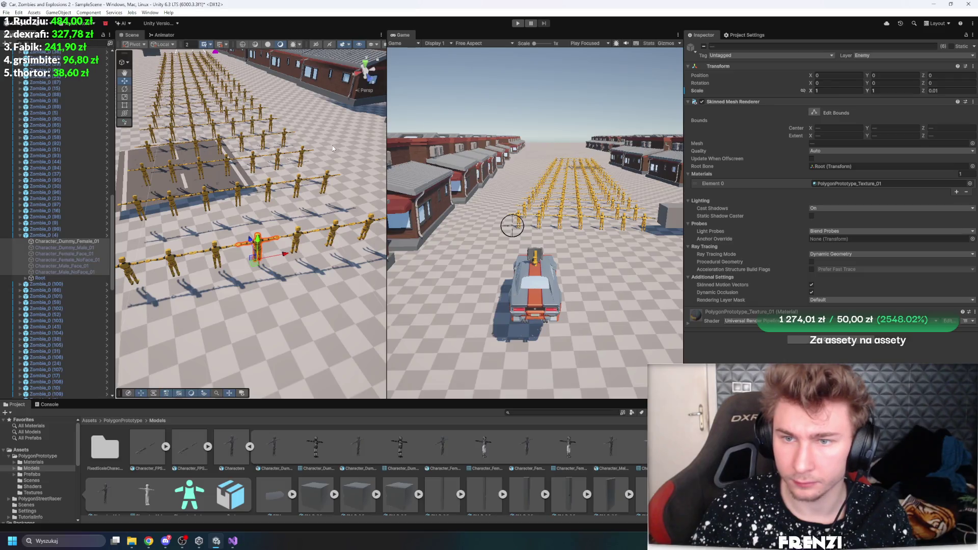
pyautogui.click(183, 76)
pyautogui.click(738, 68)
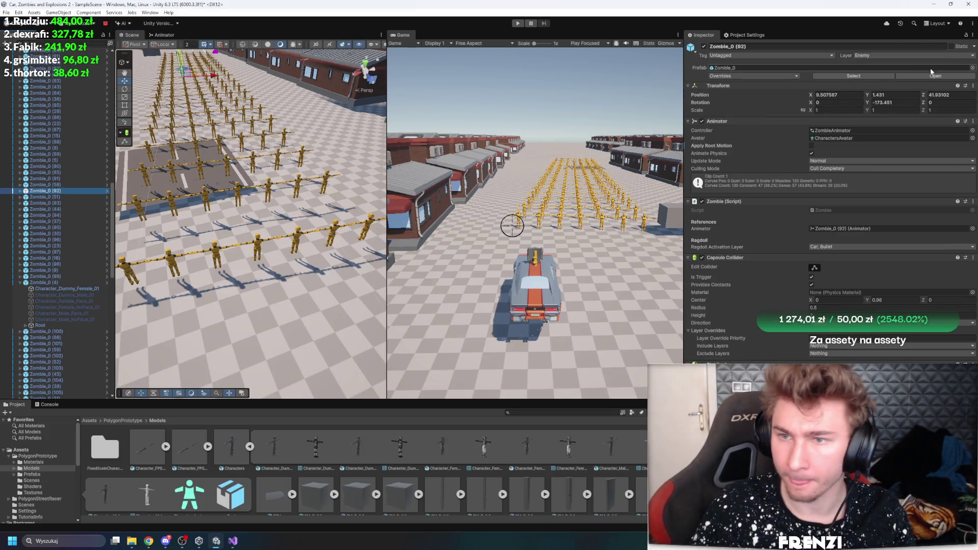
pyautogui.click(936, 76)
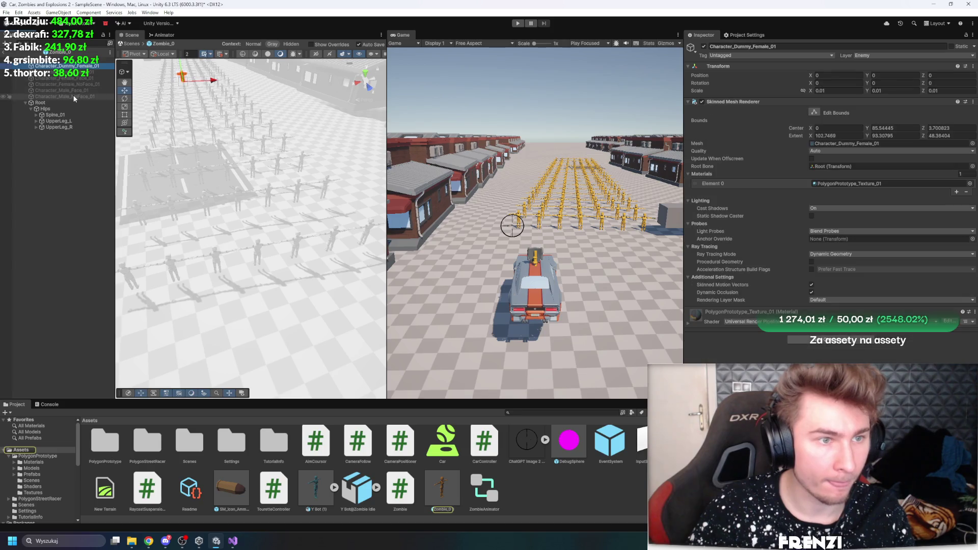
# - Set the prefab's character meshes' Scale X, Y and Z to 1
pyautogui.click(837, 91)
pyautogui.write('1')
pyautogui.click(894, 91)
pyautogui.write('1')
pyautogui.click(947, 90)
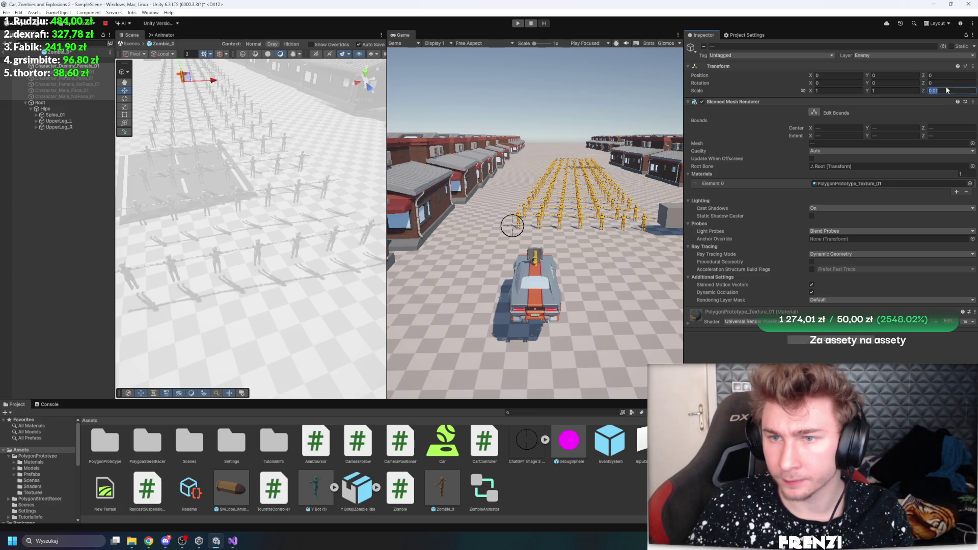
pyautogui.write('1')
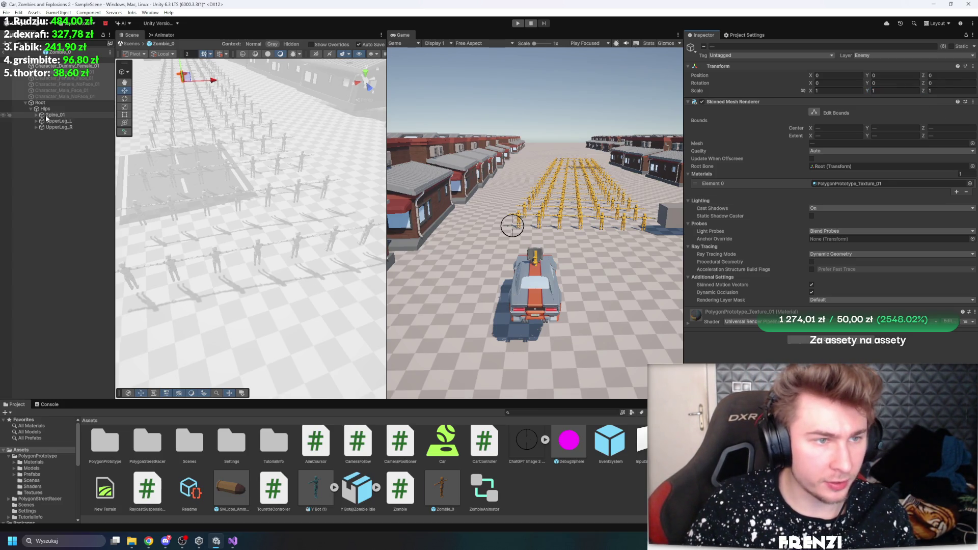
# - Inspect the UpperLeg_R and Hips ragdoll bones, then exit prefab mode to the scene
pyautogui.click(56, 127)
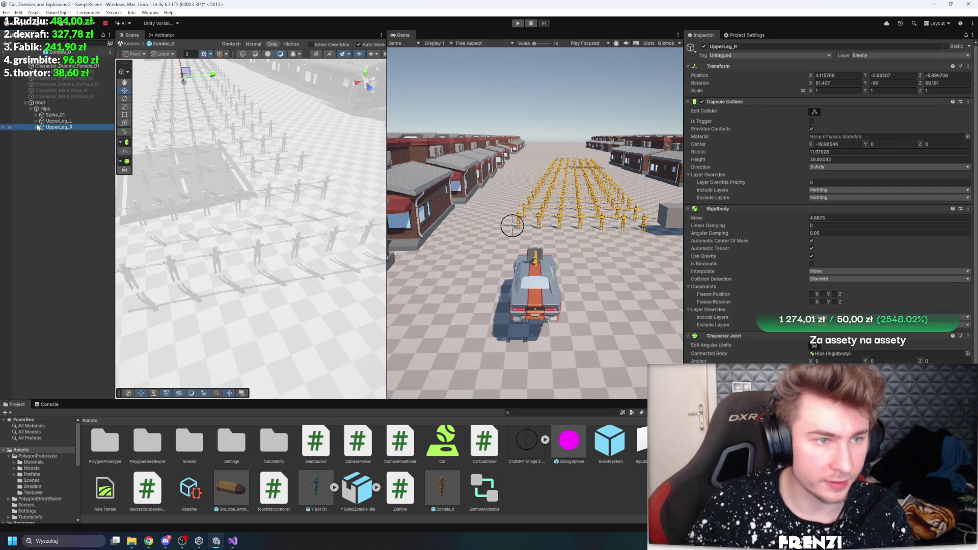
pyautogui.click(56, 115)
pyautogui.hotkey('alt', 'Right')
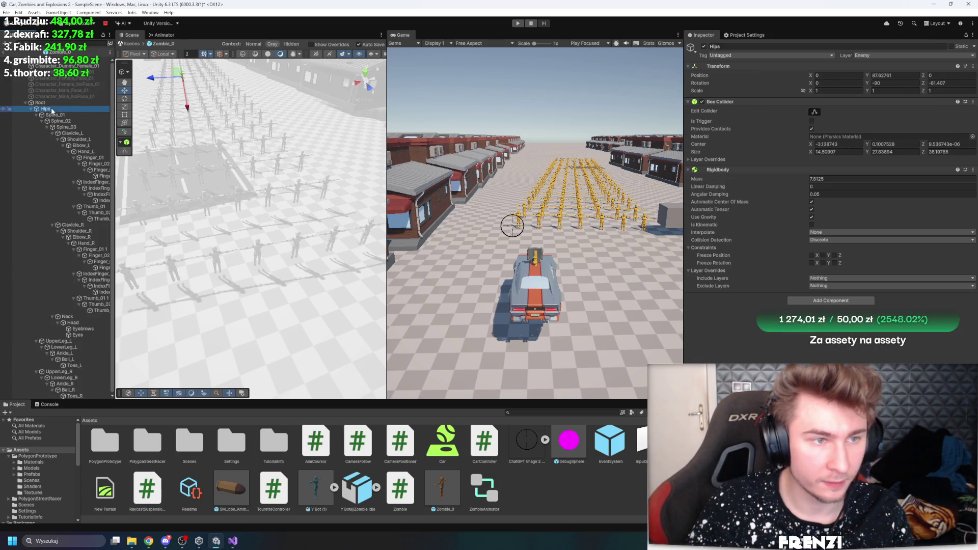
pyautogui.press('Down')
pyautogui.press('Down')
pyautogui.press('Down')
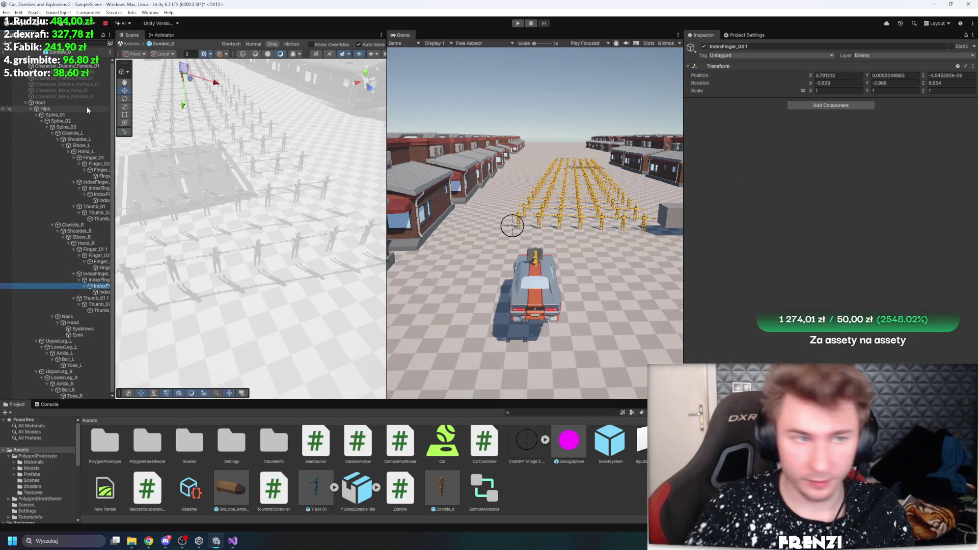
pyautogui.click(9, 52)
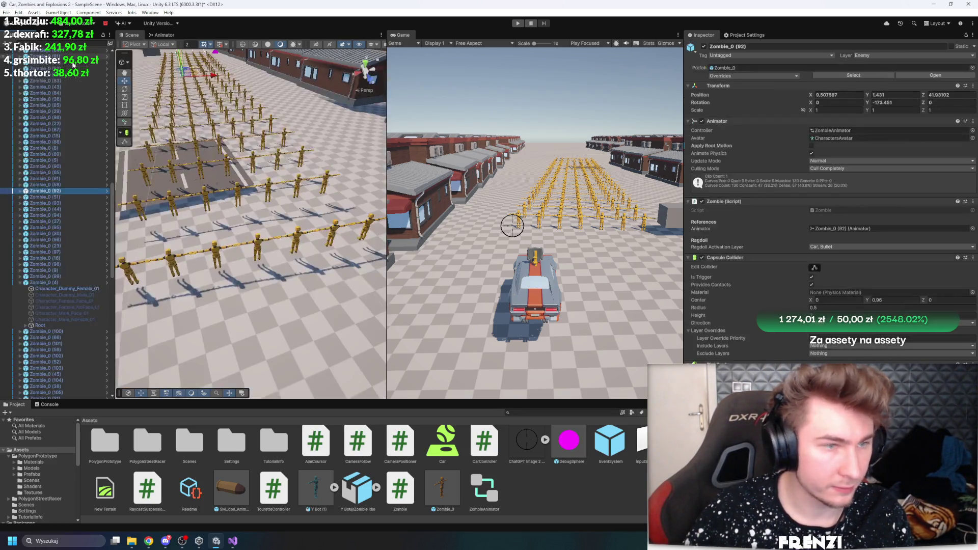
# - Start play, drive the car into the zombie horde, and maximize the Game view
pyautogui.click(517, 24)
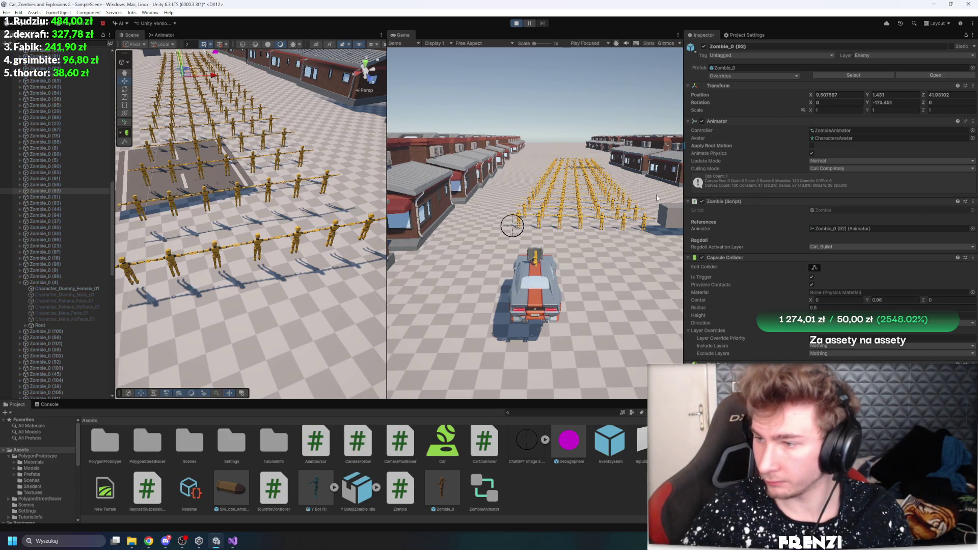
pyautogui.click(590, 186)
pyautogui.press('w')
pyautogui.press('a')
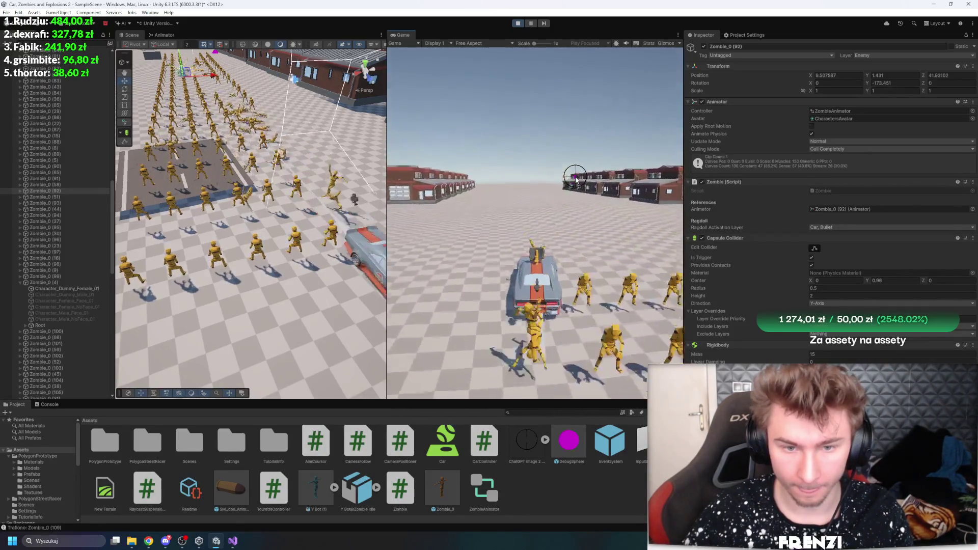
pyautogui.press('d')
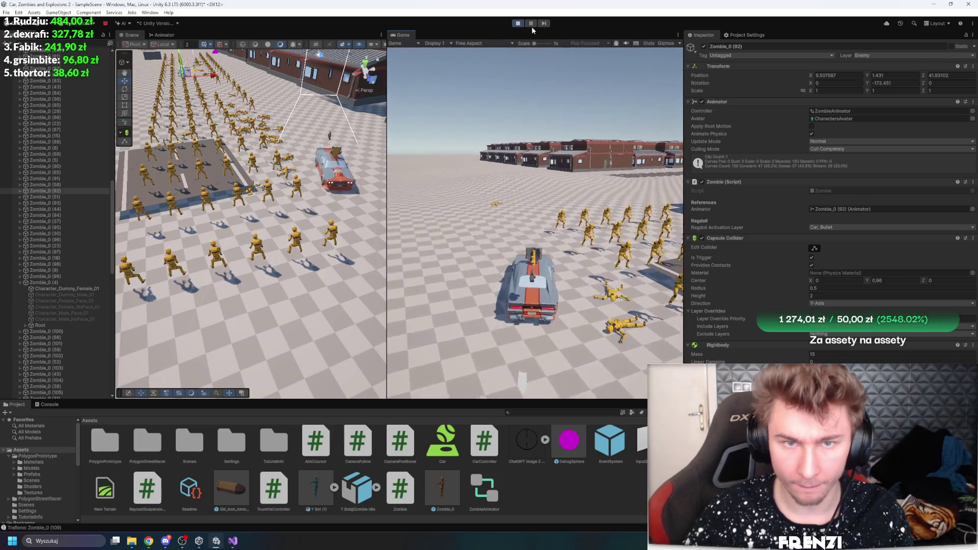
pyautogui.hotkey('shift', 'space')
# - Drive down the street through the horde knocking zombies down, then restore the full editor layout
pyautogui.press('a')
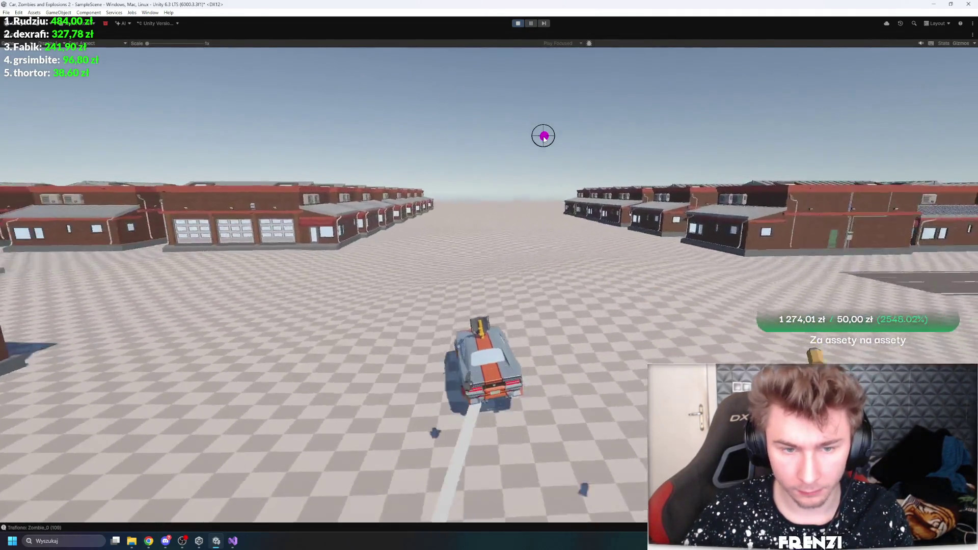
pyautogui.press('d')
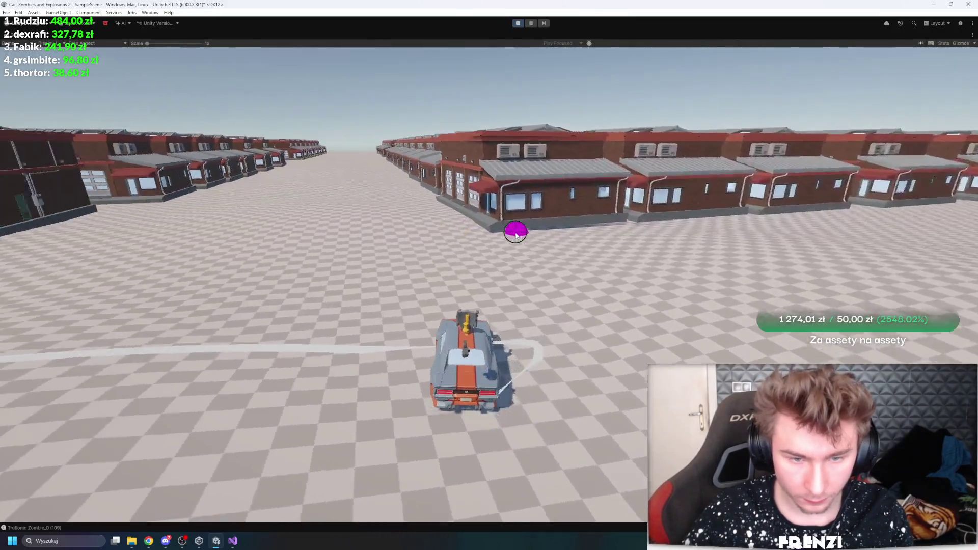
pyautogui.press('w')
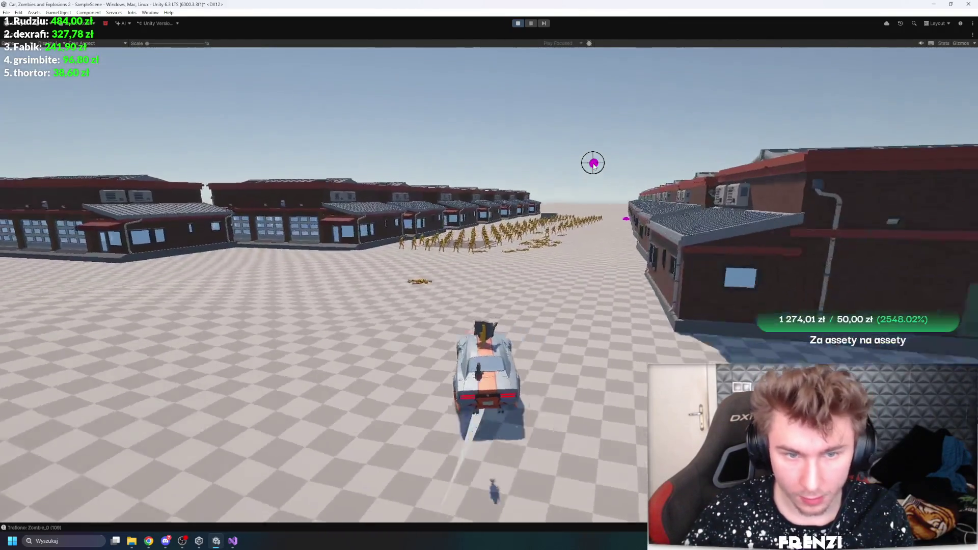
pyautogui.press('w')
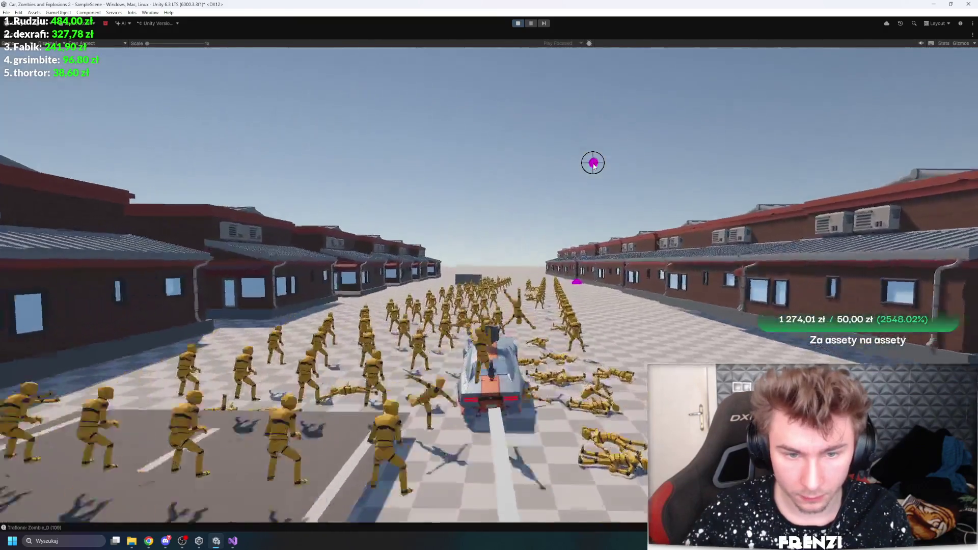
pyautogui.press('w')
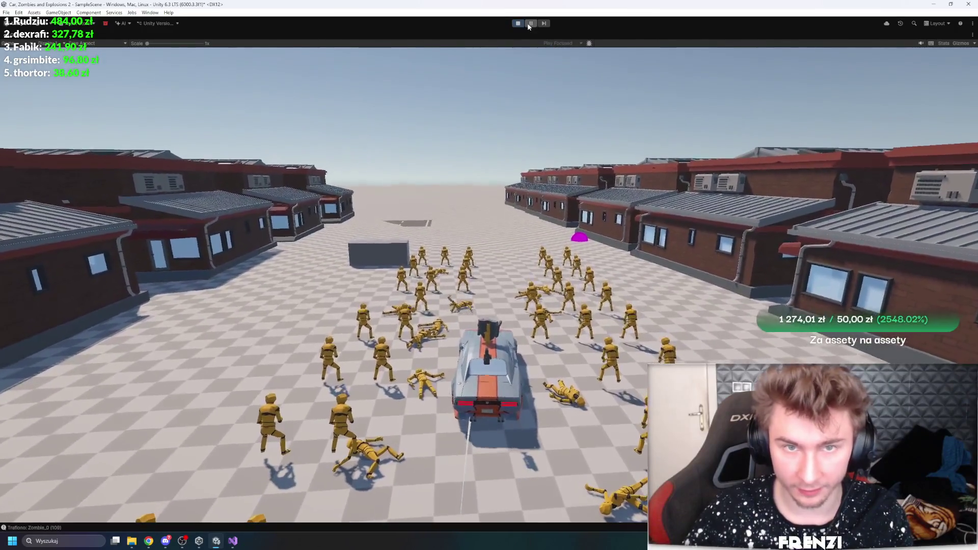
pyautogui.hotkey('shift', 'space')
pyautogui.moveTo(271, 113)
pyautogui.mouseDown()
pyautogui.moveTo(216, 264)
pyautogui.moveTo(293, 164)
pyautogui.mouseUp()
# - Inspect the Character_Dummy_Female_01 Skinned Mesh Renderer of Zombie_0 (92)
pyautogui.moveTo(273, 331)
pyautogui.mouseDown()
pyautogui.moveTo(275, 305)
pyautogui.moveTo(274, 322)
pyautogui.mouseUp()
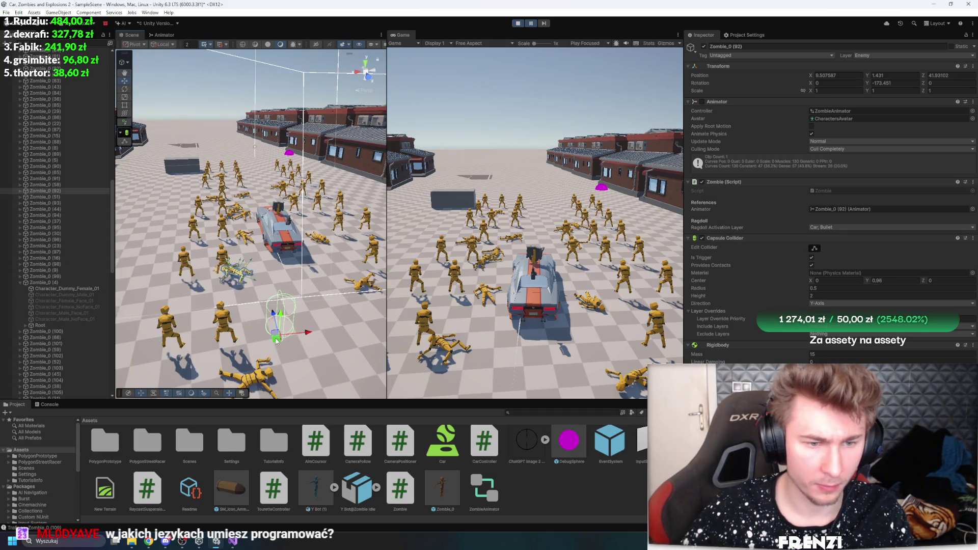
pyautogui.click(20, 191)
pyautogui.click(51, 197)
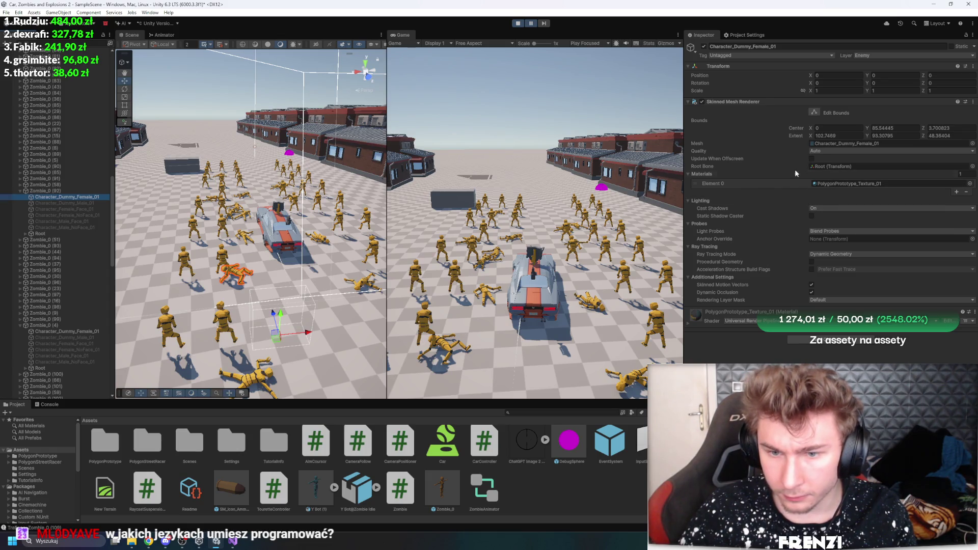
# - Widen the Scene view beside the Game view, orbit over the crowd, and stop play
pyautogui.moveTo(286, 230); pyautogui.dragTo(214, 242)
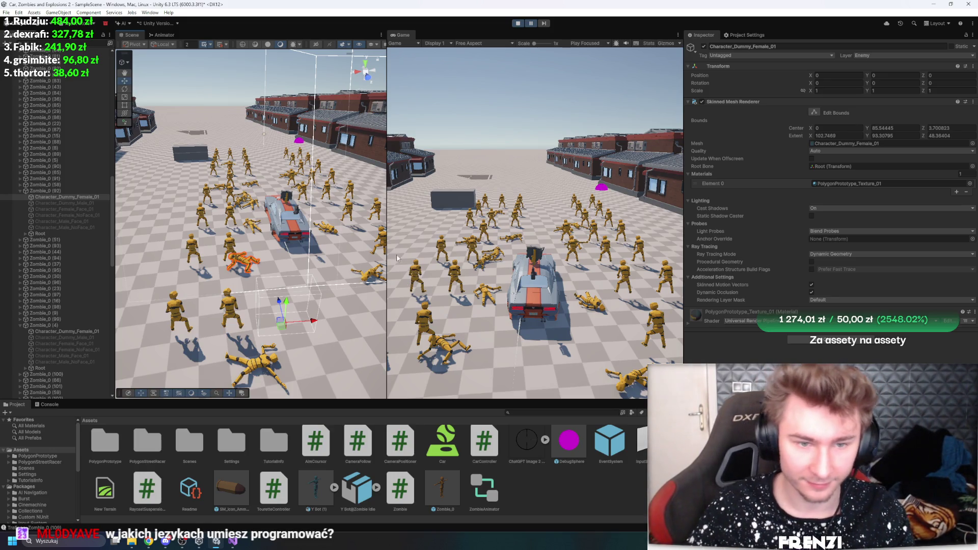
pyautogui.moveTo(387, 240); pyautogui.dragTo(419, 239)
pyautogui.moveTo(356, 240)
pyautogui.mouseDown()
pyautogui.moveTo(350, 273)
pyautogui.moveTo(338, 233)
pyautogui.mouseUp()
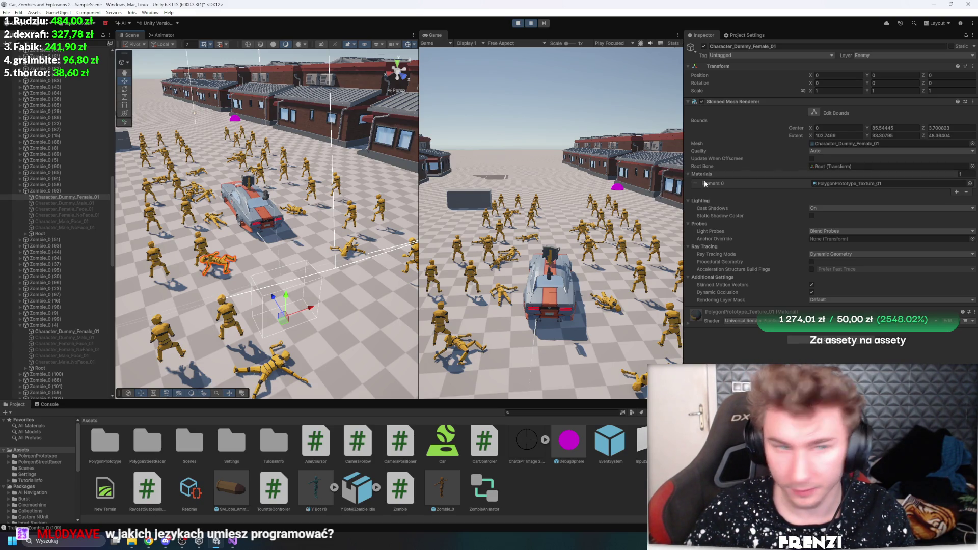
pyautogui.click(518, 23)
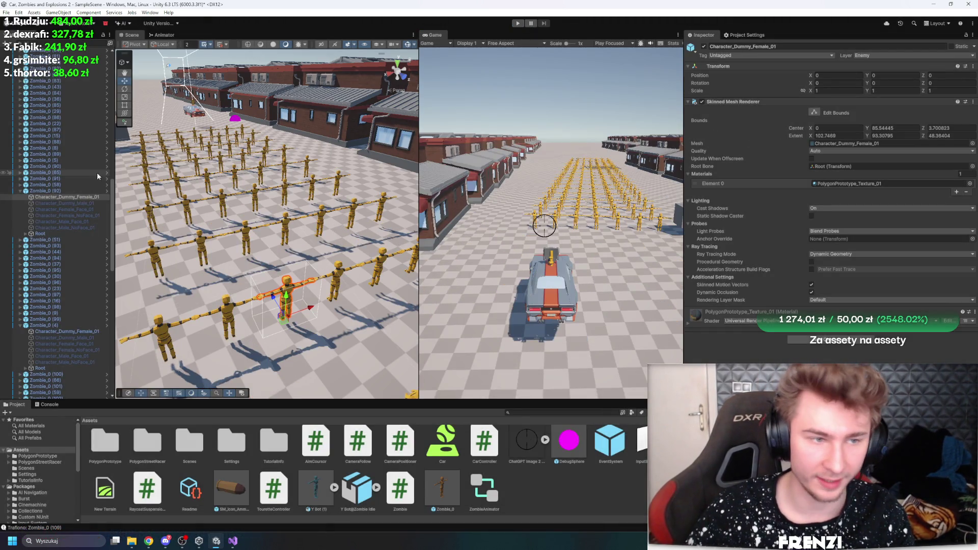
# - In the Zombie_0 prefab, enable Update When Offscreen on Character_Dummy_Female_01's Skinned Mesh Renderer
pyautogui.click(20, 172)
pyautogui.click(45, 166)
pyautogui.click(917, 77)
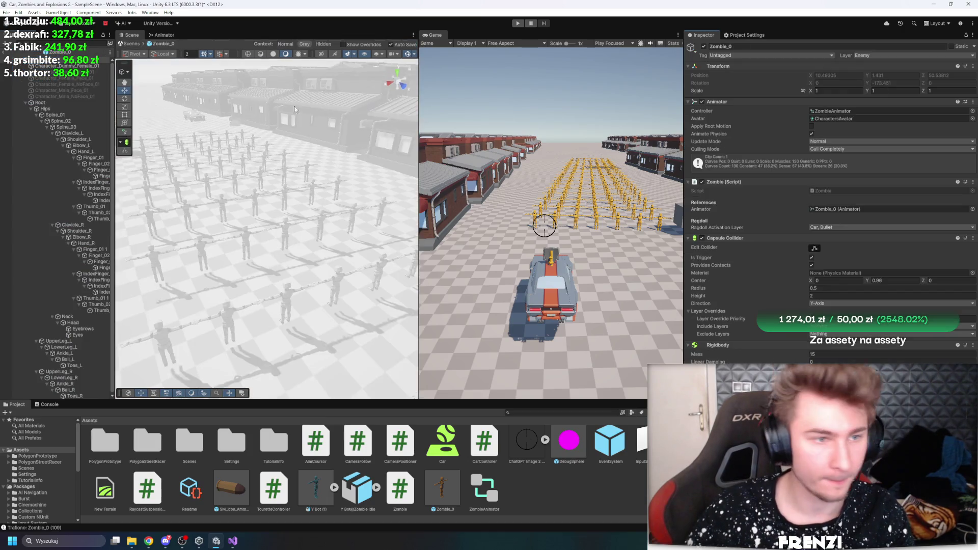
pyautogui.click(82, 67)
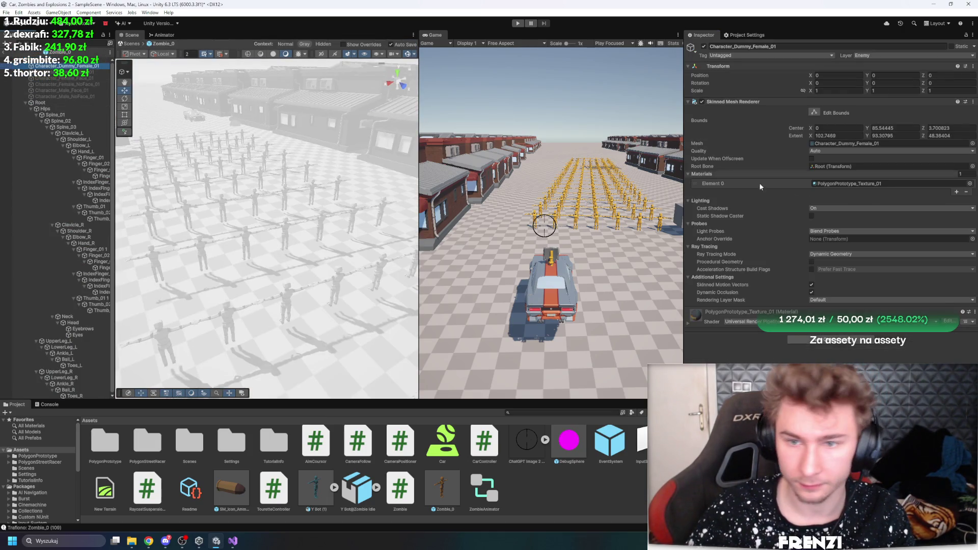
pyautogui.click(820, 150)
pyautogui.click(820, 158)
pyautogui.click(812, 158)
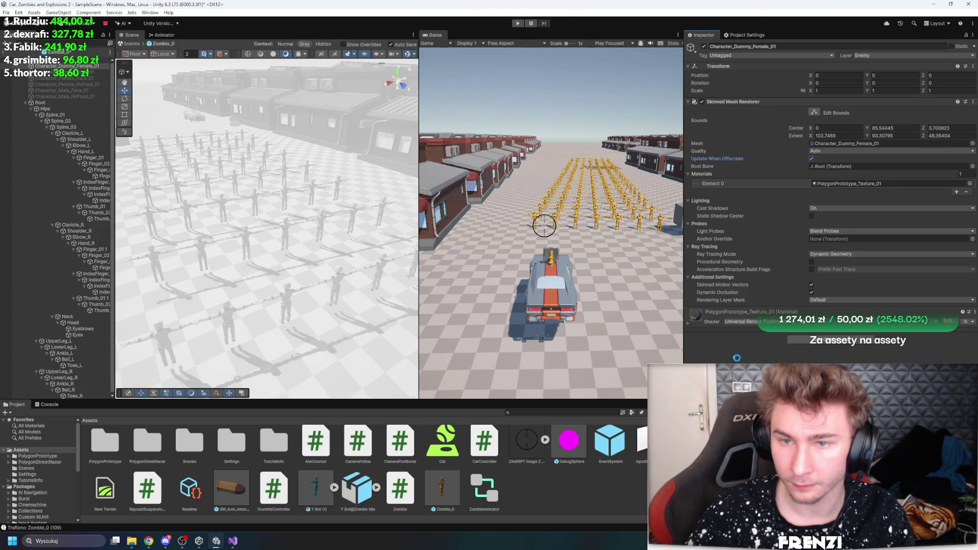
# - Exit Prefab Mode and run the game to see the zombies walking
pyautogui.click(4, 53)
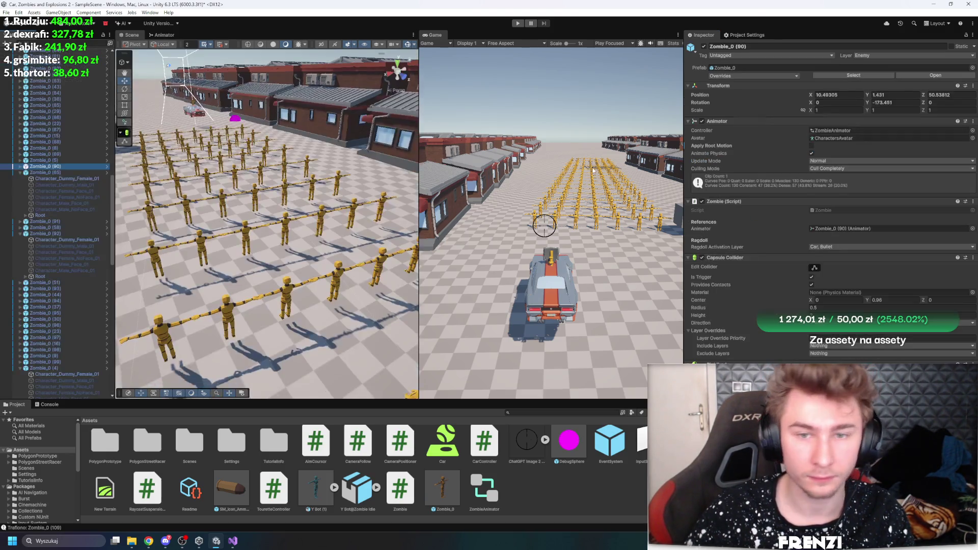
pyautogui.click(518, 24)
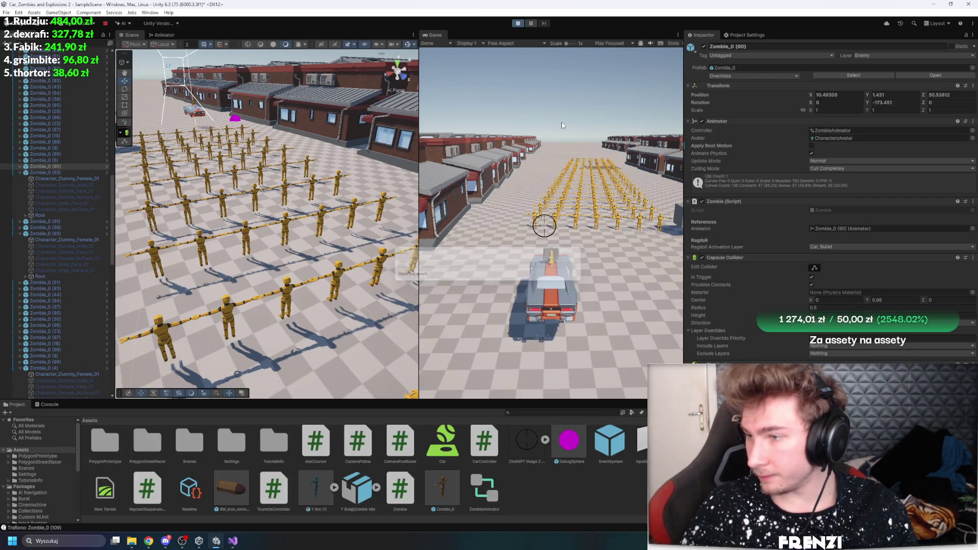
pyautogui.click(564, 132)
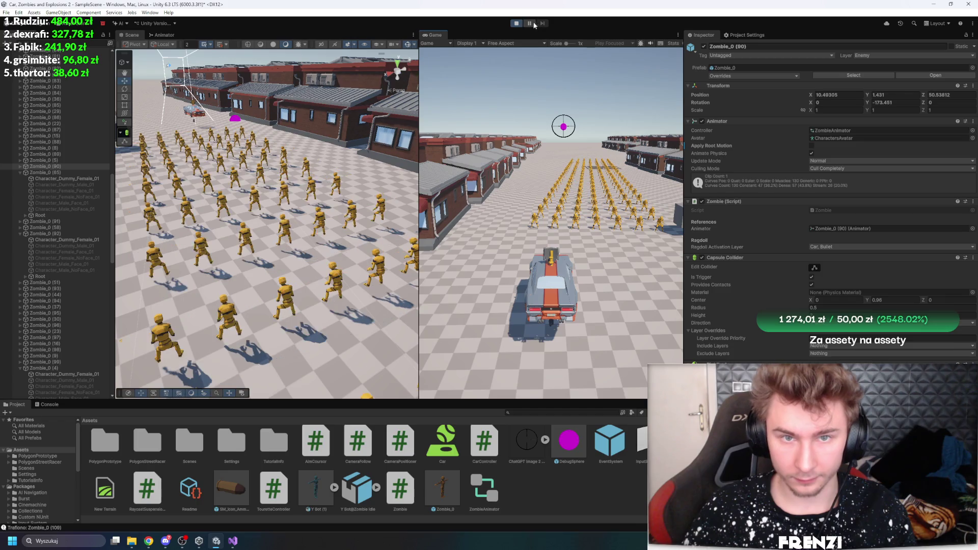
# - Maximize the Game view and drive the car with WASD through the zombie street
pyautogui.hotkey('shift', 'space')
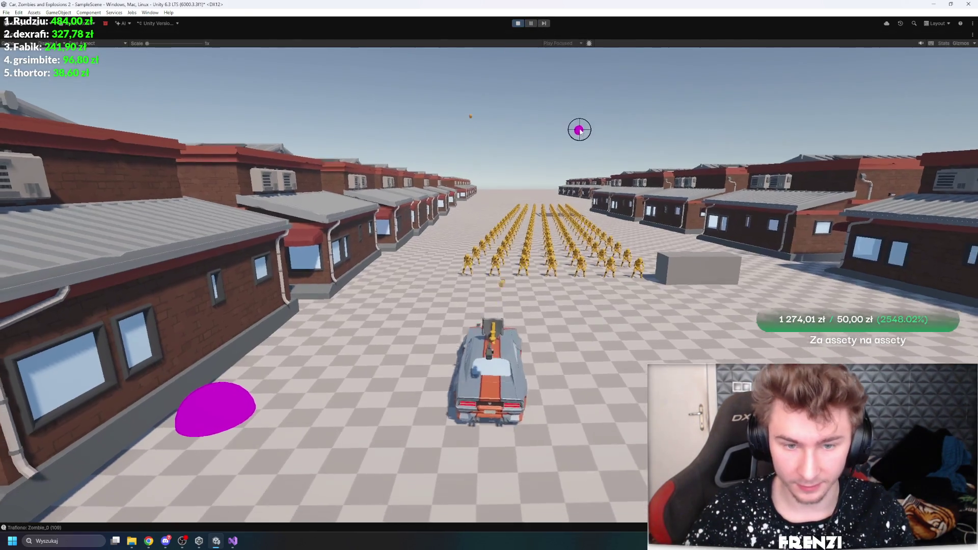
pyautogui.press('w')
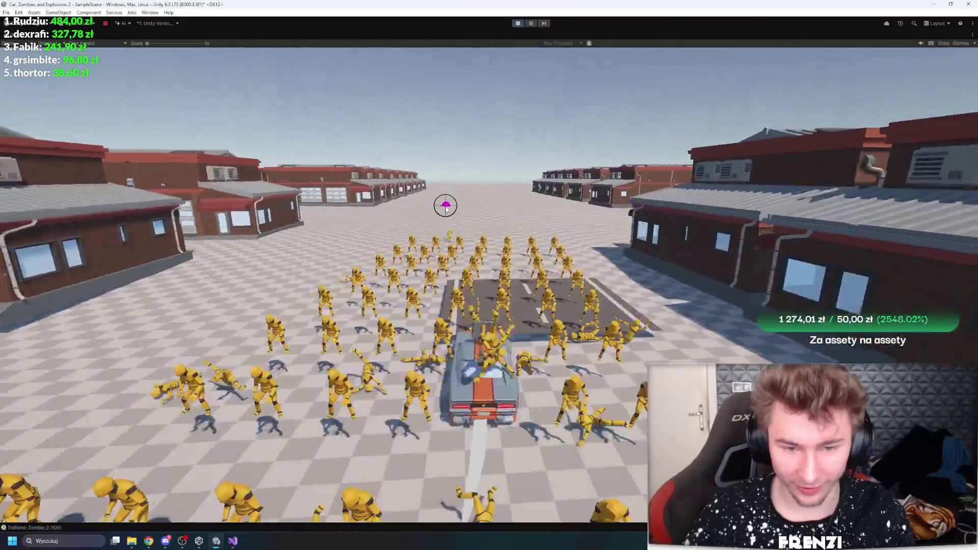
pyautogui.press('d')
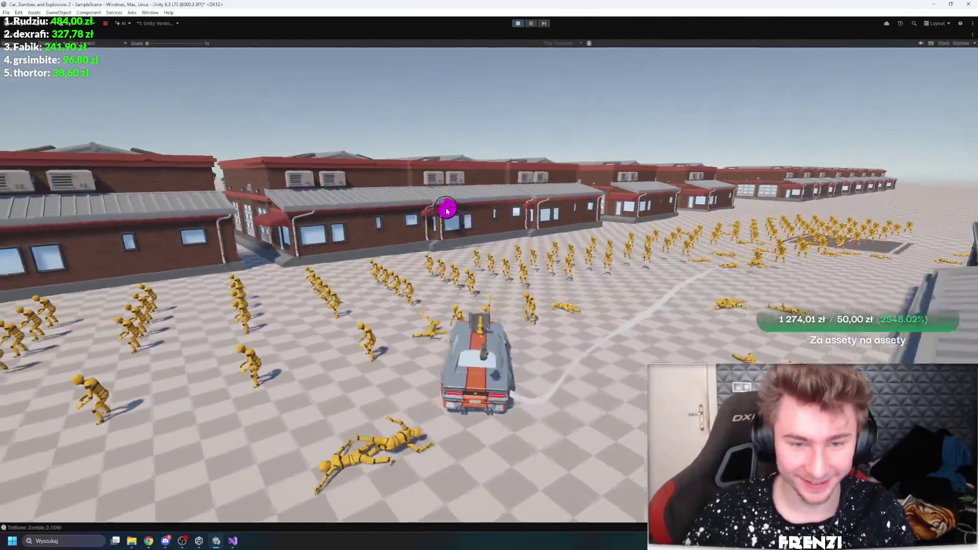
pyautogui.press('d')
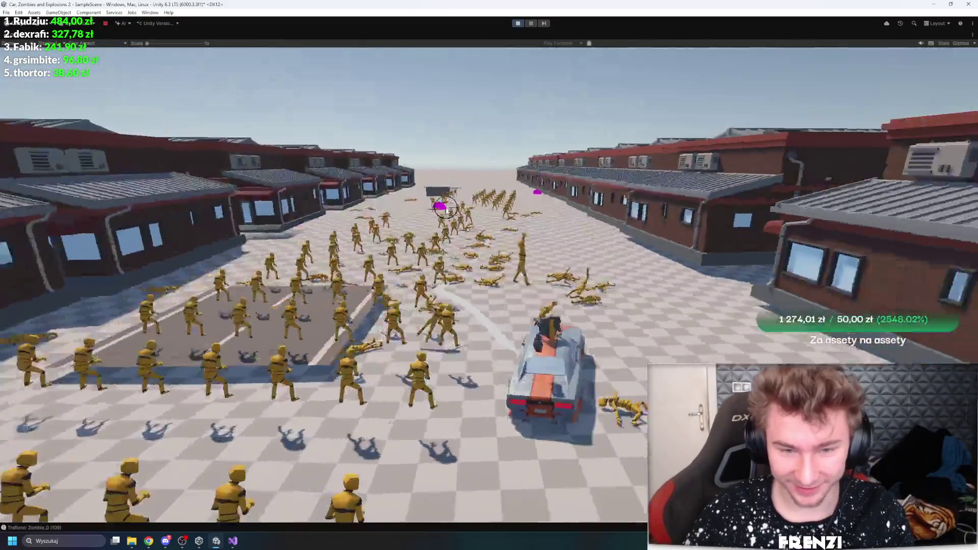
pyautogui.press('d')
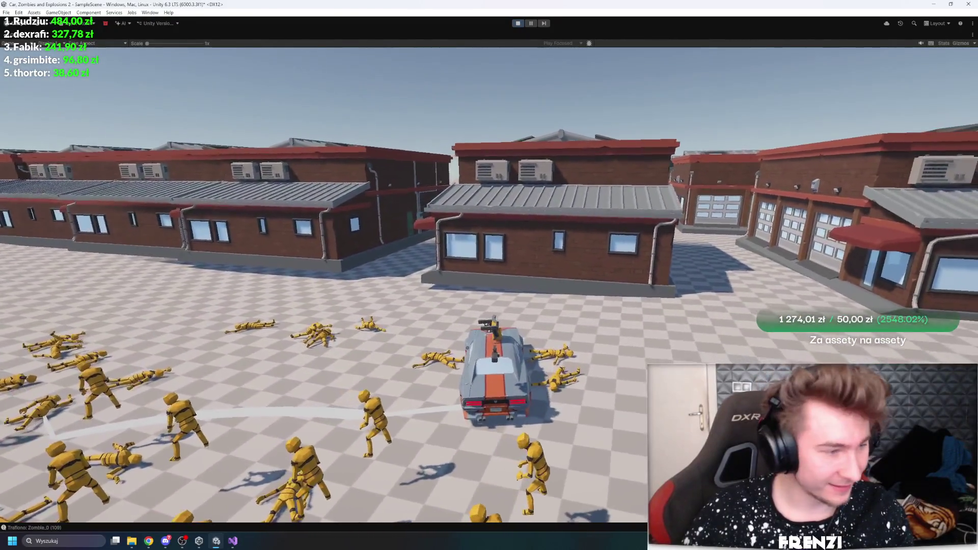
pyautogui.press('a')
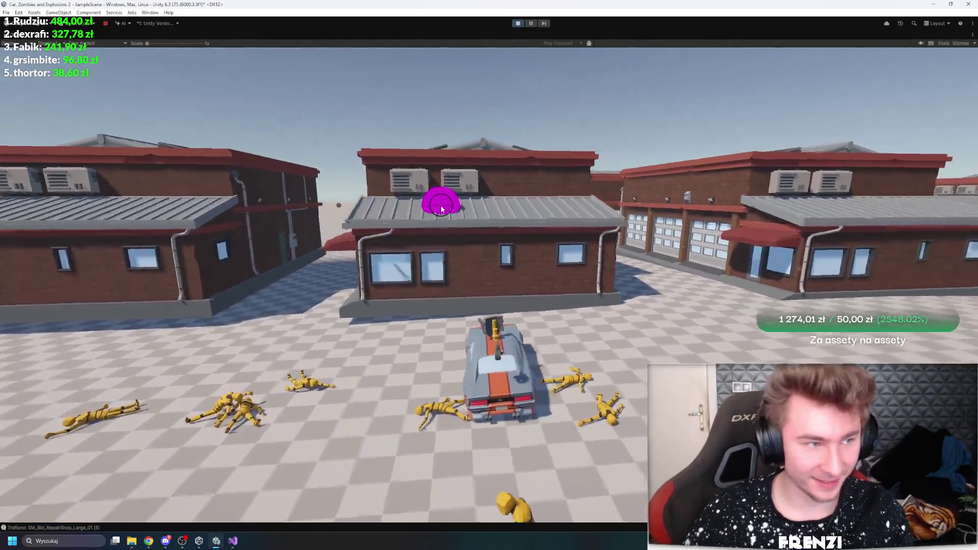
pyautogui.press('a')
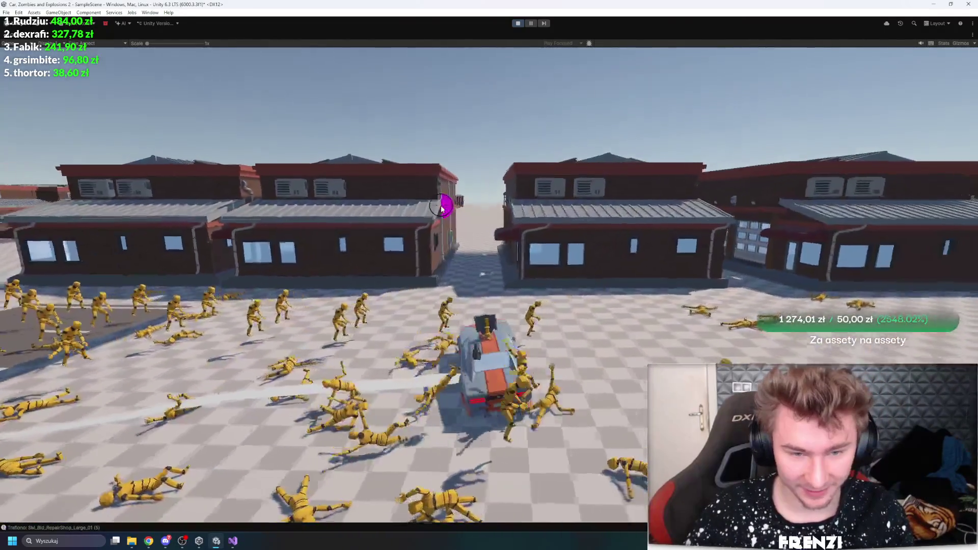
pyautogui.press('d')
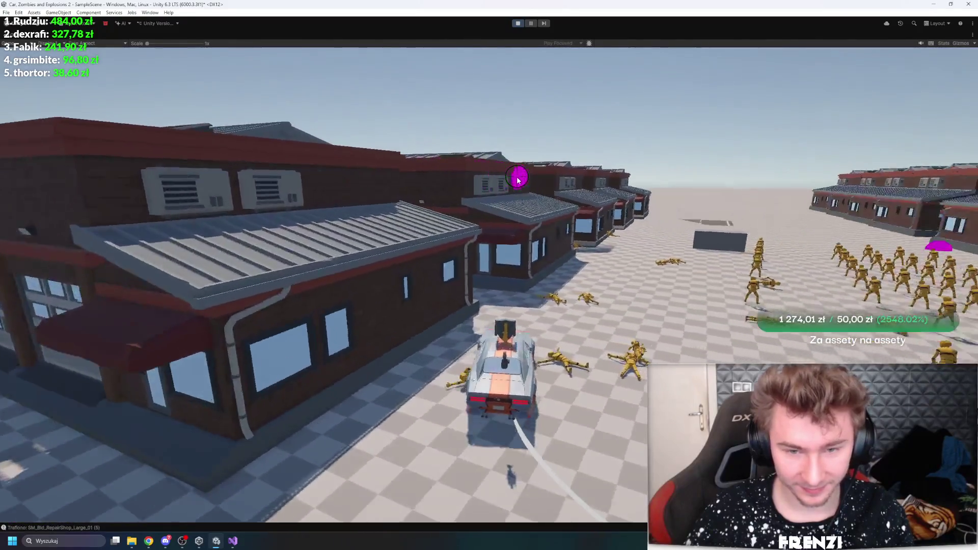
pyautogui.press('a')
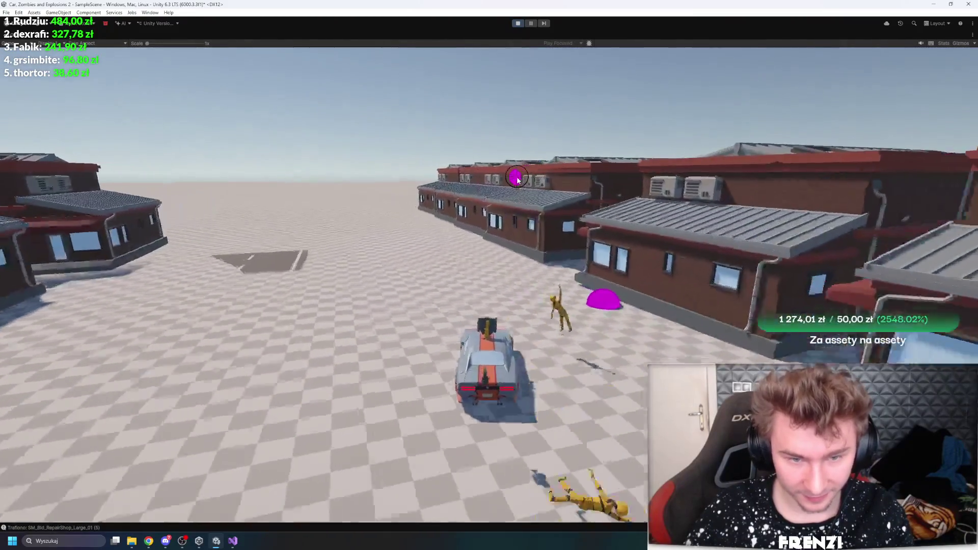
# - Swerve back into the zombie crowd, plough through it, and drive onto the open plain
pyautogui.press('a')
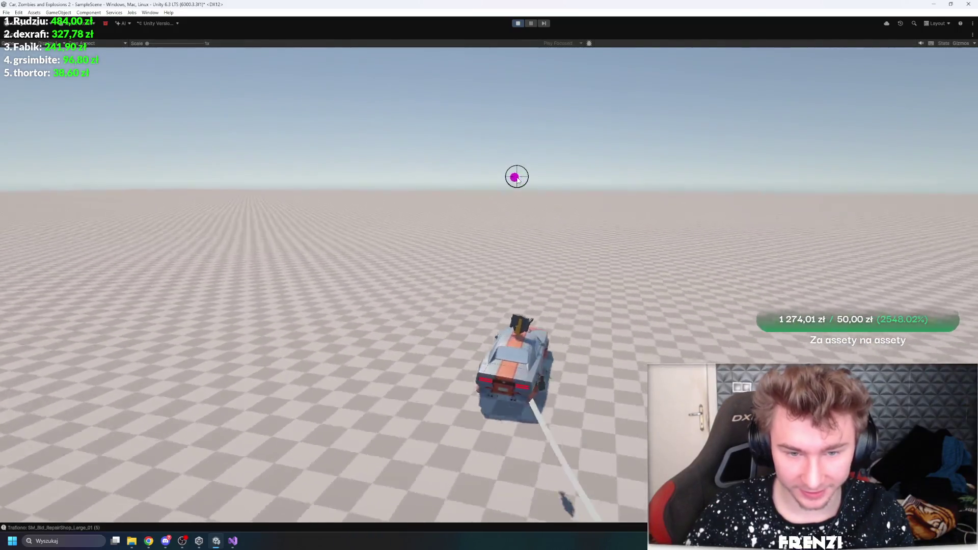
pyautogui.press('d')
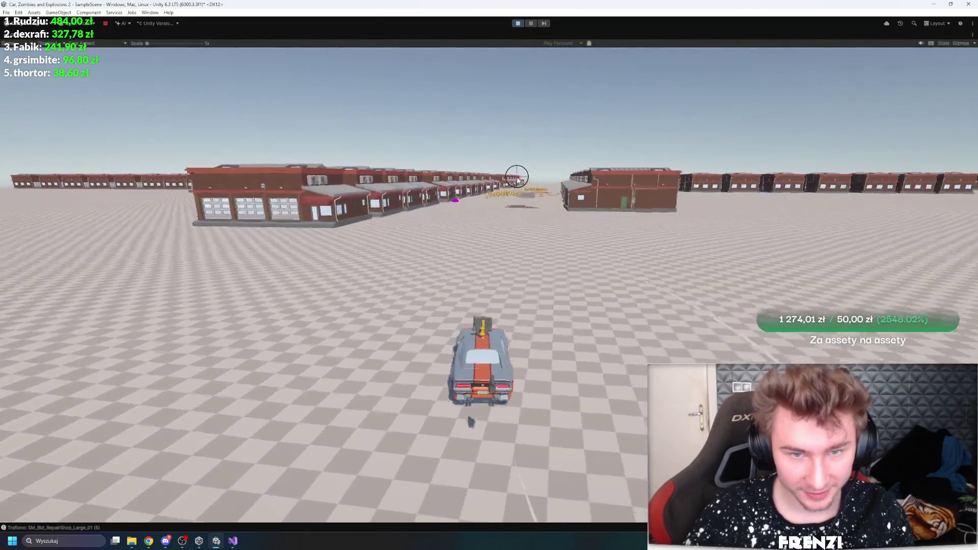
pyautogui.press('d')
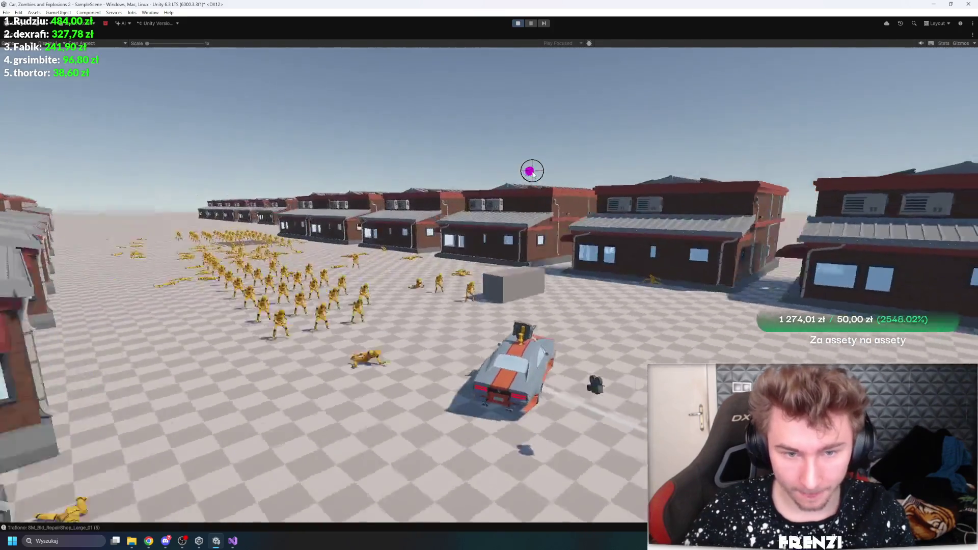
pyautogui.press('a')
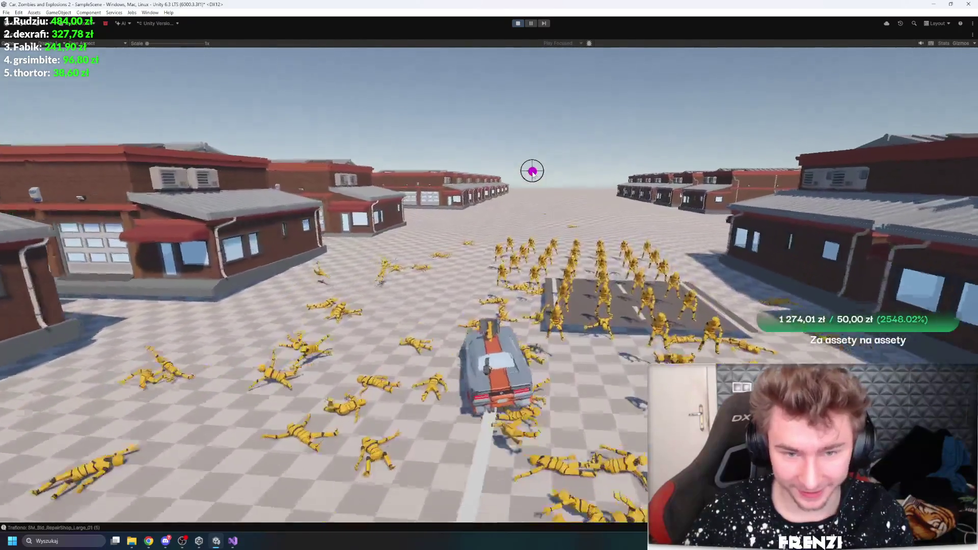
pyautogui.press('d')
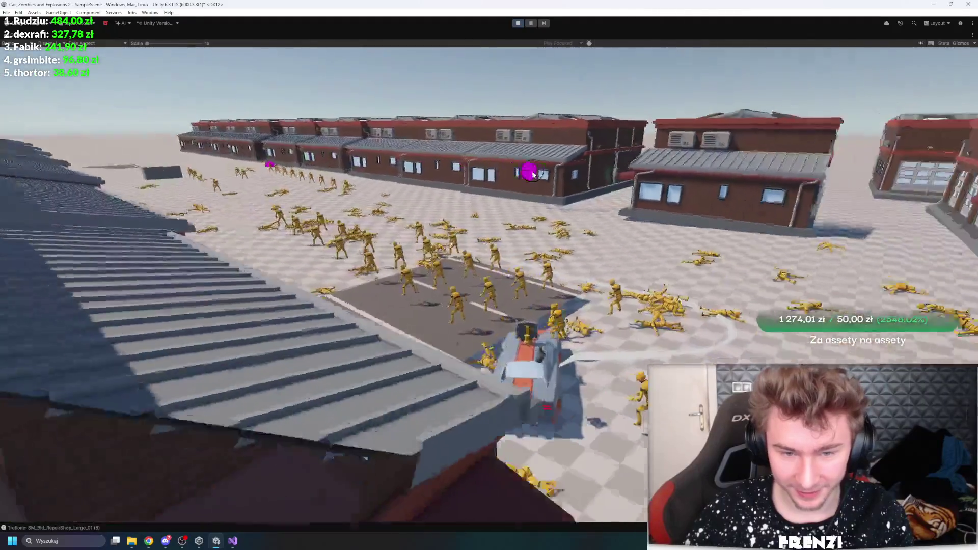
pyautogui.press('a')
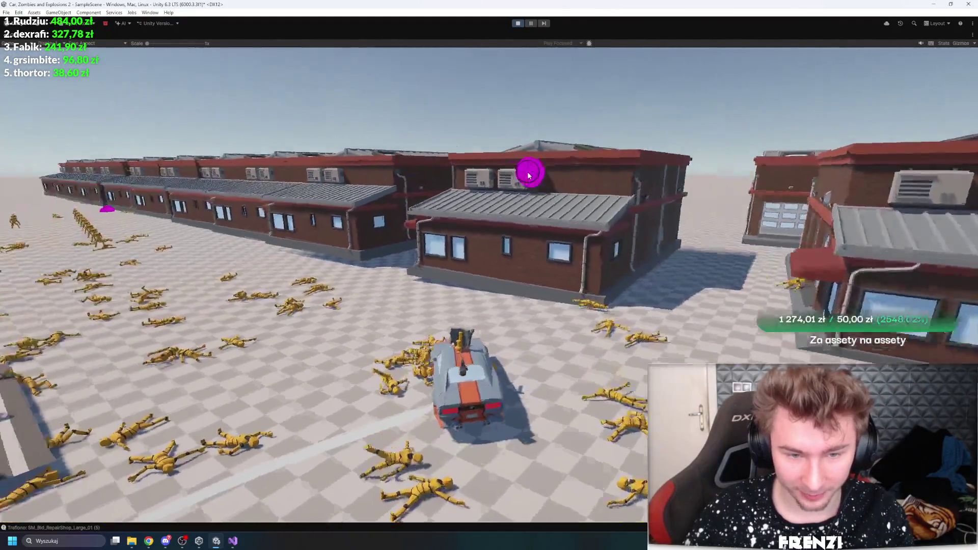
pyautogui.press('w')
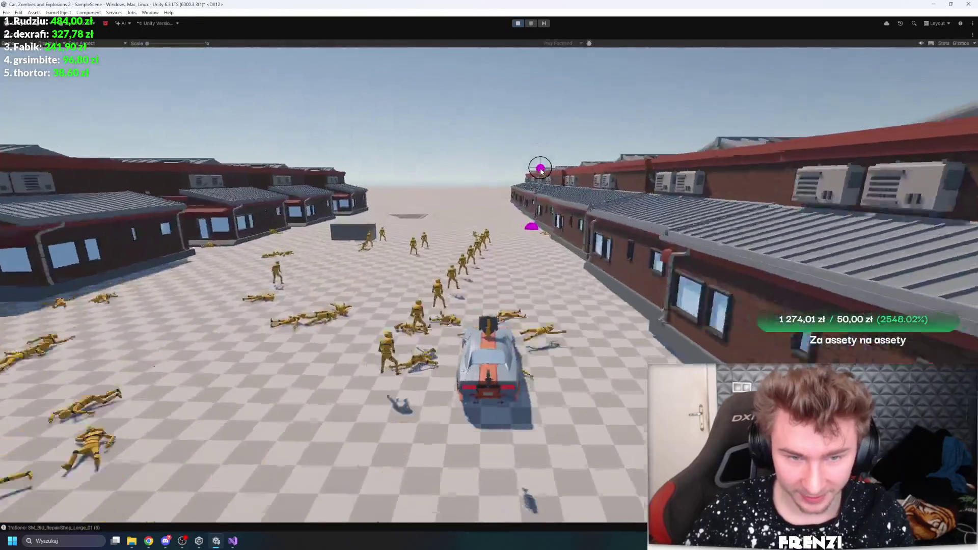
pyautogui.press('a')
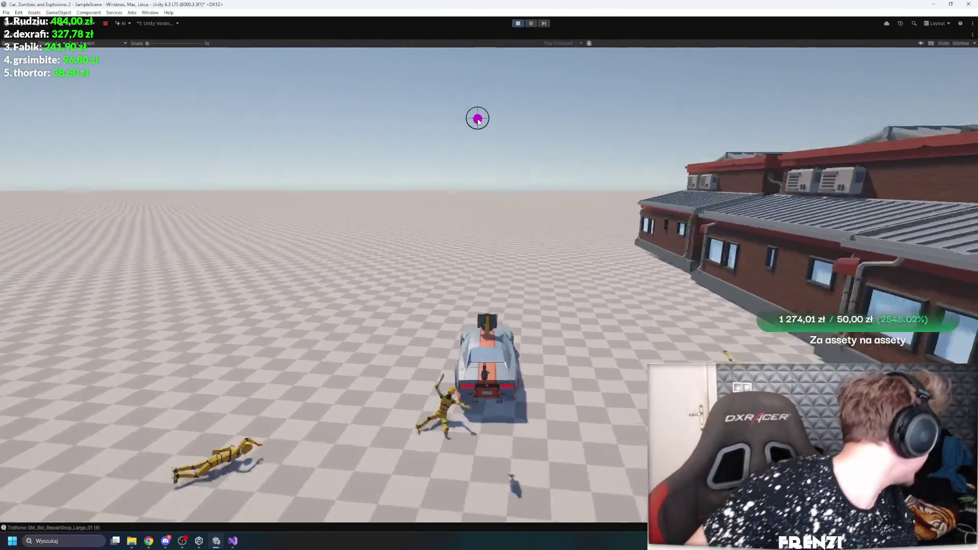
pyautogui.press('w')
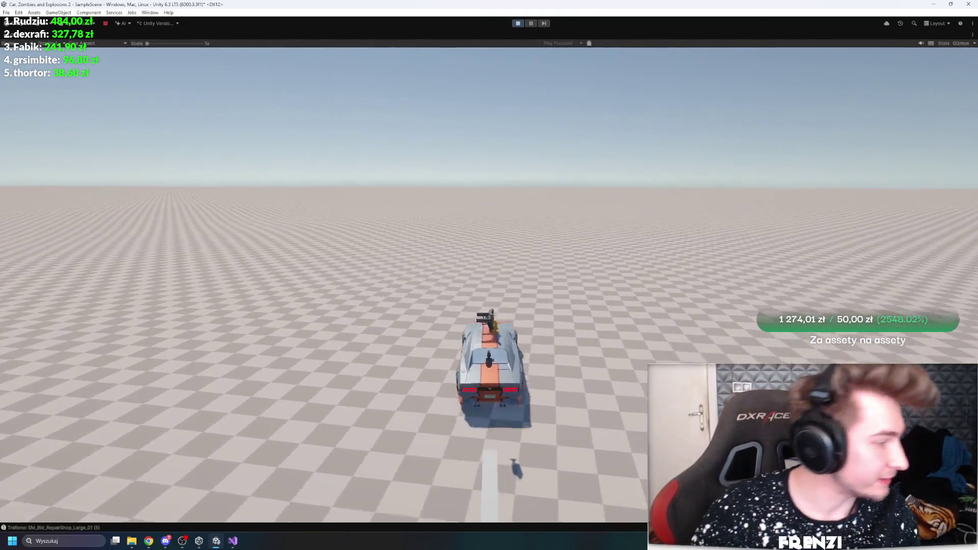
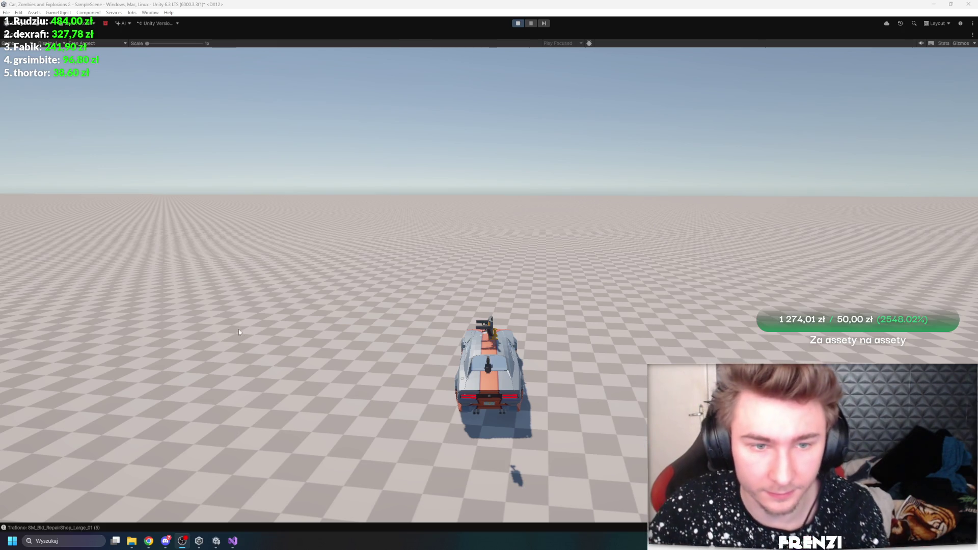
# - Drive the car into the zombie street firing the turret, then stop play mode and restore the editor layout
pyautogui.press('w')
pyautogui.click(498, 72)
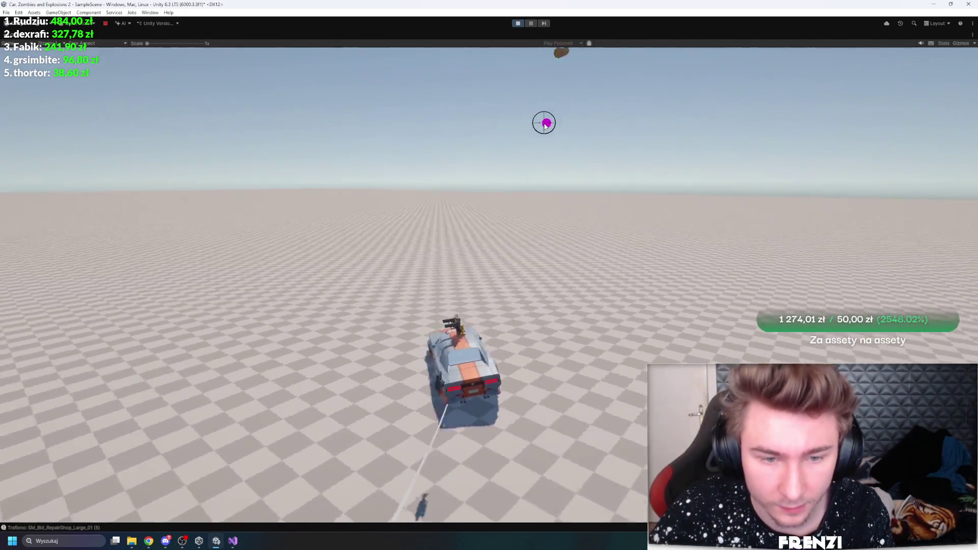
pyautogui.press('w')
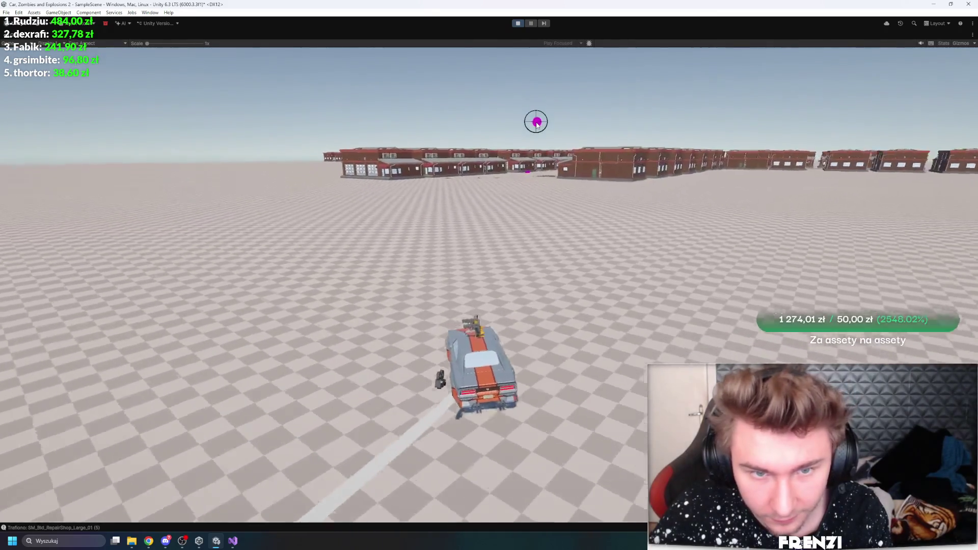
pyautogui.press('w')
pyautogui.press('w')
pyautogui.hotkey('ctrl', 'p')
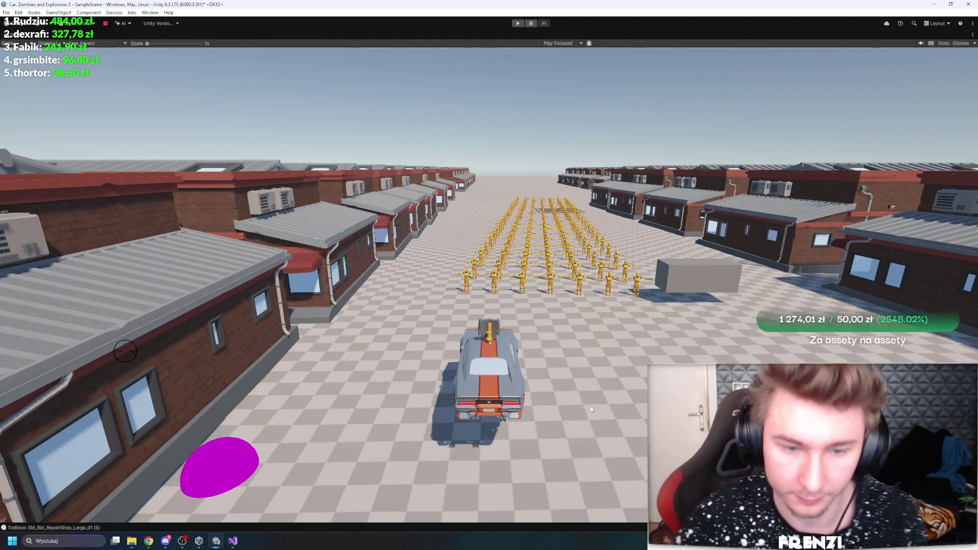
pyautogui.hotkey('shift', 'space')
# - Browse the Zombie_0 entries and the Character_Dummy_Female_01 model in the Hierarchy
pyautogui.click(19, 241)
pyautogui.scroll(3, 30, 315)
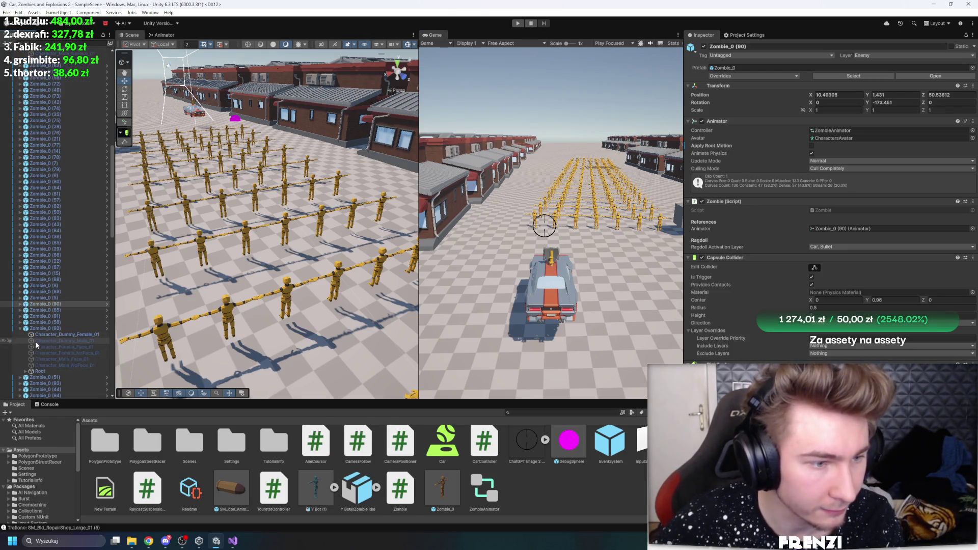
pyautogui.click(61, 334)
pyautogui.click(20, 329)
pyautogui.scroll(-10, 68, 326)
pyautogui.click(21, 237)
pyautogui.click(22, 237)
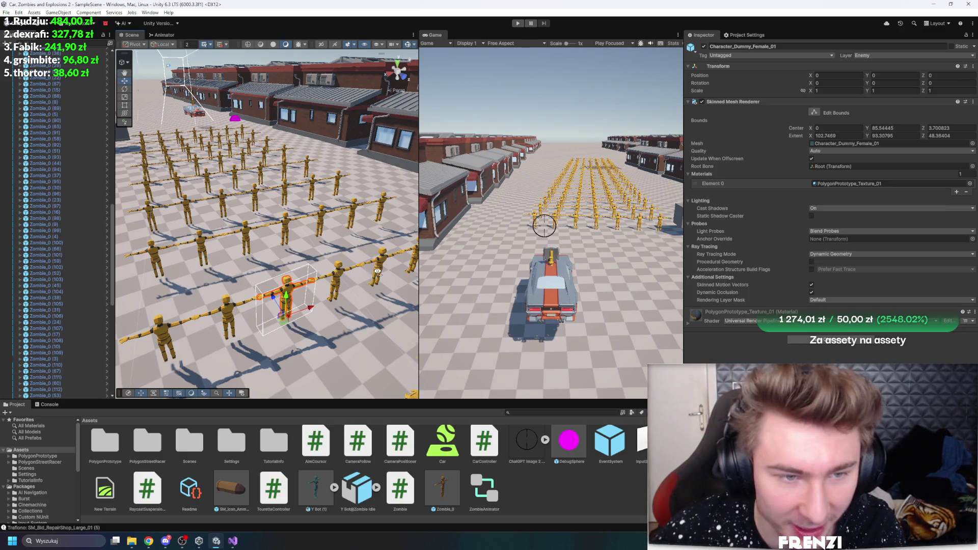
# - Lower ground tile SM_Env_Ground_Lines_05 from Position Y -0.45 to -0.73
pyautogui.scroll(-5, 372, 273)
pyautogui.moveTo(419, 230); pyautogui.dragTo(552, 229)
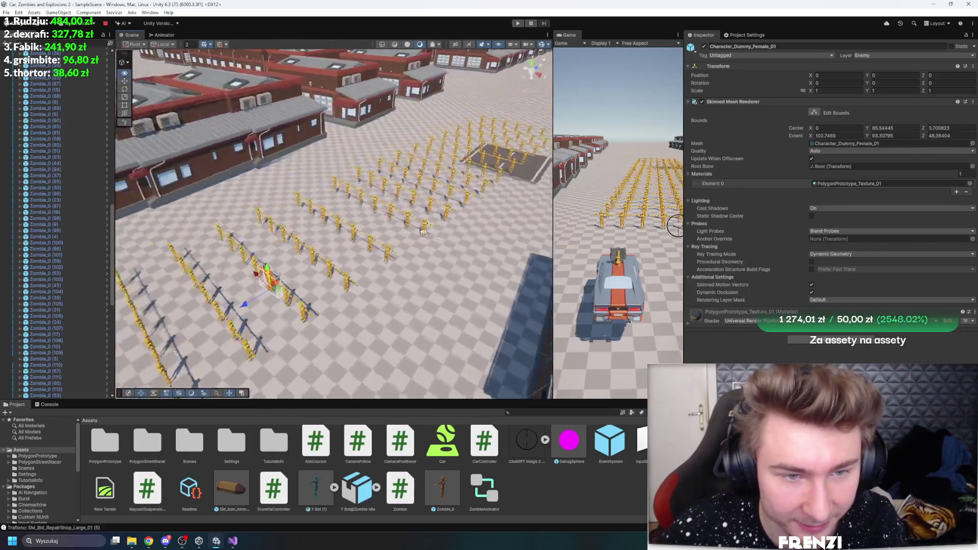
pyautogui.moveTo(313, 191); pyautogui.dragTo(460, 266)
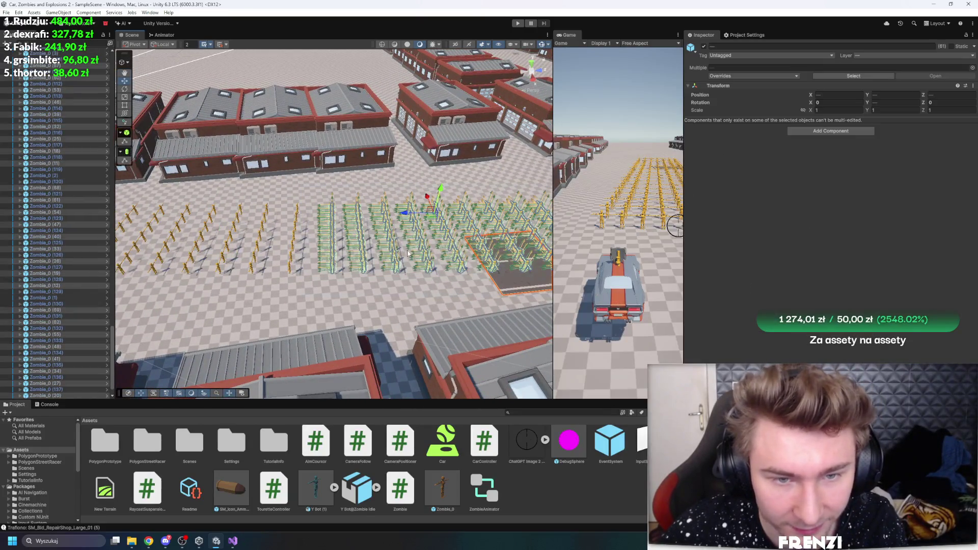
pyautogui.scroll(3, 460, 266)
pyautogui.click(359, 224)
pyautogui.scroll(1, 355, 230)
pyautogui.moveTo(329, 187)
pyautogui.mouseDown()
pyautogui.moveTo(434, 158)
pyautogui.moveTo(422, 164)
pyautogui.mouseUp()
# - Box-select groups of zombies in the Scene view, then select the Terrain
pyautogui.moveTo(482, 150)
pyautogui.mouseDown()
pyautogui.moveTo(306, 244)
pyautogui.moveTo(119, 250)
pyautogui.mouseUp()
pyautogui.click(381, 245)
pyautogui.click(434, 244)
pyautogui.scroll(-5, 433, 245)
pyautogui.moveTo(448, 240)
pyautogui.mouseDown()
pyautogui.moveTo(407, 305)
pyautogui.moveTo(383, 294)
pyautogui.mouseUp()
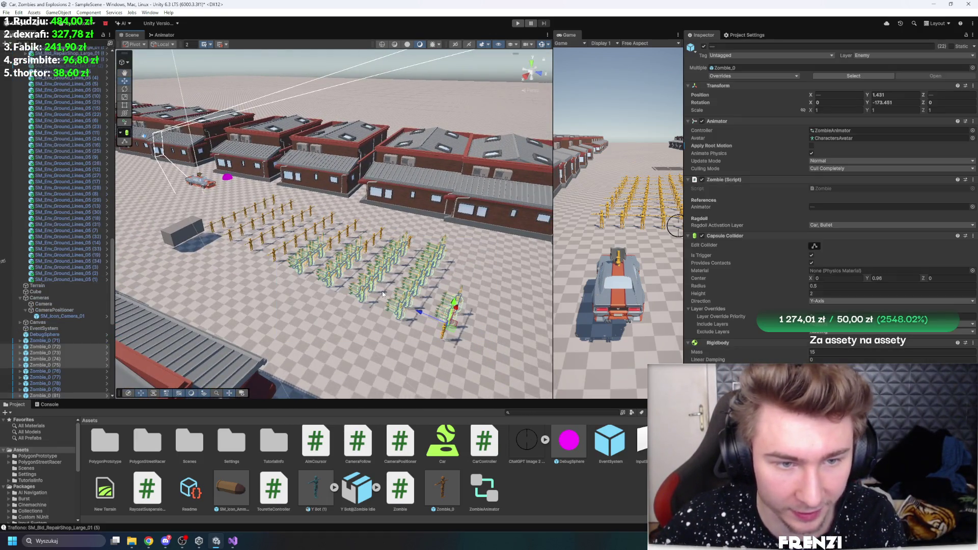
pyautogui.click(335, 333)
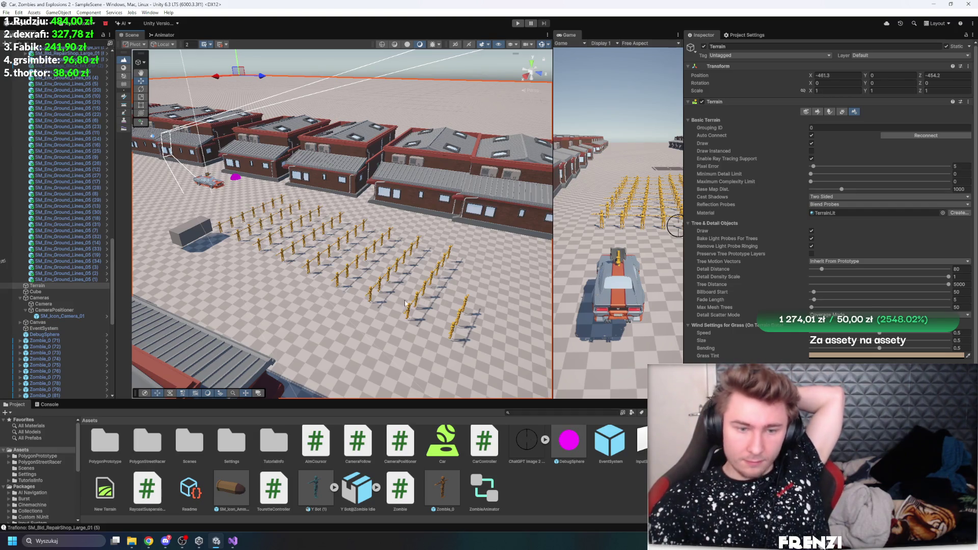
# - Deselect the Terrain, narrow the Inspector, widen the Scene view and fly over the zombies
pyautogui.click(571, 503)
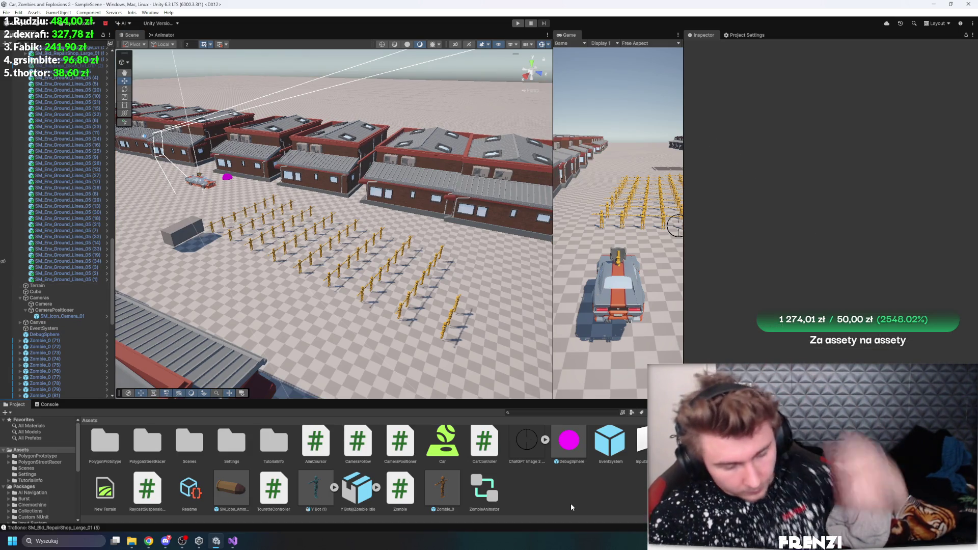
pyautogui.moveTo(683, 260); pyautogui.dragTo(751, 260)
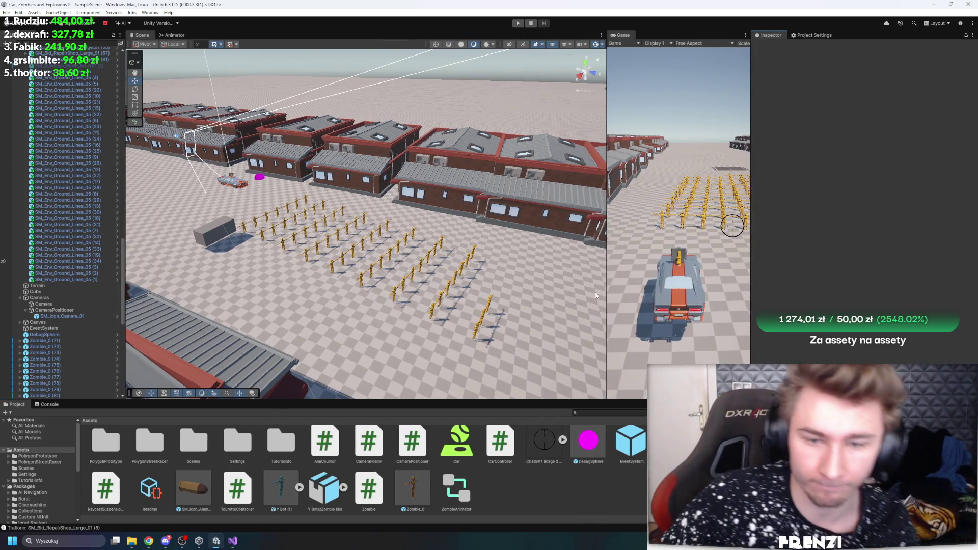
pyautogui.moveTo(607, 298); pyautogui.dragTo(646, 298)
pyautogui.moveTo(388, 180)
pyautogui.mouseDown()
pyautogui.moveTo(353, 226)
pyautogui.moveTo(253, 204)
pyautogui.moveTo(305, 265)
pyautogui.moveTo(432, 292)
pyautogui.moveTo(466, 230)
pyautogui.moveTo(239, 309)
pyautogui.moveTo(348, 255)
pyautogui.mouseUp()
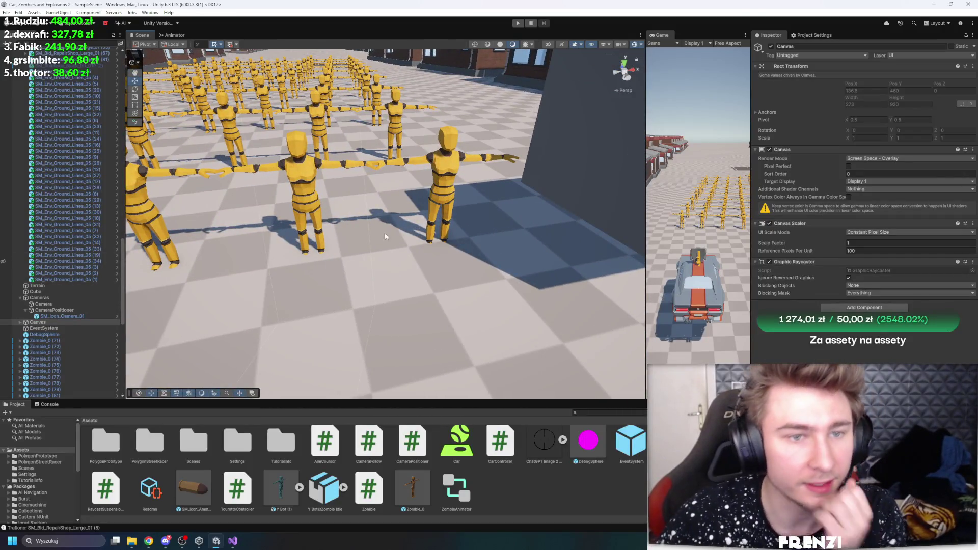
pyautogui.scroll(-3, 385, 236)
pyautogui.click(393, 233)
pyautogui.click(397, 222)
pyautogui.click(448, 223)
pyautogui.click(484, 213)
pyautogui.click(414, 153)
pyautogui.moveTo(542, 158); pyautogui.dragTo(519, 181)
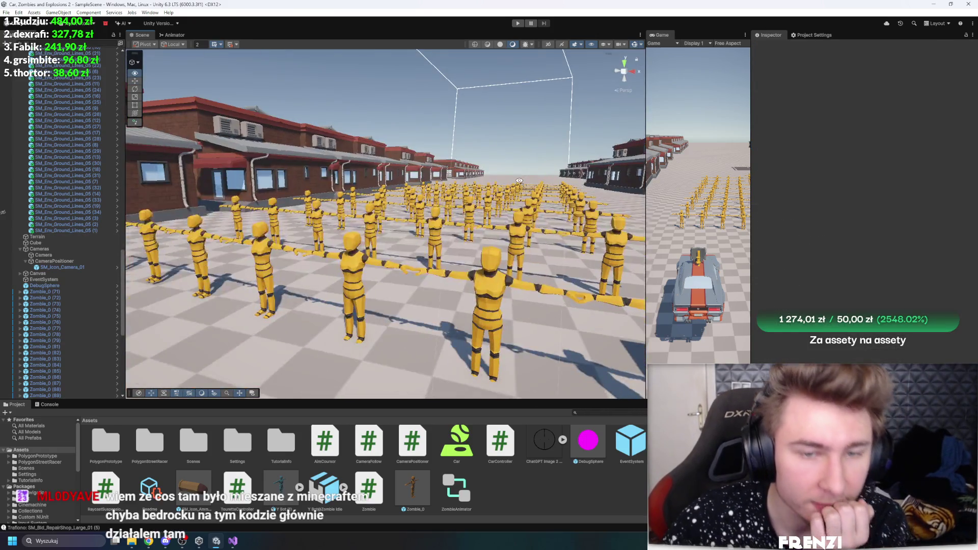
pyautogui.scroll(-5, 519, 181)
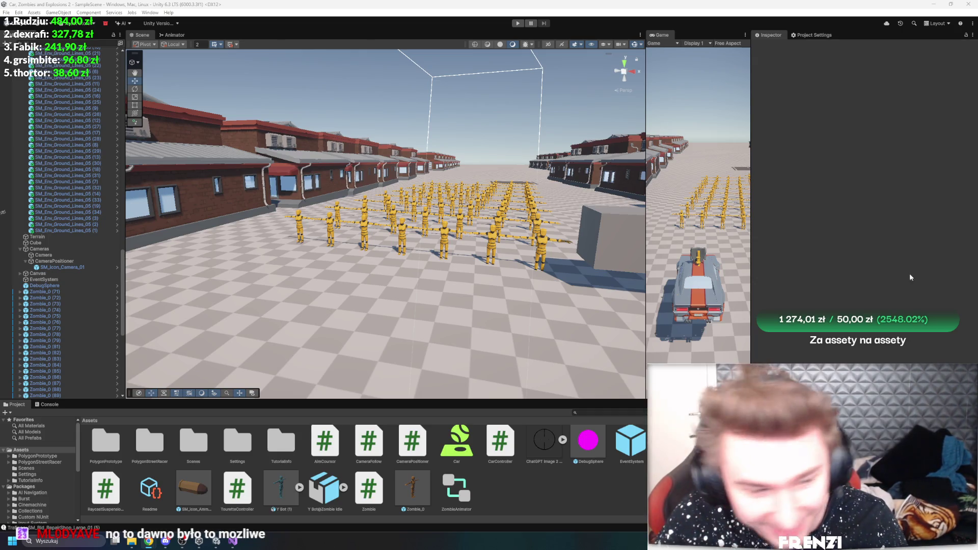
# - Widen the Game view and orbit the Scene camera close behind the armed car
pyautogui.rightClick(596, 186)
pyautogui.click(645, 120)
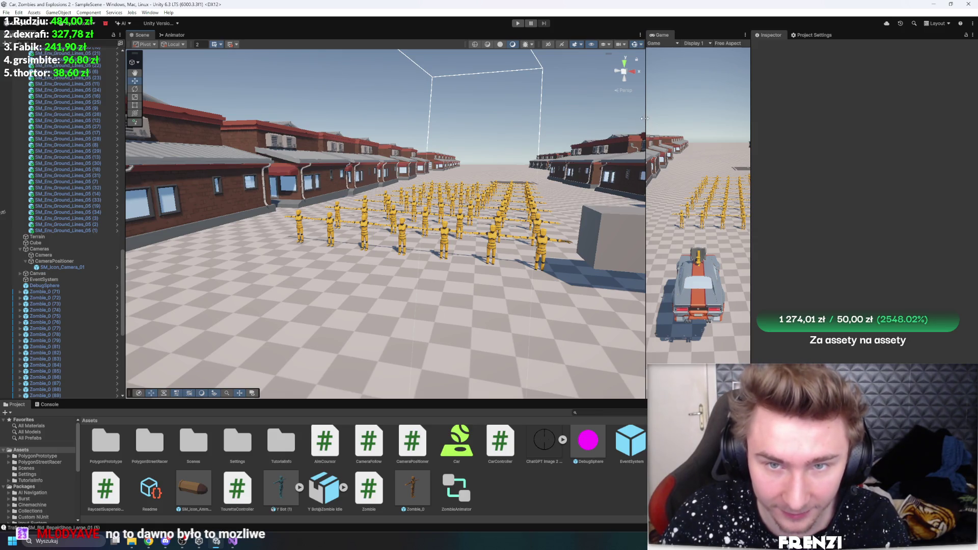
pyautogui.moveTo(645, 119); pyautogui.dragTo(535, 118)
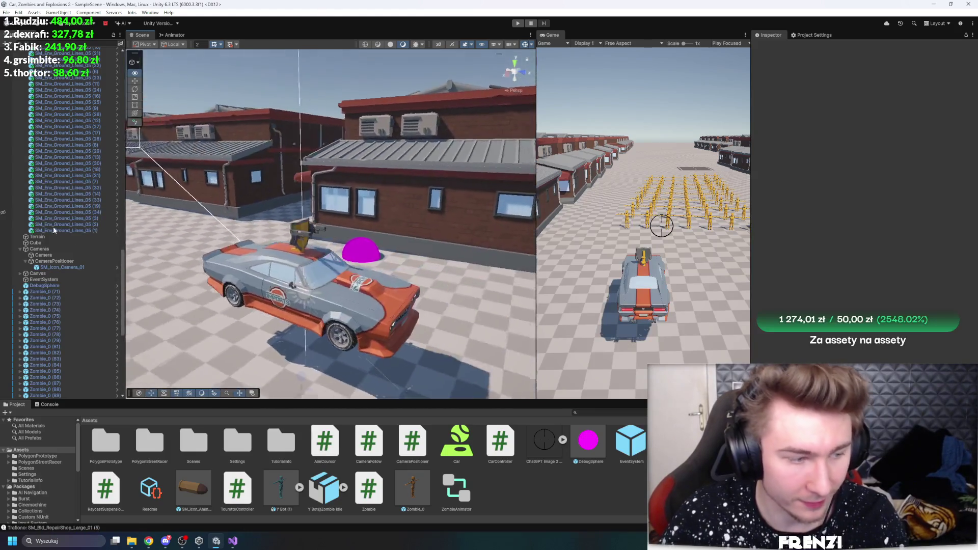
pyautogui.moveTo(349, 169)
pyautogui.mouseDown()
pyautogui.moveTo(536, 121)
pyautogui.moveTo(424, 172)
pyautogui.mouseUp()
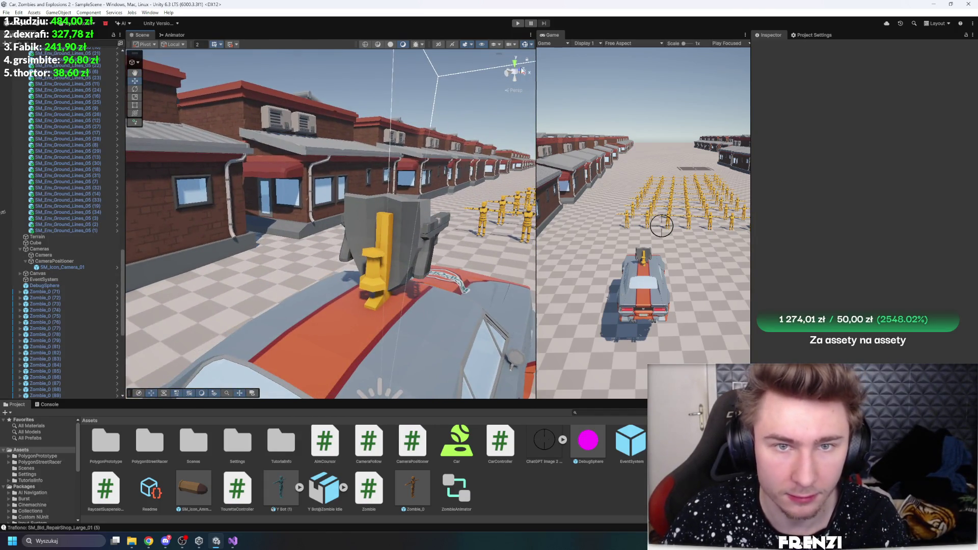
pyautogui.moveTo(484, 133); pyautogui.dragTo(442, 161)
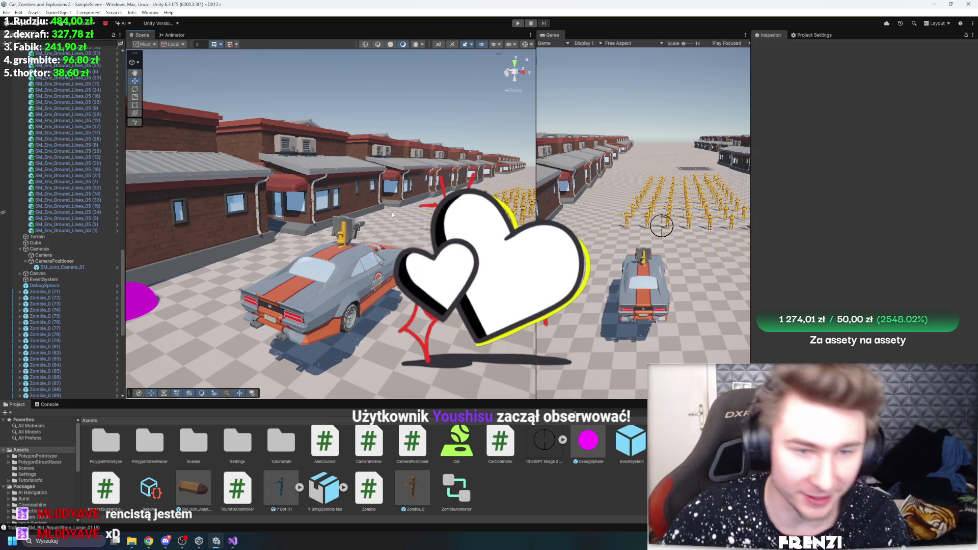
pyautogui.moveTo(516, 175)
pyautogui.mouseDown()
pyautogui.moveTo(410, 220)
pyautogui.moveTo(337, 219)
pyautogui.moveTo(449, 233)
pyautogui.mouseUp()
# - Test-open the car's right door, undo it to close it, then frame the car
pyautogui.click(275, 214)
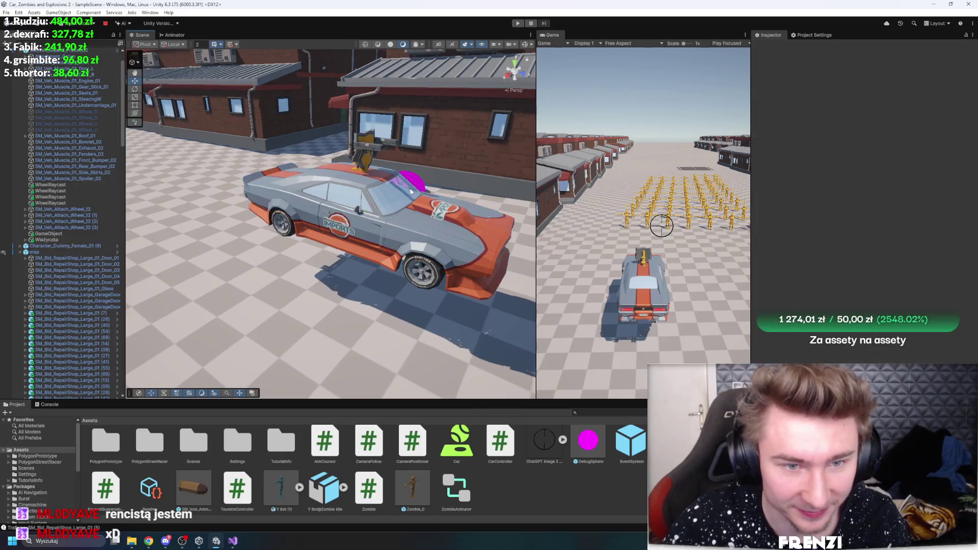
pyautogui.click(366, 224)
pyautogui.moveTo(367, 224)
pyautogui.mouseDown()
pyautogui.moveTo(393, 292)
pyautogui.moveTo(346, 286)
pyautogui.moveTo(395, 242)
pyautogui.moveTo(548, 249)
pyautogui.mouseUp()
pyautogui.moveTo(381, 239); pyautogui.dragTo(437, 241)
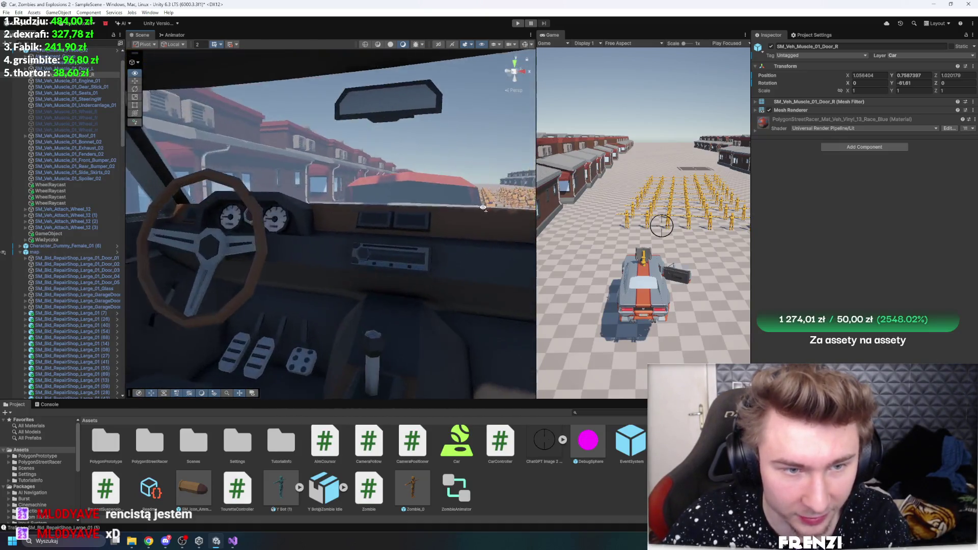
pyautogui.moveTo(516, 215); pyautogui.dragTo(502, 264)
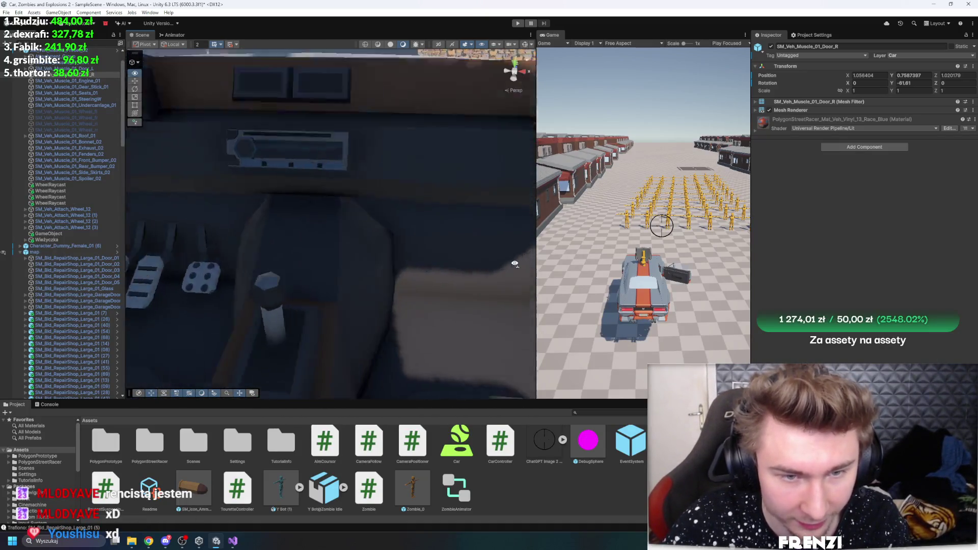
pyautogui.hotkey('ctrl', 'z')
pyautogui.moveTo(393, 240); pyautogui.dragTo(323, 241)
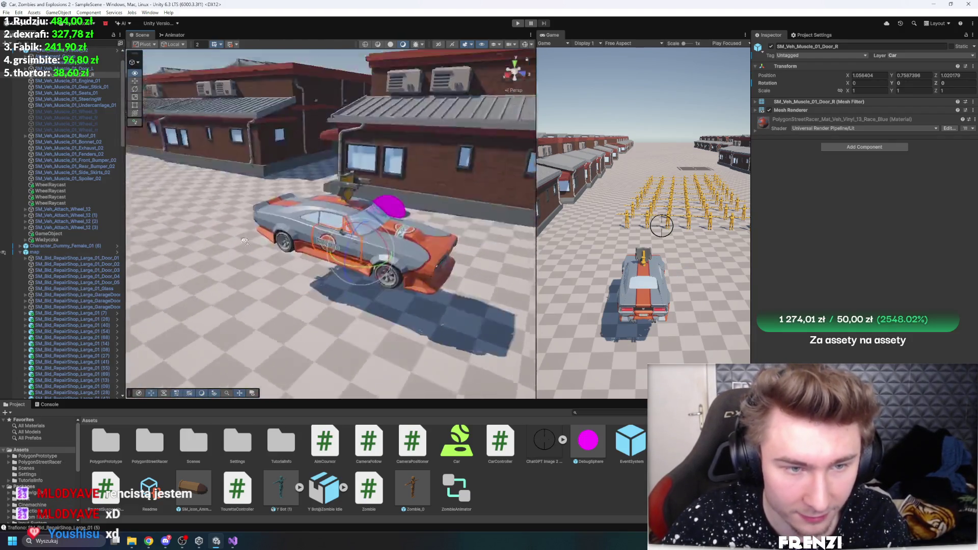
pyautogui.moveTo(247, 248); pyautogui.dragTo(214, 134)
pyautogui.click(209, 126)
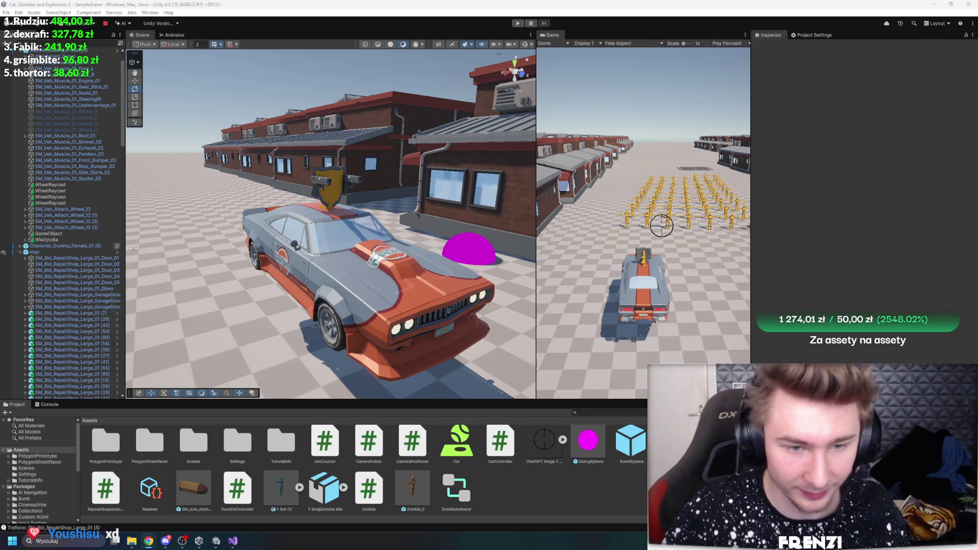
pyautogui.click(340, 325)
pyautogui.press('f')
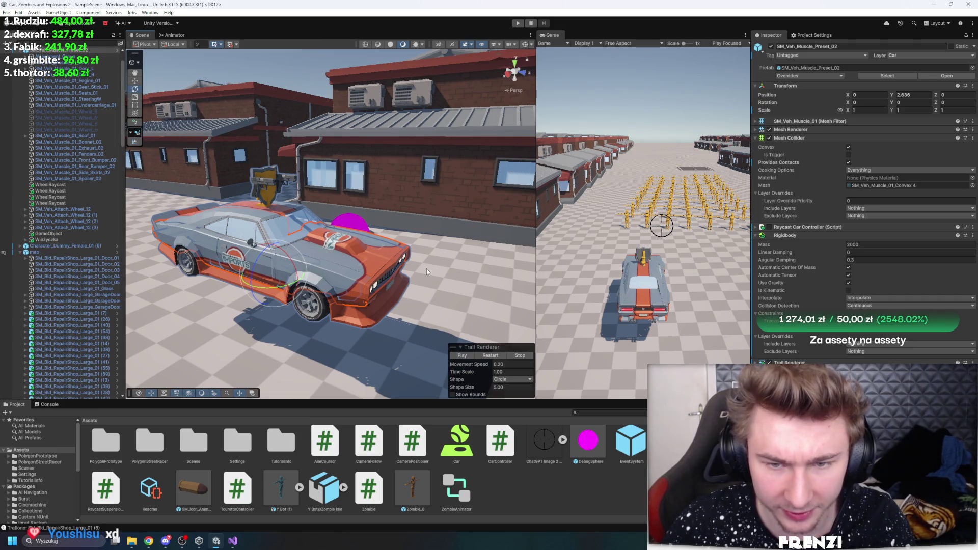
# - Widen the Hierarchy, collapse the map and Cameras groups, and clear the selection
pyautogui.moveTo(133, 235); pyautogui.dragTo(188, 235)
pyautogui.click(20, 251)
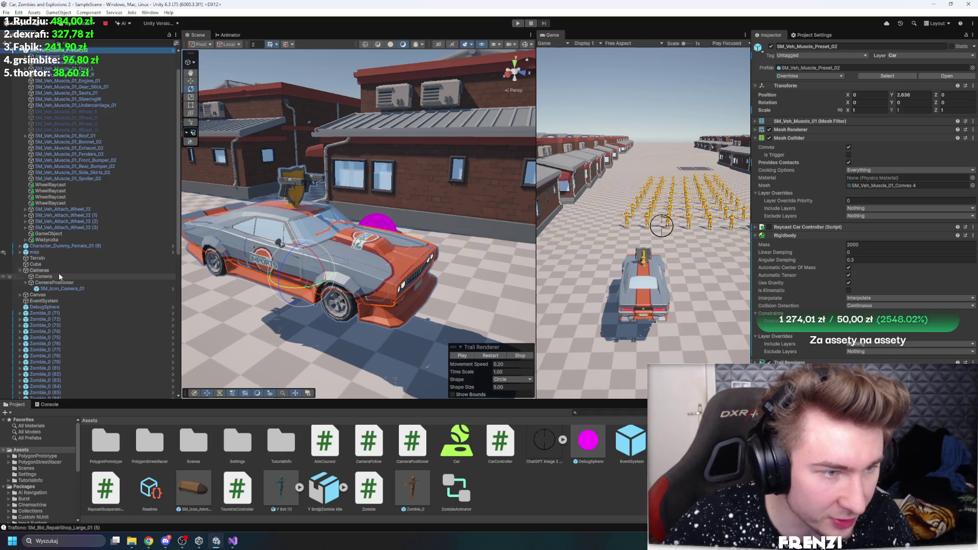
pyautogui.click(23, 270)
pyautogui.click(21, 271)
pyautogui.click(535, 493)
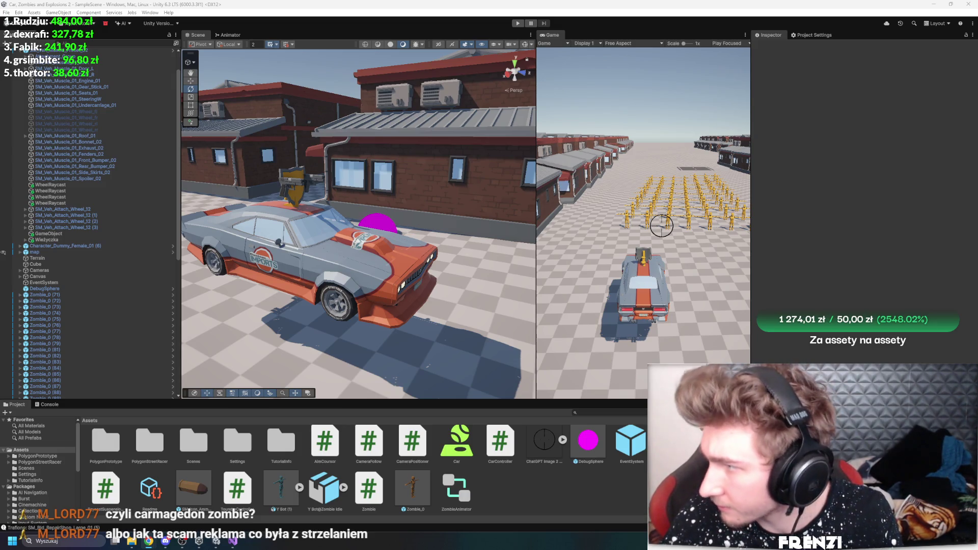
# - Open the Magic Effects FREE product details from the Asset Store's My Assets list
pyautogui.hotkey('alt', 'Tab')
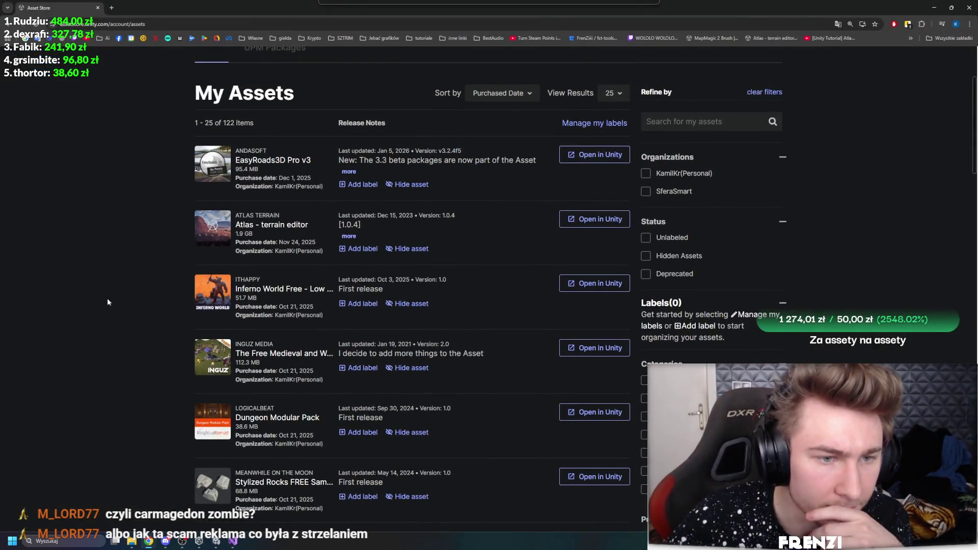
pyautogui.scroll(-8, 109, 304)
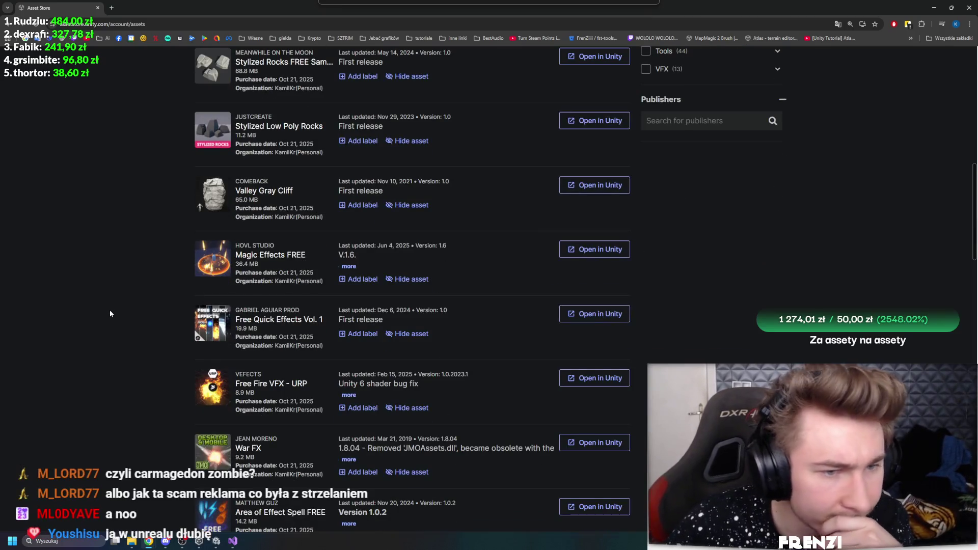
pyautogui.scroll(-2, 104, 312)
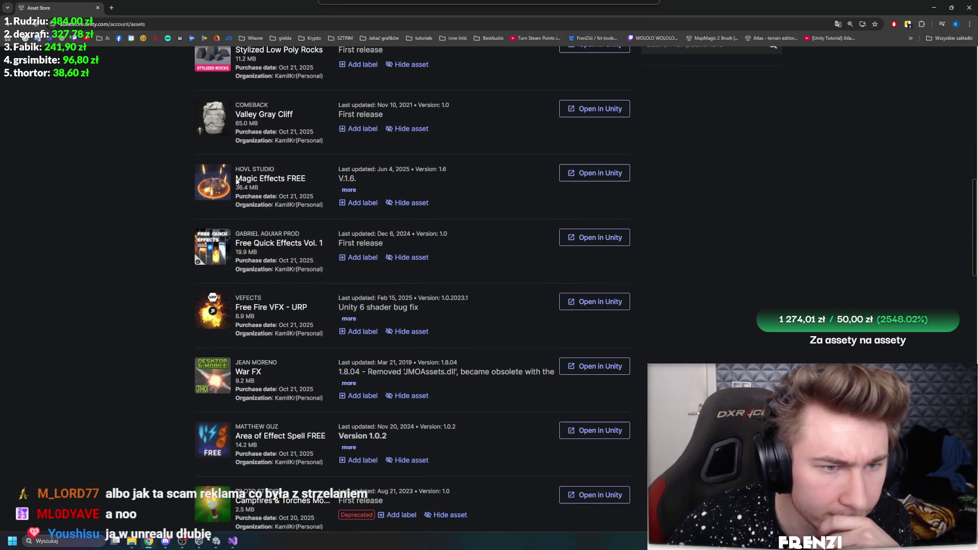
pyautogui.scroll(-1, 248, 179)
pyautogui.rightClick(278, 163)
pyautogui.press('Escape')
pyautogui.click(270, 162)
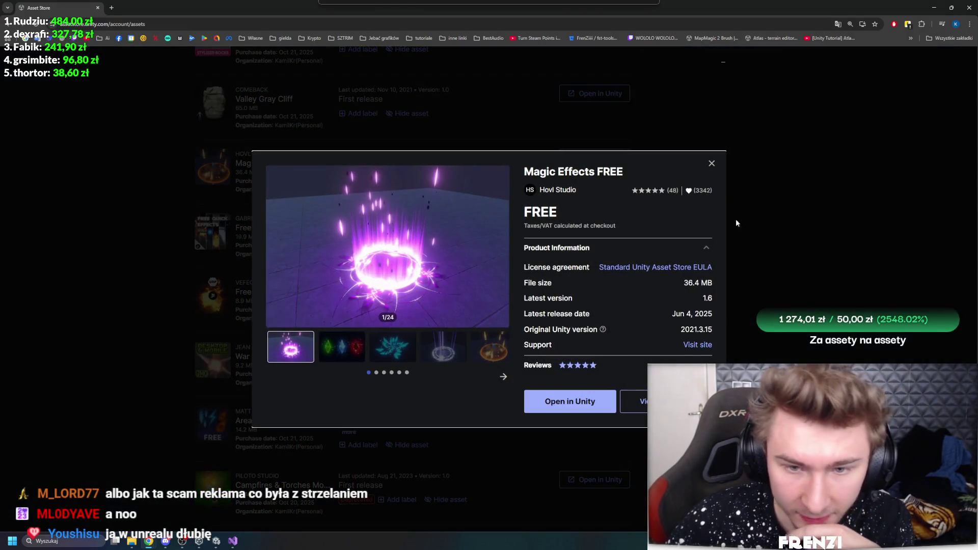
pyautogui.click(711, 162)
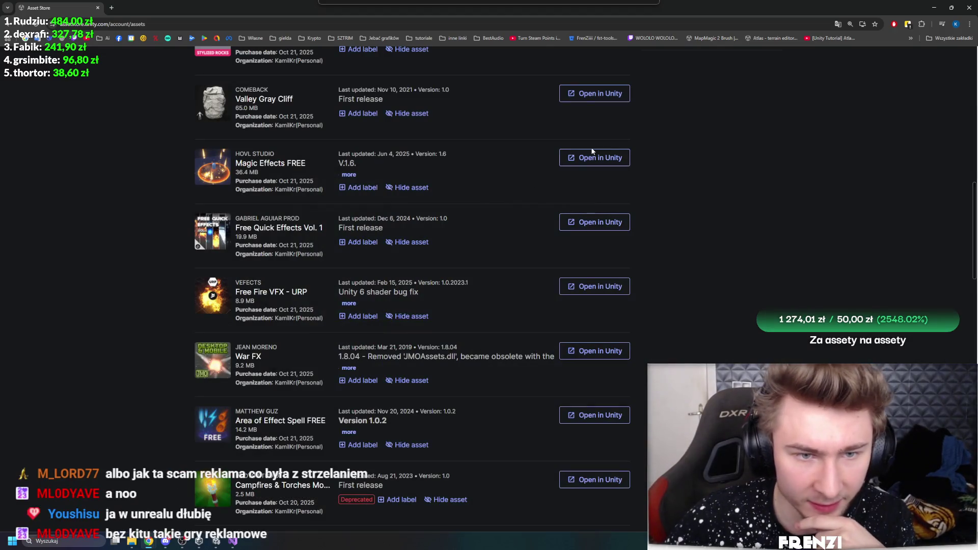
pyautogui.click(274, 155)
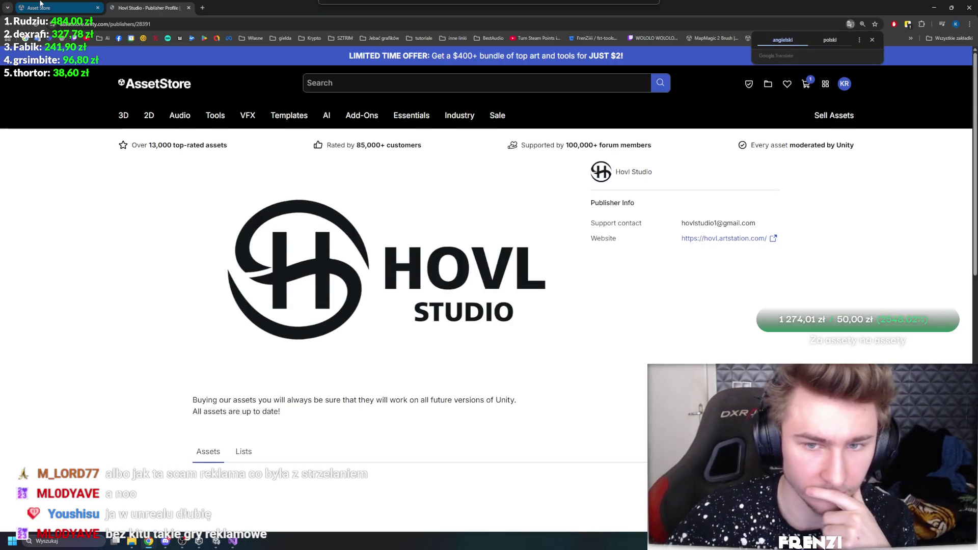
pyautogui.click(41, 6)
pyautogui.click(250, 164)
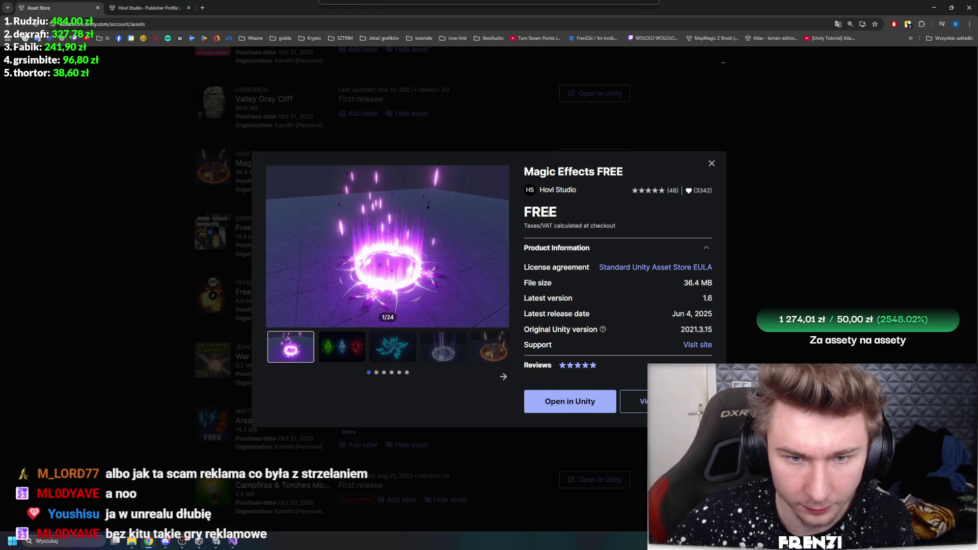
# - Page through the preview gallery to the last image, then choose Open in Unity
pyautogui.click(348, 354)
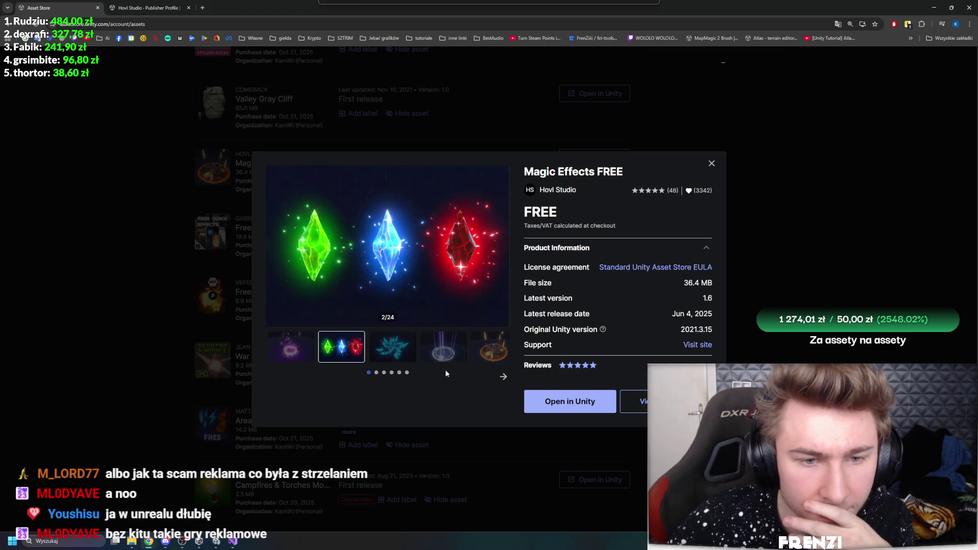
pyautogui.click(502, 377)
pyautogui.click(282, 356)
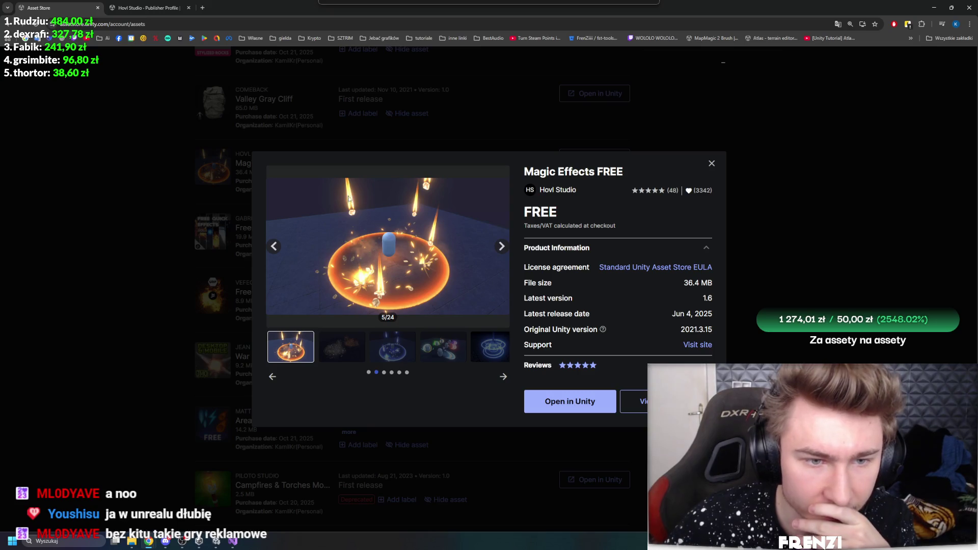
pyautogui.click(503, 249)
pyautogui.click(503, 249)
pyautogui.click(503, 249)
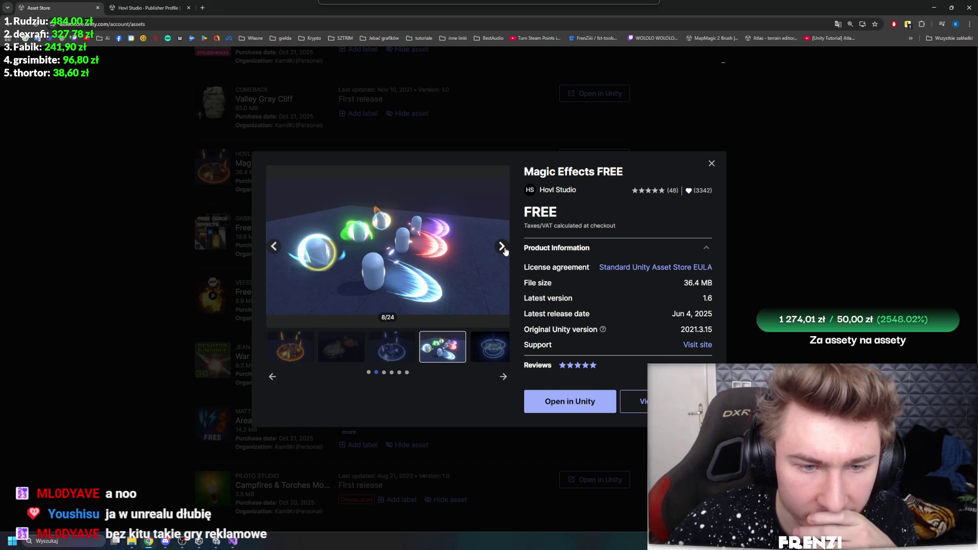
pyautogui.click(503, 249)
pyautogui.click(503, 249)
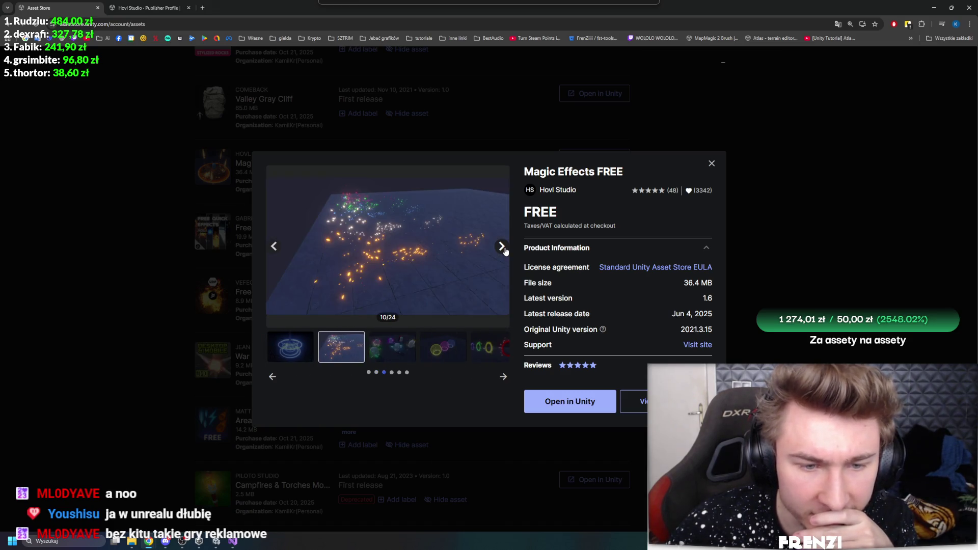
pyautogui.click(503, 249)
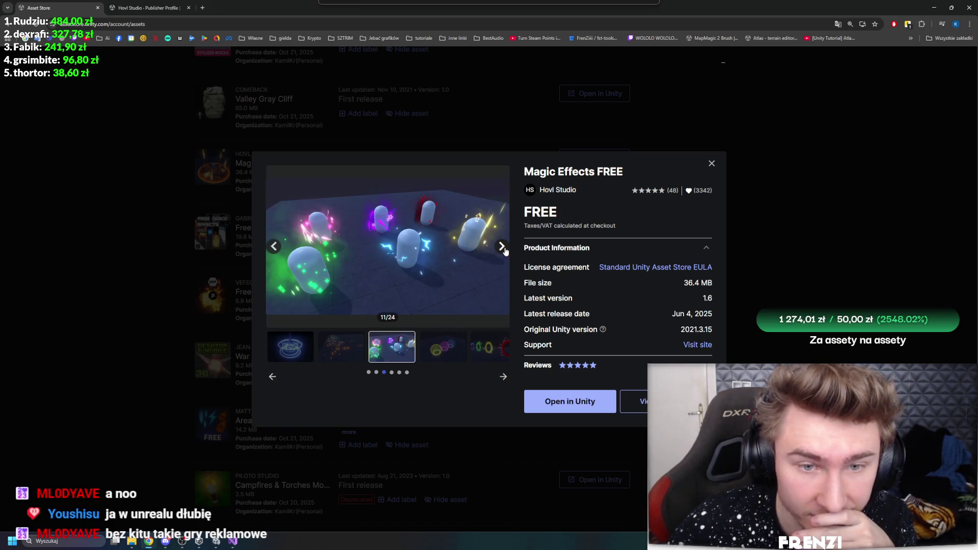
pyautogui.click(503, 249)
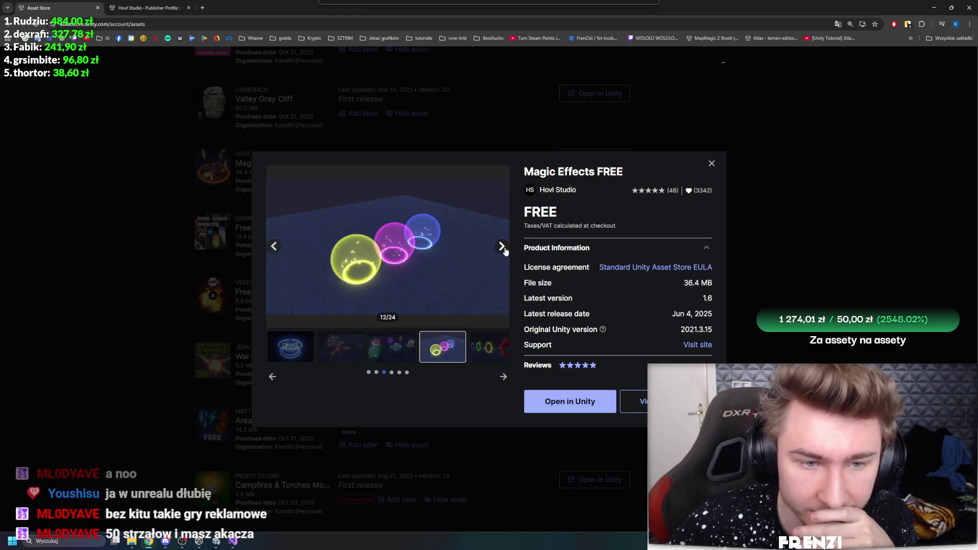
pyautogui.click(503, 249)
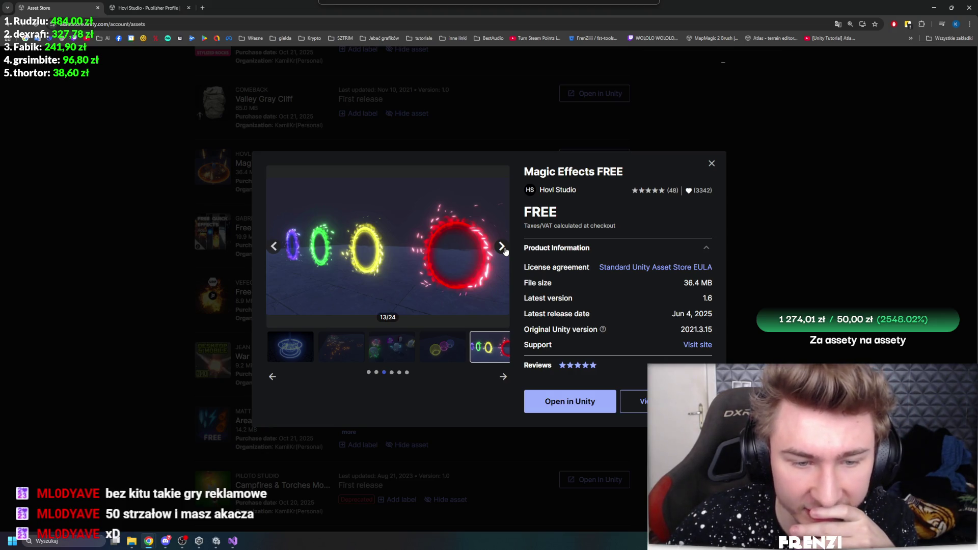
pyautogui.click(505, 250)
pyautogui.click(504, 250)
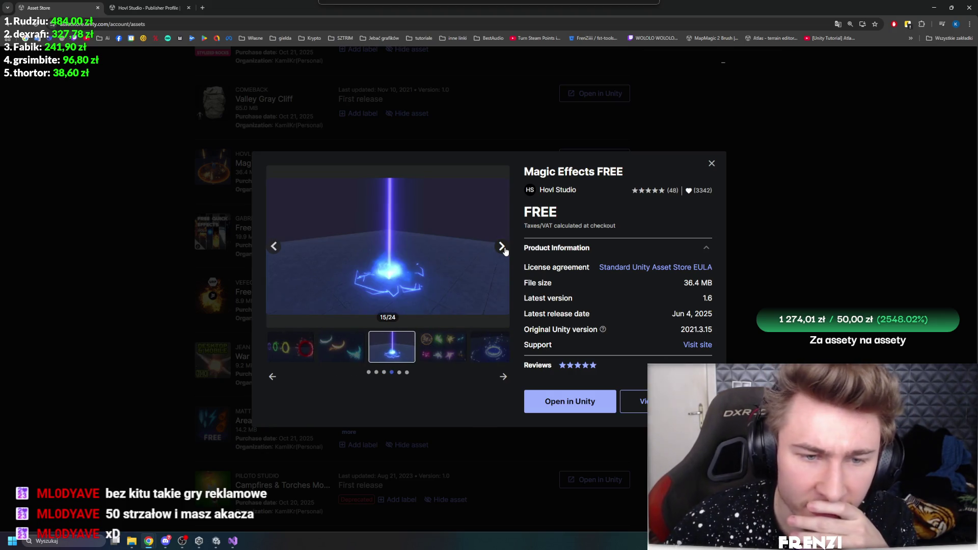
pyautogui.click(504, 250)
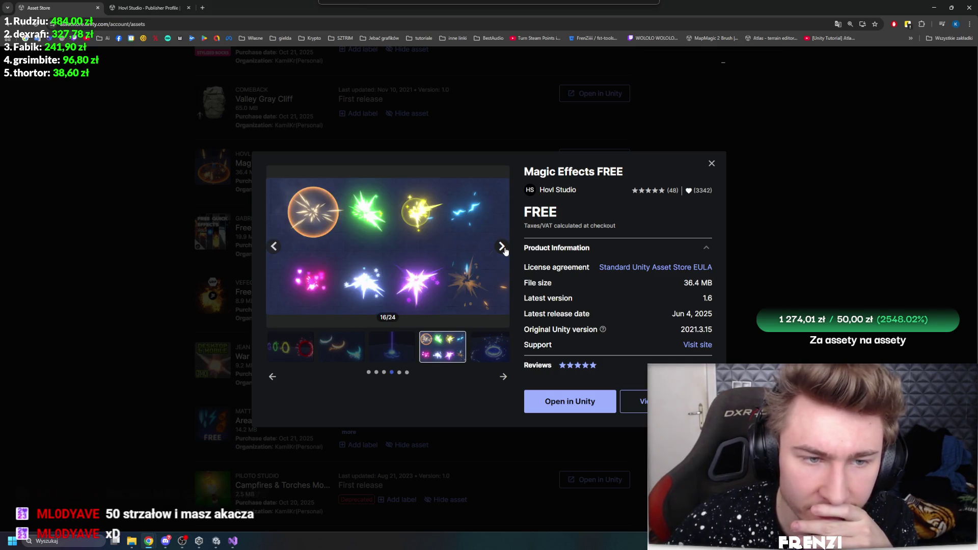
pyautogui.click(504, 250)
pyautogui.click(506, 253)
pyautogui.click(504, 253)
pyautogui.click(504, 254)
pyautogui.click(503, 254)
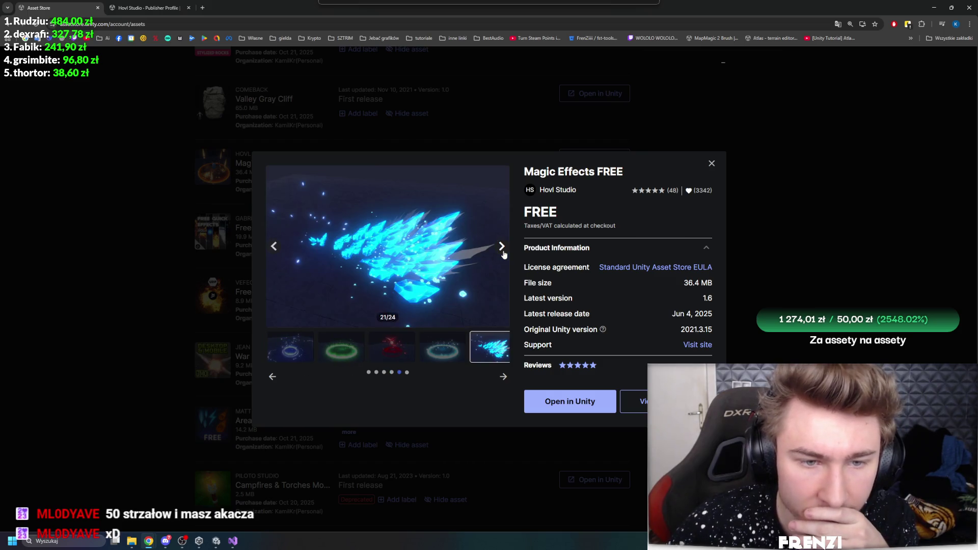
pyautogui.click(274, 246)
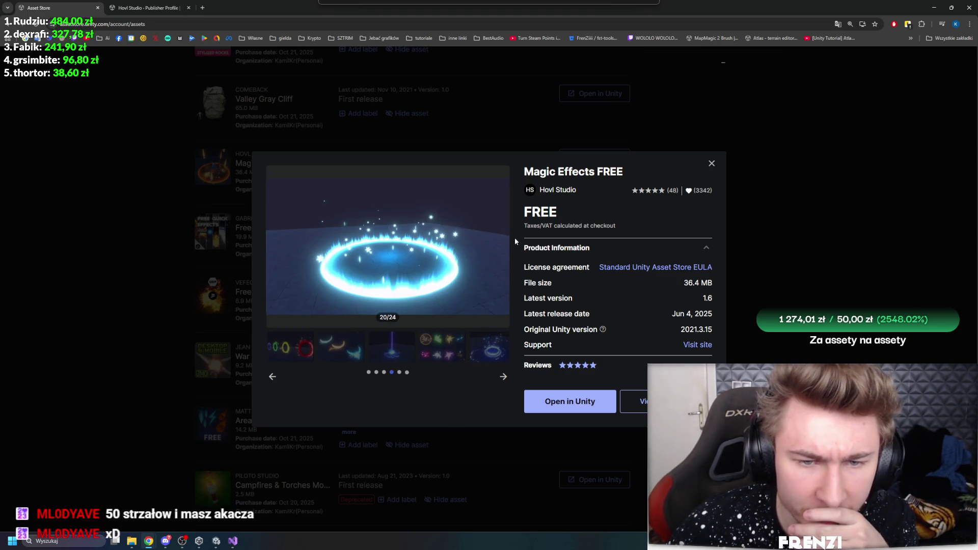
pyautogui.click(503, 249)
pyautogui.click(503, 250)
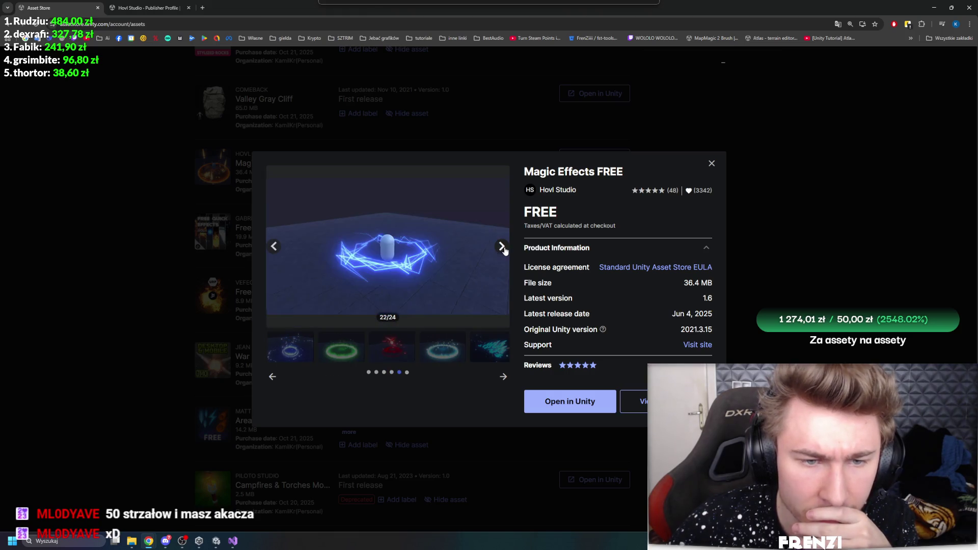
pyautogui.click(504, 250)
pyautogui.click(505, 250)
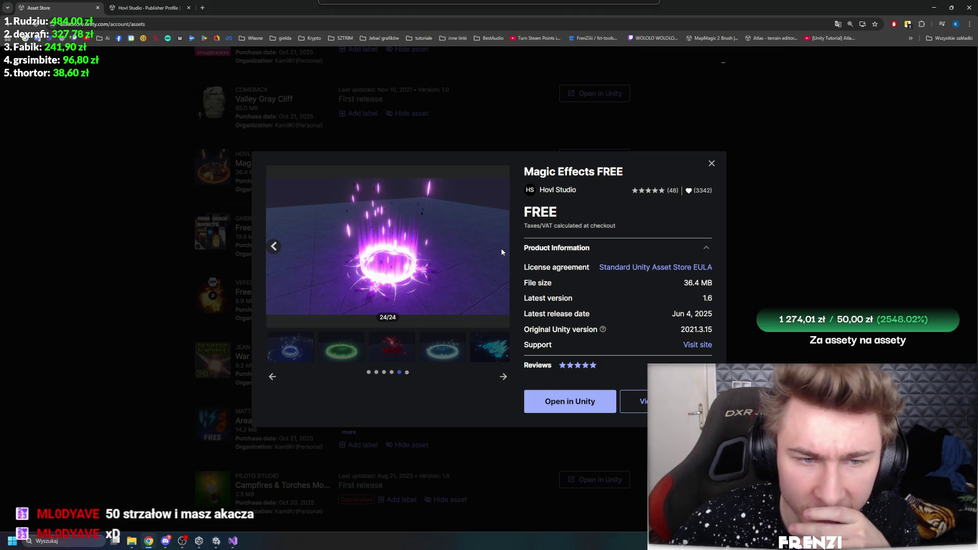
pyautogui.click(583, 407)
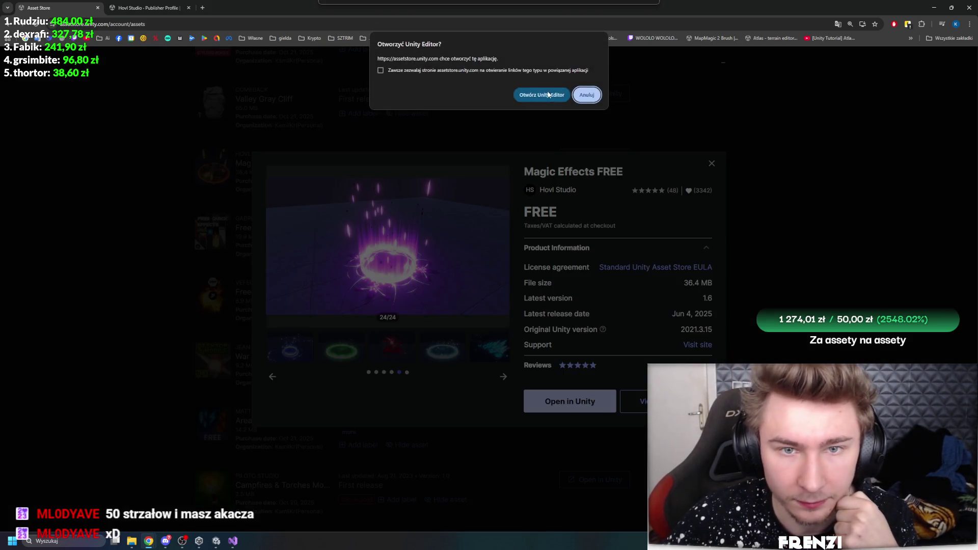
# - Import Magic Effects FREE into the project and close the Package Manager
pyautogui.click(541, 95)
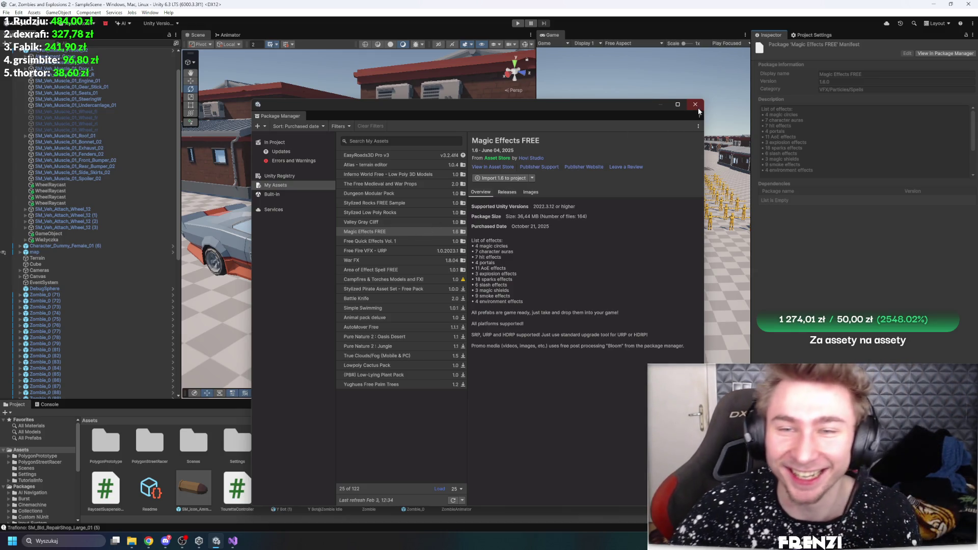
pyautogui.click(490, 178)
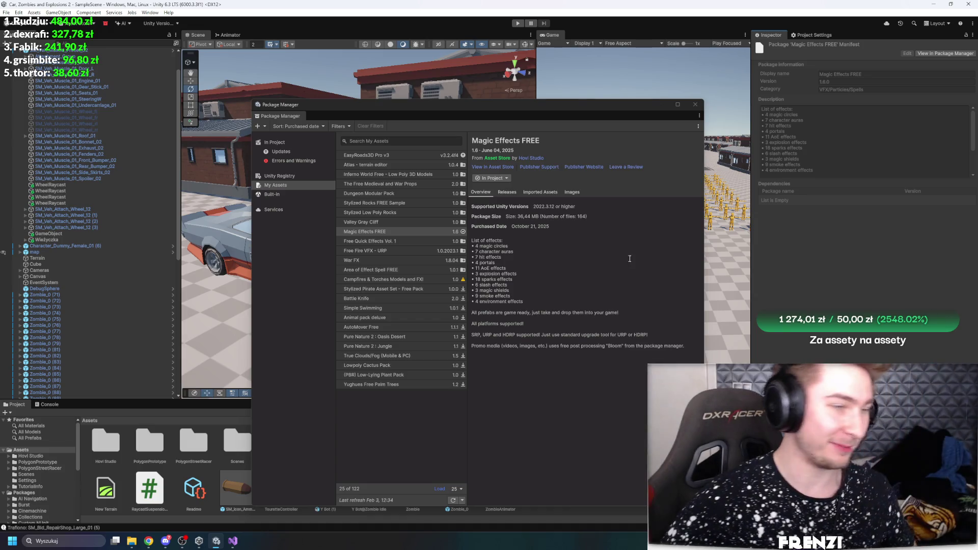
pyautogui.click(696, 105)
# - Swing the Scene view over the zombie street and shrink the Project panel
pyautogui.moveTo(300, 241)
pyautogui.mouseDown()
pyautogui.moveTo(537, 238)
pyautogui.moveTo(510, 244)
pyautogui.mouseUp()
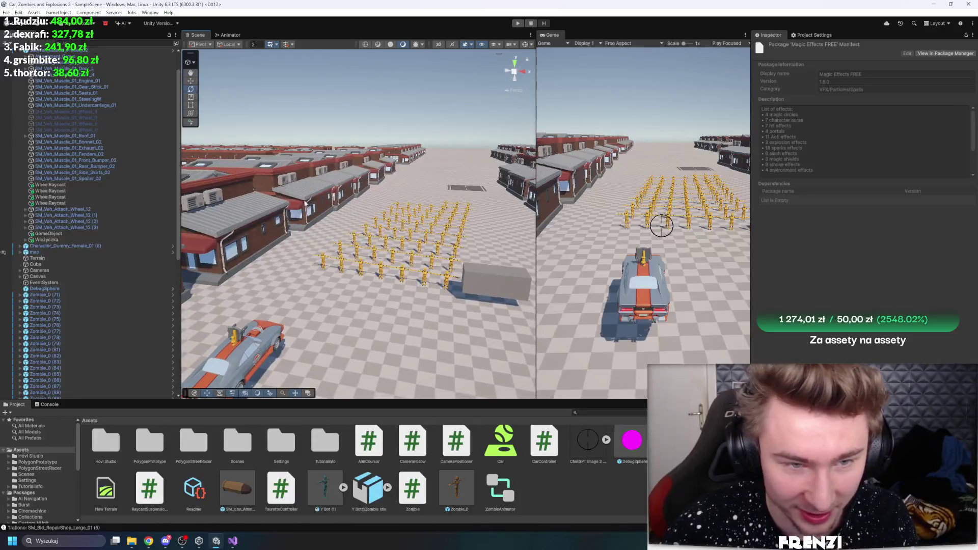
pyautogui.moveTo(356, 410); pyautogui.dragTo(356, 504)
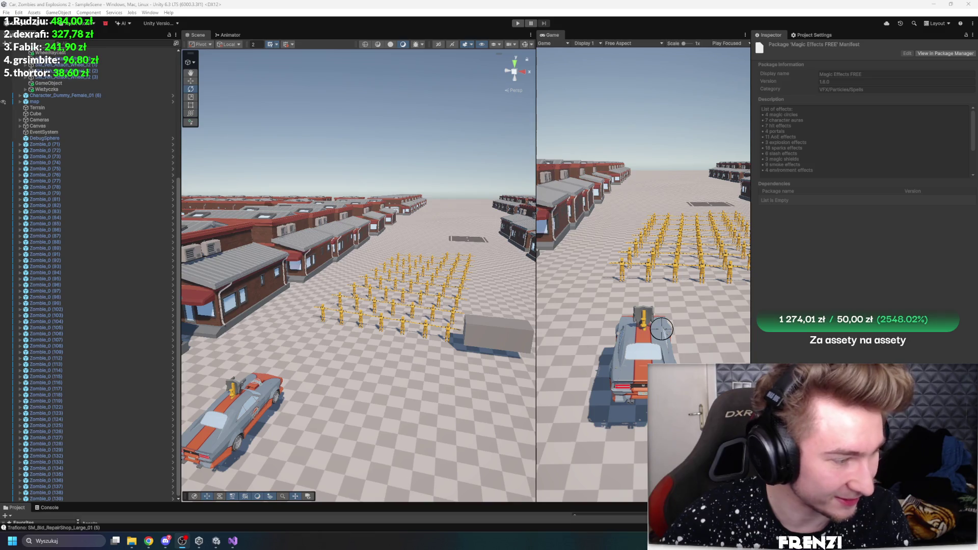
pyautogui.rightClick(64, 144)
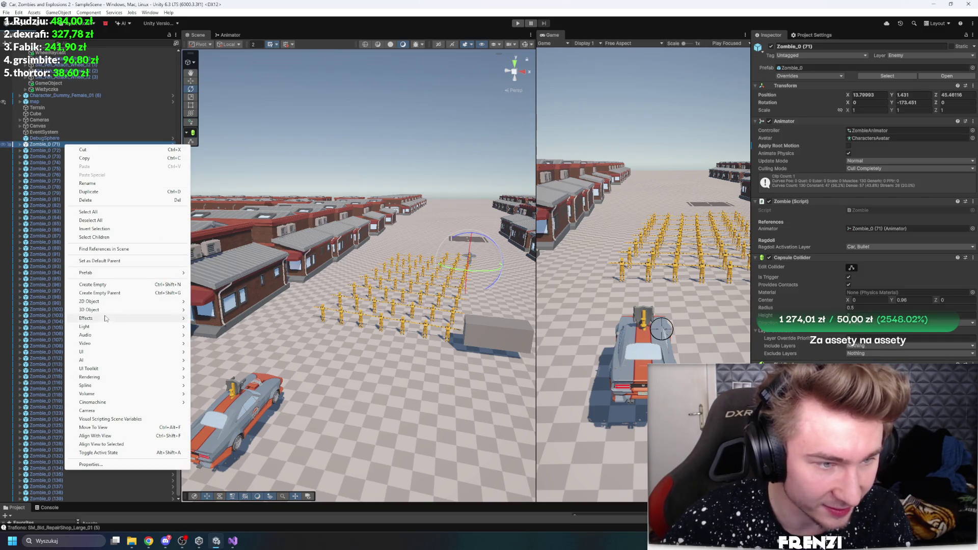
# - Create a Cube near the zombie crowd, stretch it taller and shift it along X
pyautogui.moveTo(123, 310)
pyautogui.moveTo(446, 248); pyautogui.dragTo(367, 295)
pyautogui.click(367, 296)
pyautogui.click(373, 294)
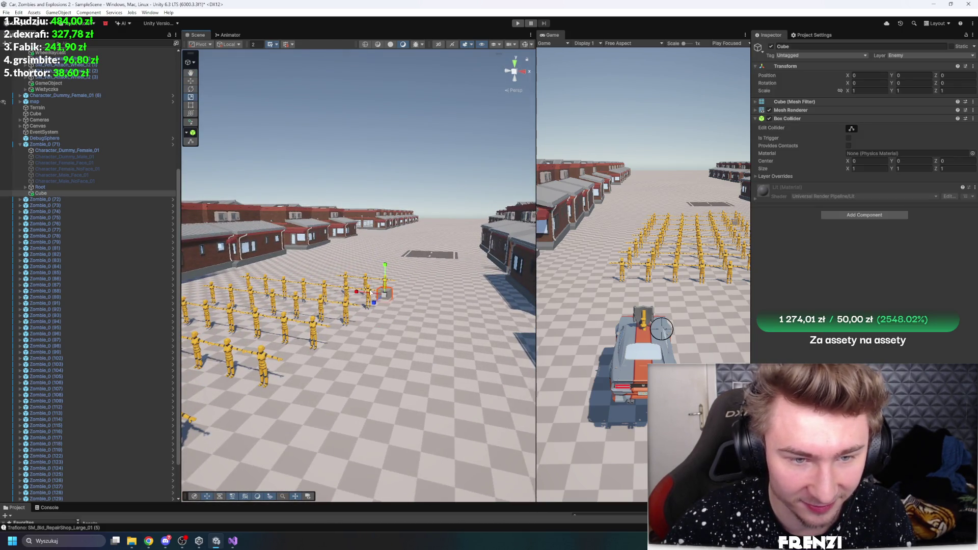
pyautogui.moveTo(385, 267); pyautogui.dragTo(389, 167)
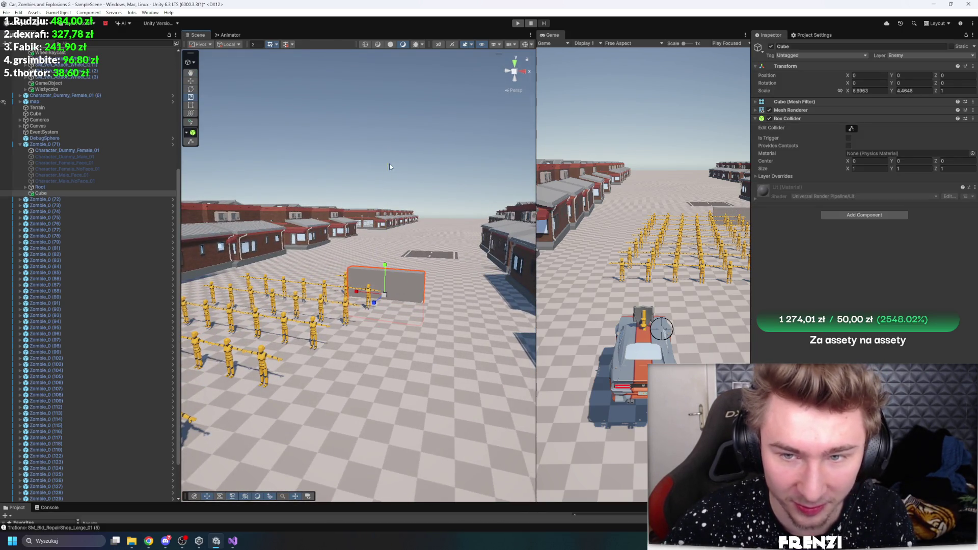
pyautogui.moveTo(372, 299)
pyautogui.mouseDown()
pyautogui.moveTo(301, 281)
pyautogui.moveTo(332, 235)
pyautogui.mouseUp()
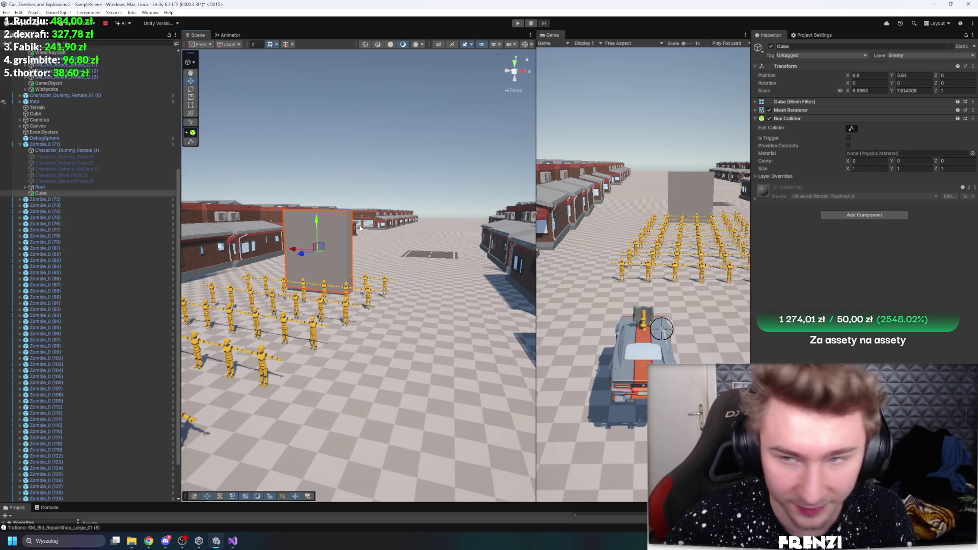
# - Apply Glass_PolygonStreetRacer_Glass_Mat_01 to the cube and duplicate it as Cube (1) beside it
pyautogui.click(807, 111)
pyautogui.click(969, 129)
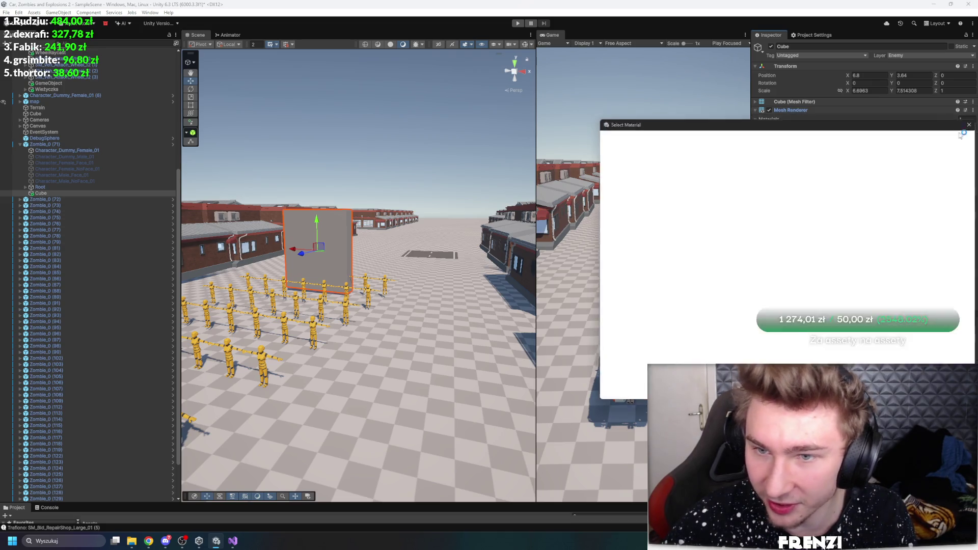
pyautogui.write('glass')
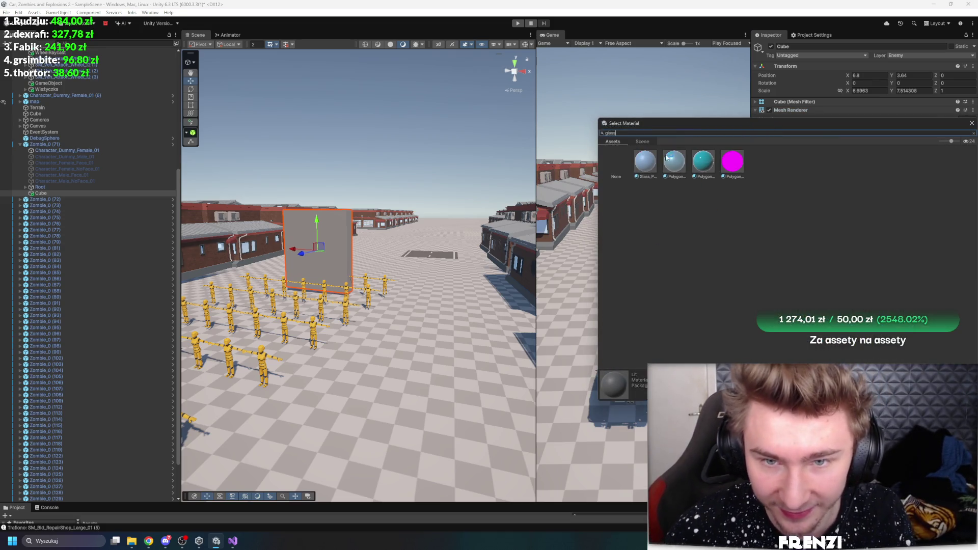
pyautogui.doubleClick(652, 163)
pyautogui.hotkey('ctrl', 'd')
pyautogui.moveTo(303, 253)
pyautogui.mouseDown()
pyautogui.moveTo(388, 252)
pyautogui.moveTo(288, 250)
pyautogui.moveTo(371, 253)
pyautogui.mouseUp()
pyautogui.hotkey('ctrl', 'd')
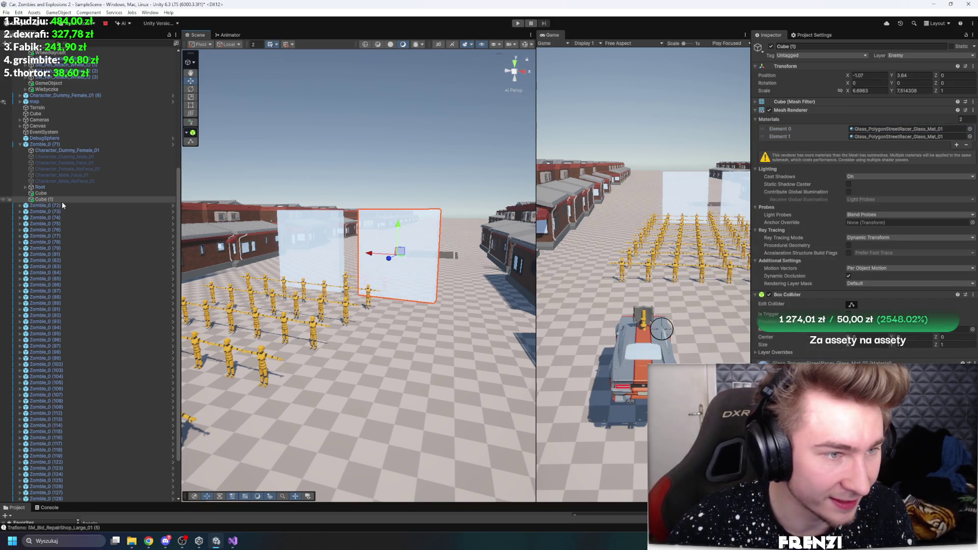
pyautogui.rightClick(58, 200)
# - Add a Canvas under Cube (1) and set its Render Mode to World Space
pyautogui.moveTo(91, 406)
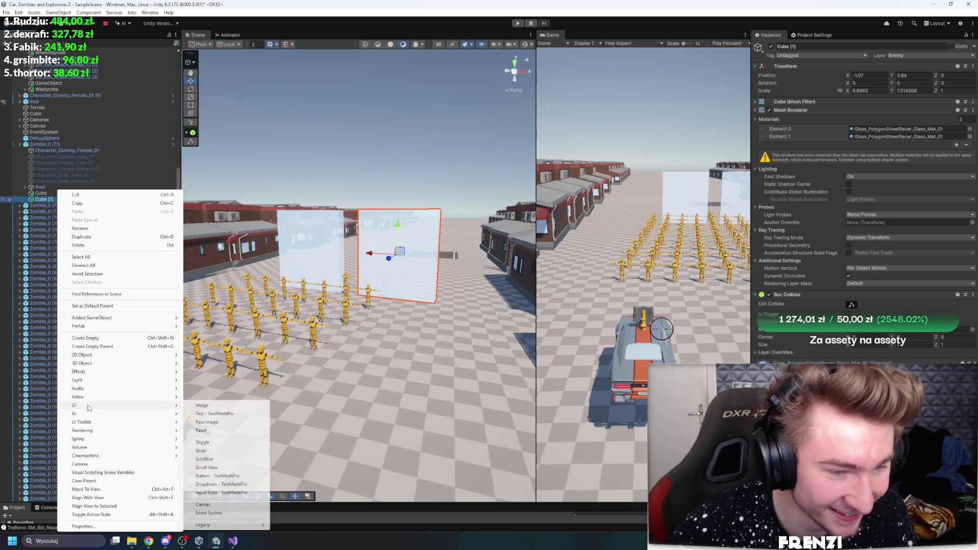
pyautogui.click(203, 505)
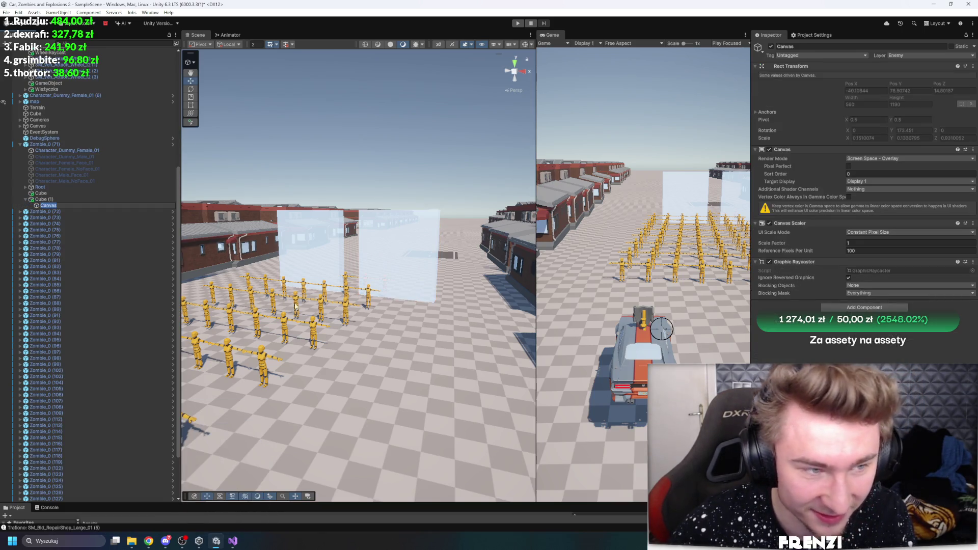
pyautogui.click(50, 206)
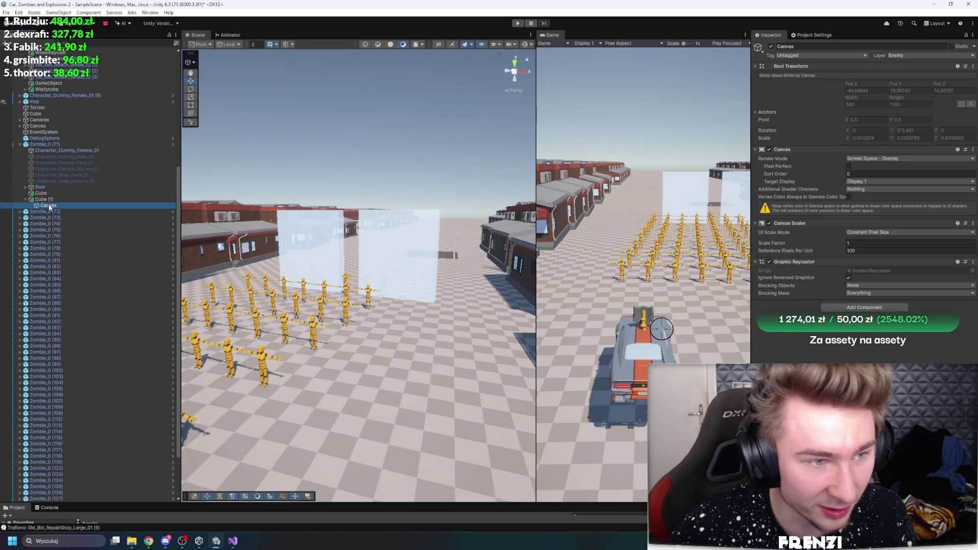
pyautogui.click(880, 158)
pyautogui.click(866, 183)
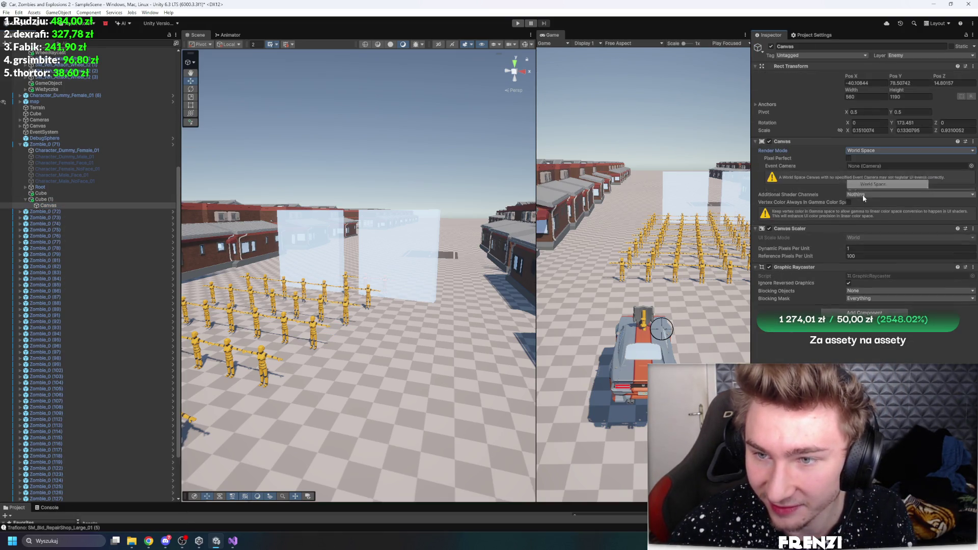
pyautogui.scroll(-10, 380, 181)
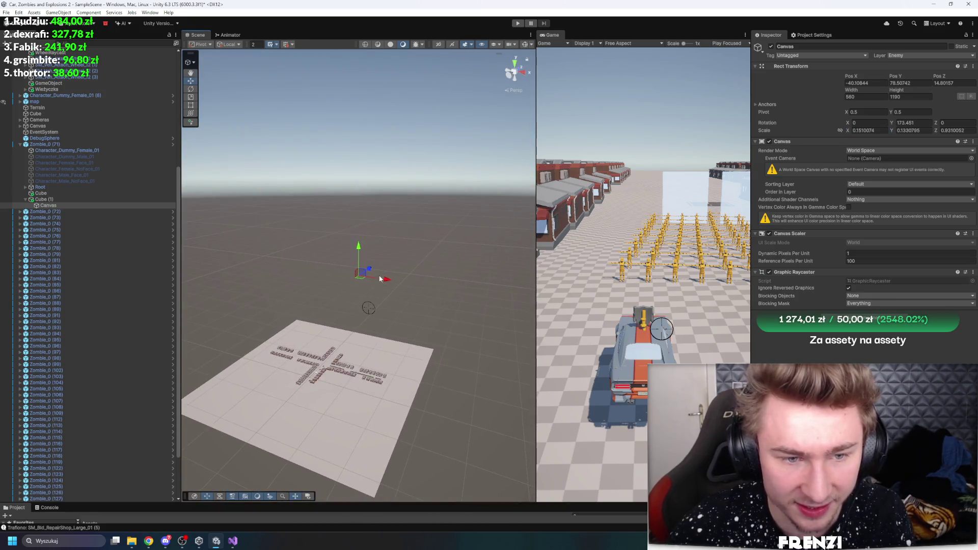
pyautogui.scroll(3, 404, 267)
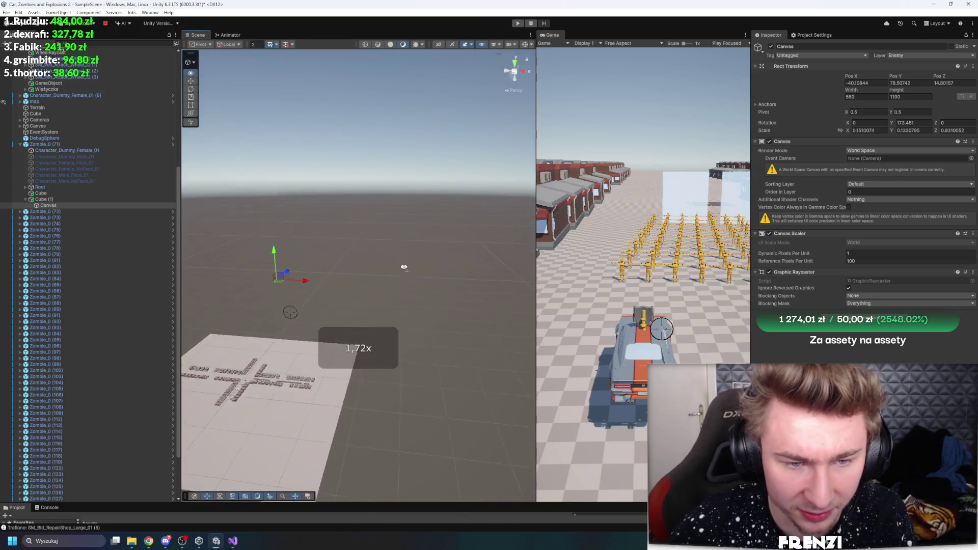
pyautogui.scroll(2, 426, 209)
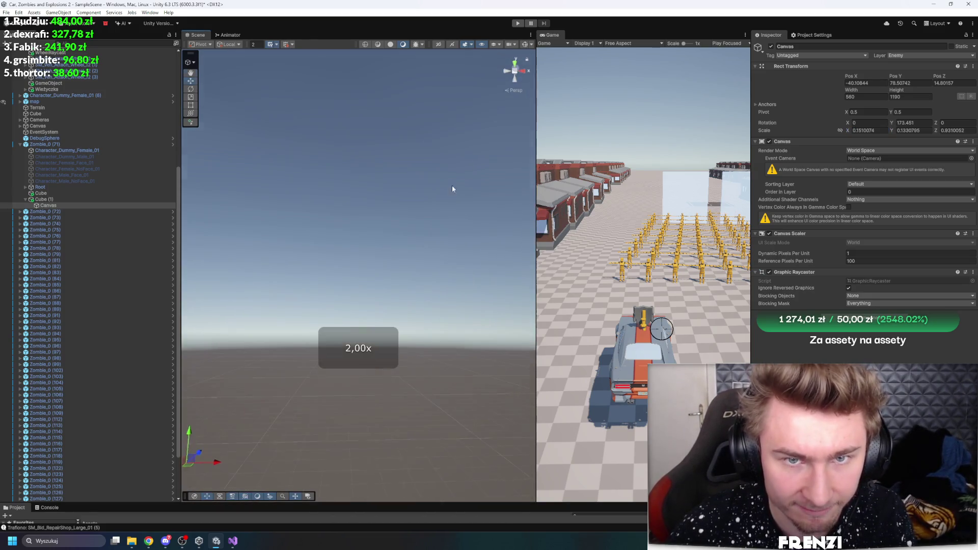
# - Frame the Canvas and shrink its width and height with the Rect tool
pyautogui.press('f')
pyautogui.press('t')
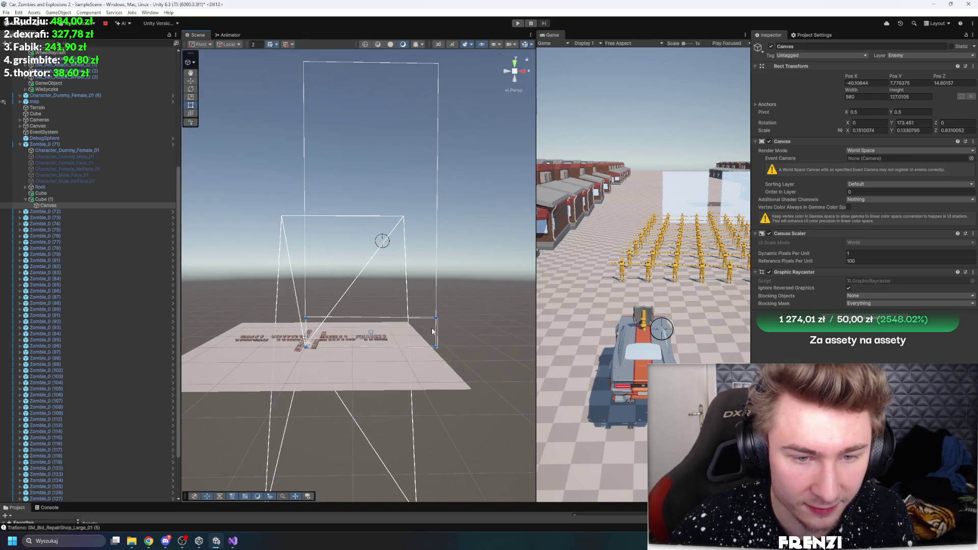
pyautogui.moveTo(332, 326); pyautogui.dragTo(318, 326)
pyautogui.press('a')
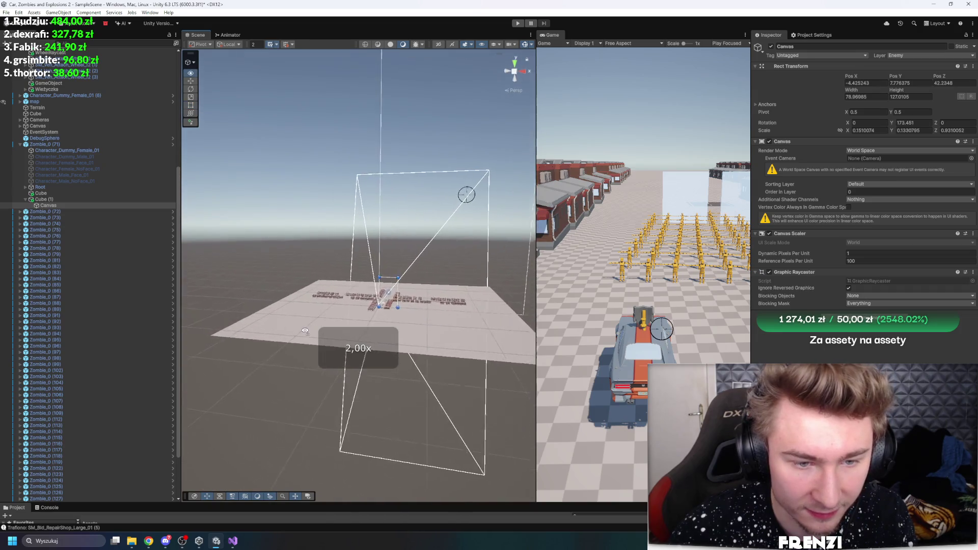
pyautogui.click(513, 46)
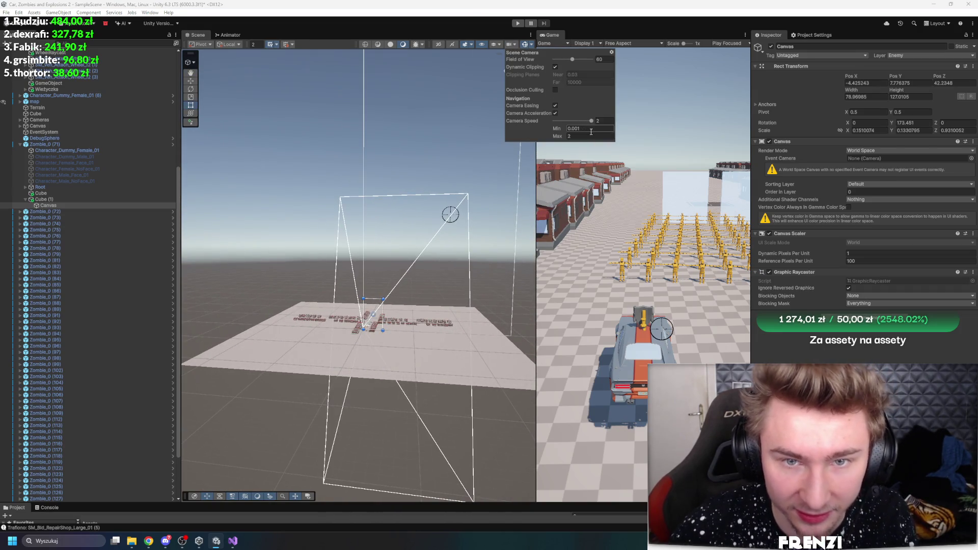
pyautogui.press('w')
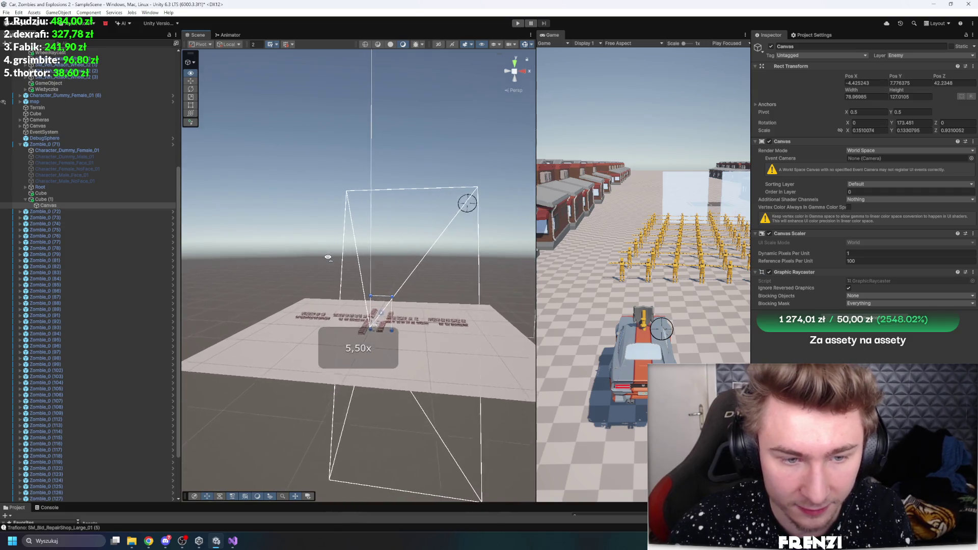
pyautogui.moveTo(335, 266); pyautogui.dragTo(411, 102)
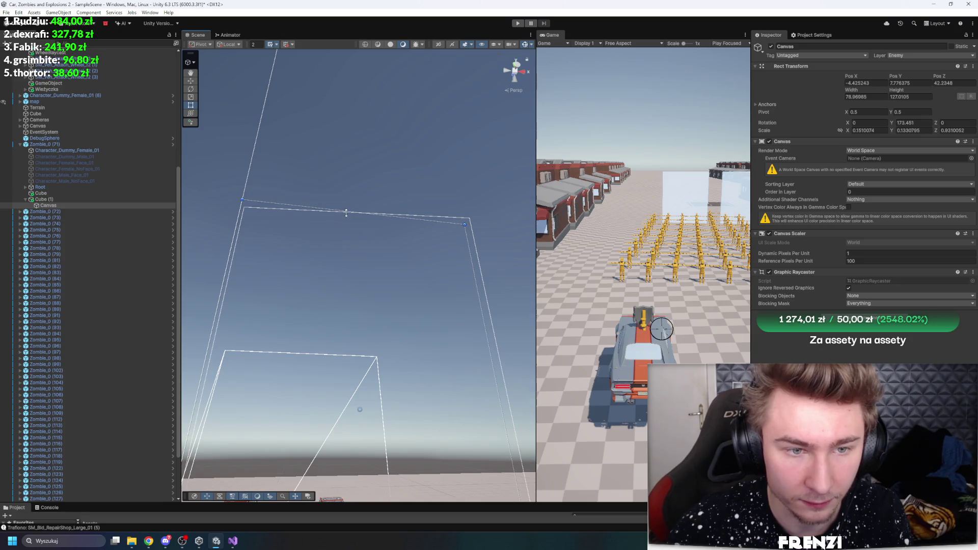
pyautogui.moveTo(321, 382); pyautogui.dragTo(411, 408)
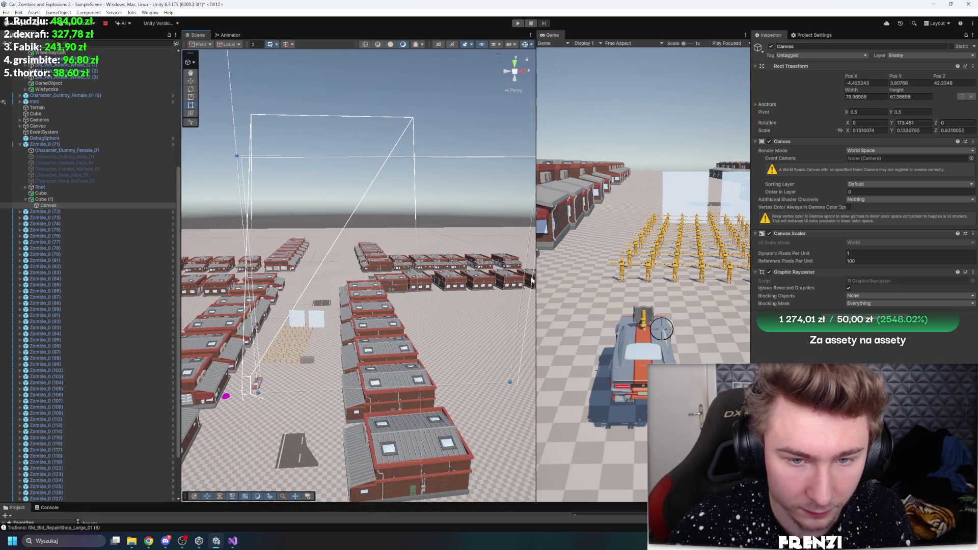
pyautogui.moveTo(531, 280); pyautogui.dragTo(480, 283)
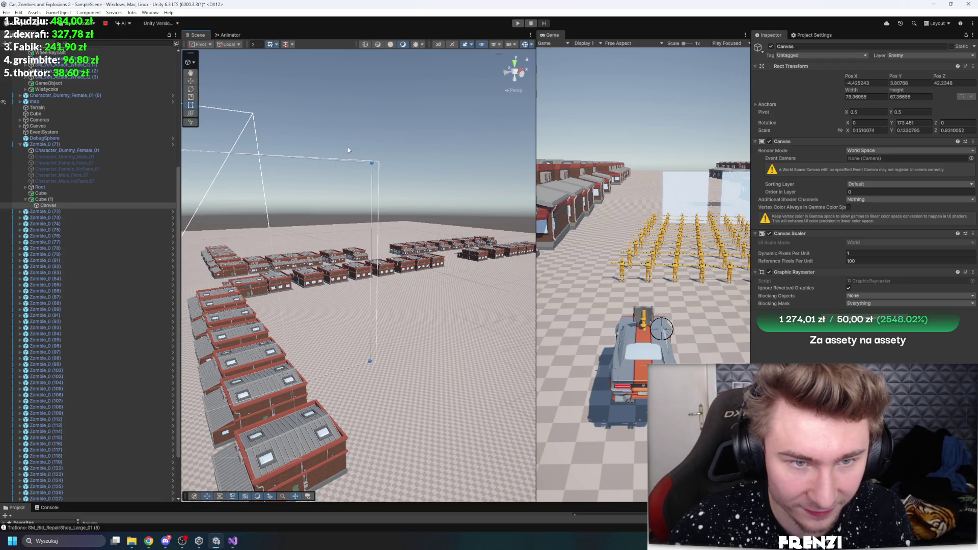
pyautogui.moveTo(207, 203); pyautogui.dragTo(461, 266)
# - Move the Canvas onto the glass panels and trim it to roughly 16.8 by 9.9
pyautogui.press('w')
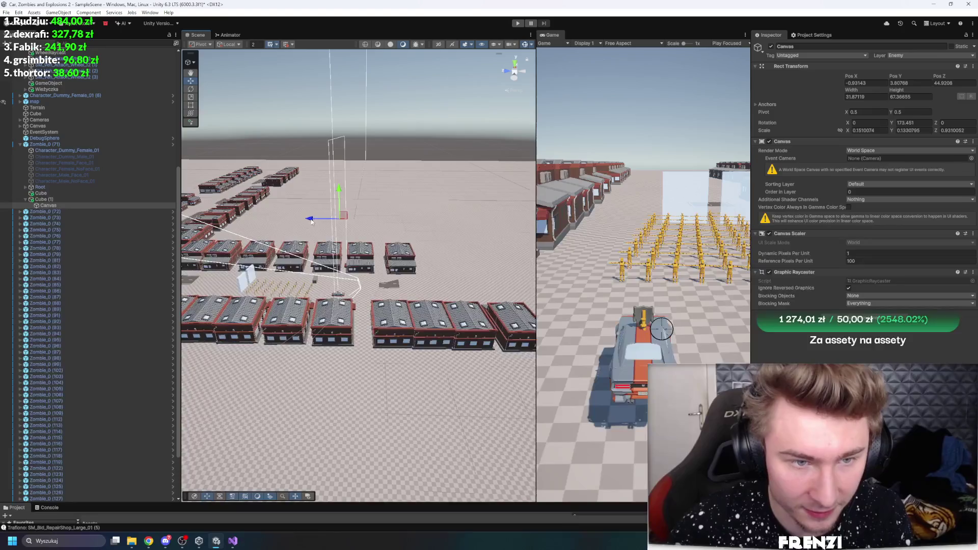
pyautogui.moveTo(219, 217); pyautogui.dragTo(224, 224)
pyautogui.press('f')
pyautogui.press('t')
pyautogui.moveTo(349, 290); pyautogui.dragTo(323, 268)
pyautogui.moveTo(335, 358); pyautogui.dragTo(499, 291)
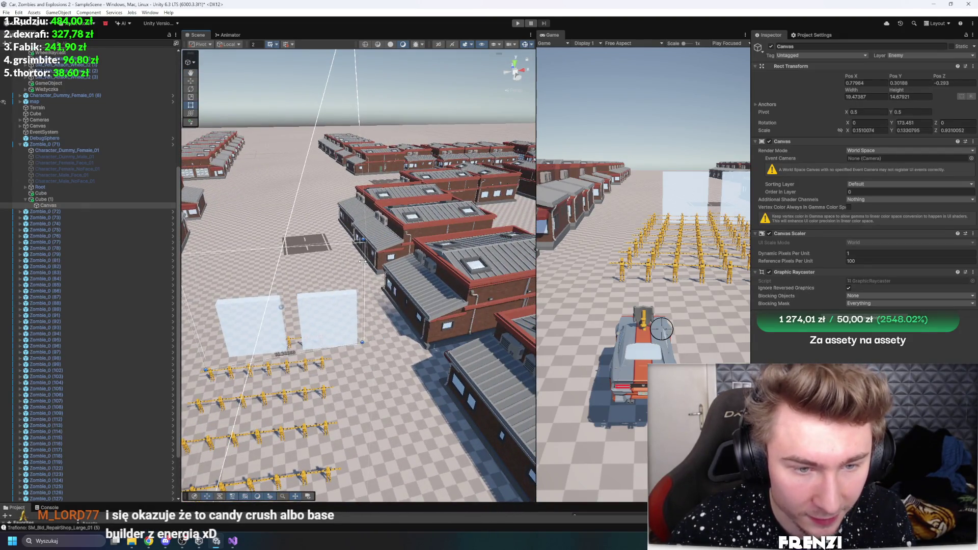
pyautogui.moveTo(362, 261); pyautogui.dragTo(317, 283)
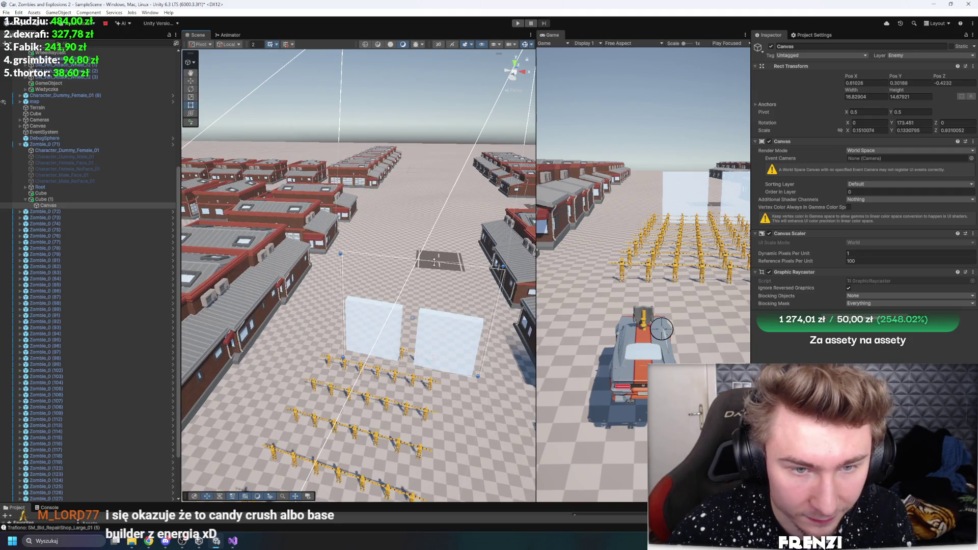
pyautogui.moveTo(427, 300)
pyautogui.mouseDown()
pyautogui.moveTo(429, 388)
pyautogui.moveTo(436, 276)
pyautogui.mouseUp()
pyautogui.rightClick(68, 206)
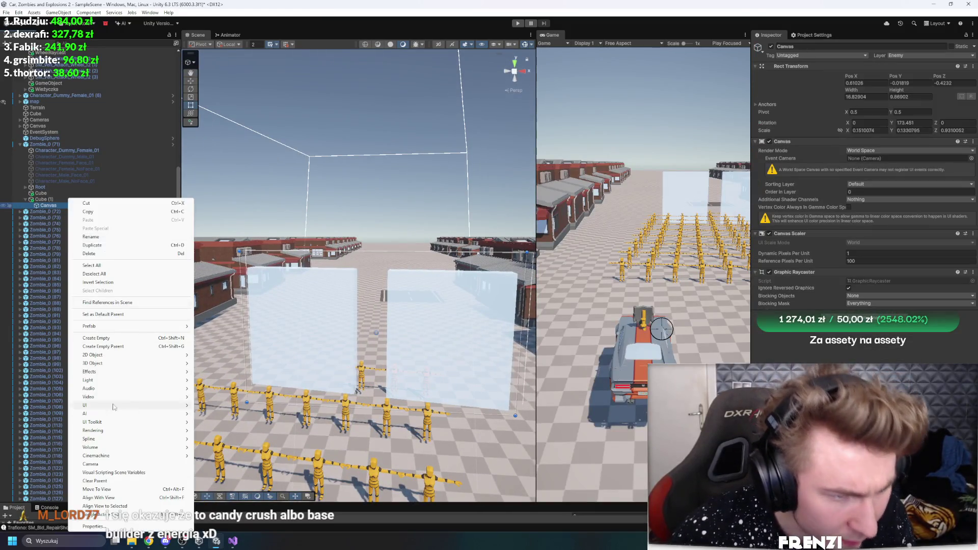
# - Try adding a TextMeshPro text to the Canvas, then dismiss the TMP resources importer
pyautogui.moveTo(117, 404)
pyautogui.click(229, 432)
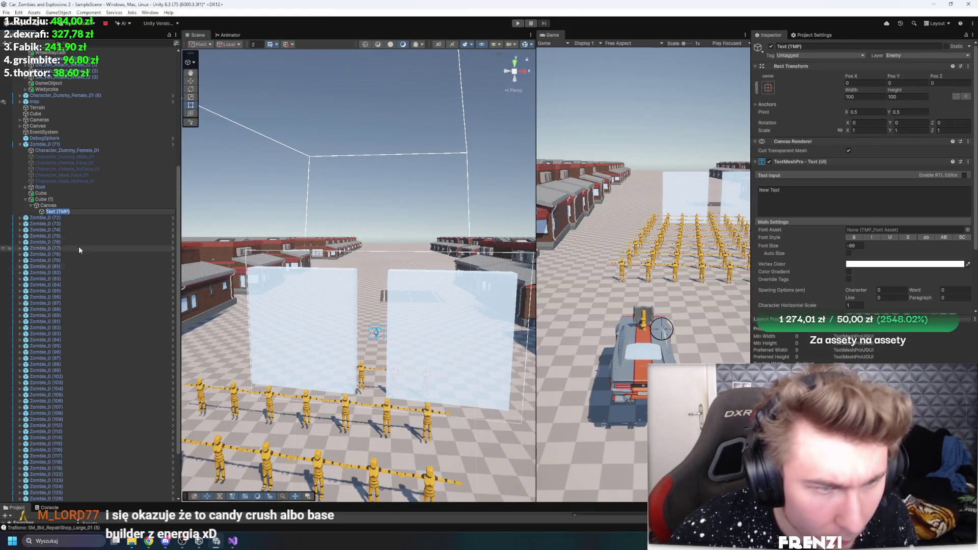
pyautogui.click(665, 211)
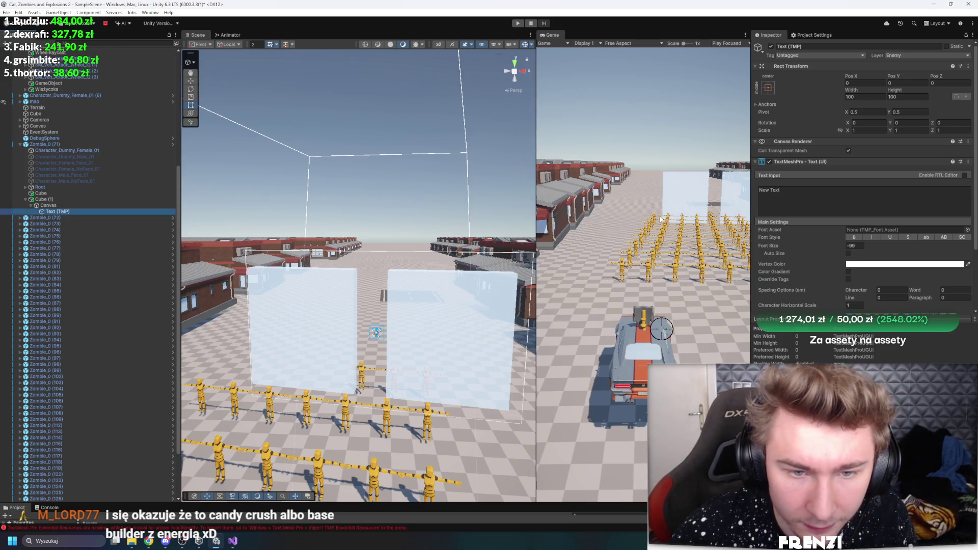
# - Add a Legacy Text element under the Canvas
pyautogui.rightClick(74, 205)
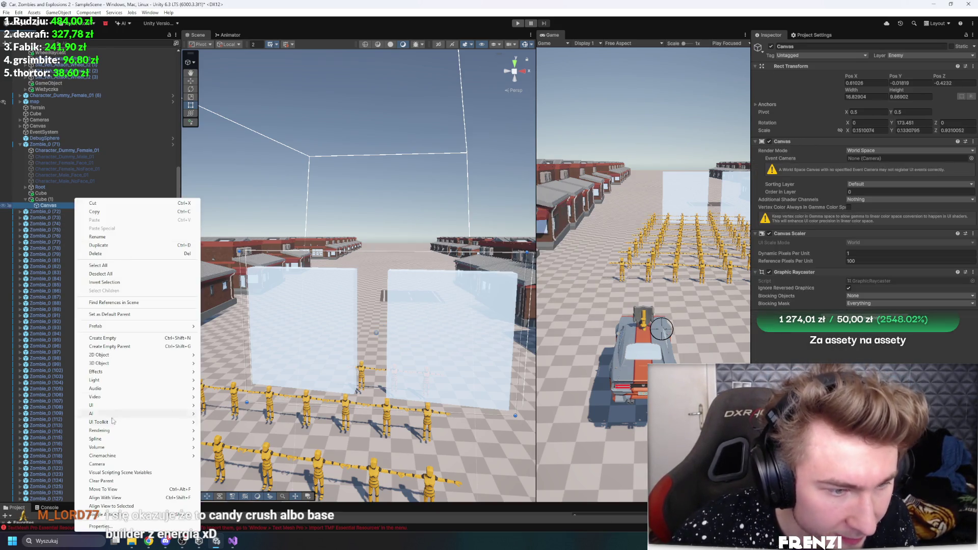
pyautogui.moveTo(166, 410)
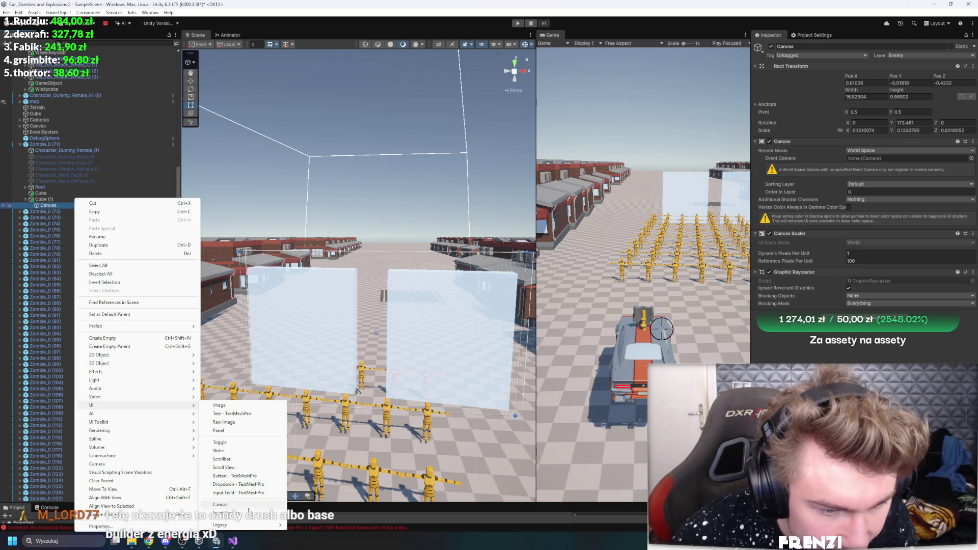
pyautogui.moveTo(236, 526)
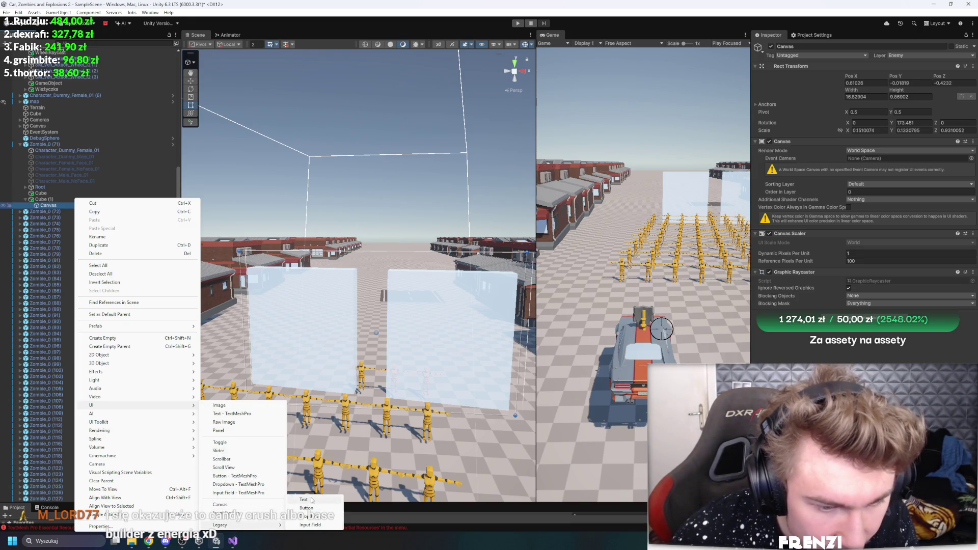
pyautogui.click(311, 500)
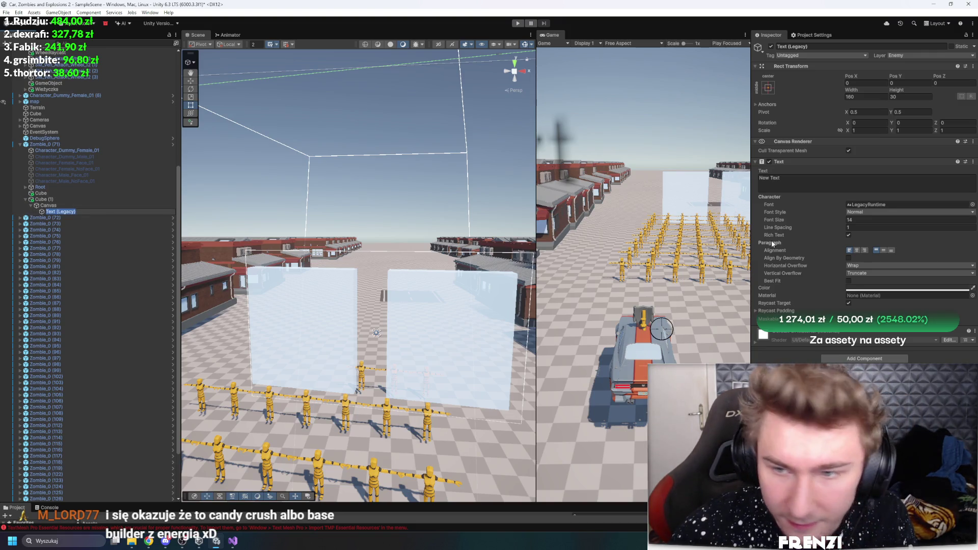
# - Colour the text red, stretch it to fill the canvas, and set font size 10
pyautogui.click(876, 288)
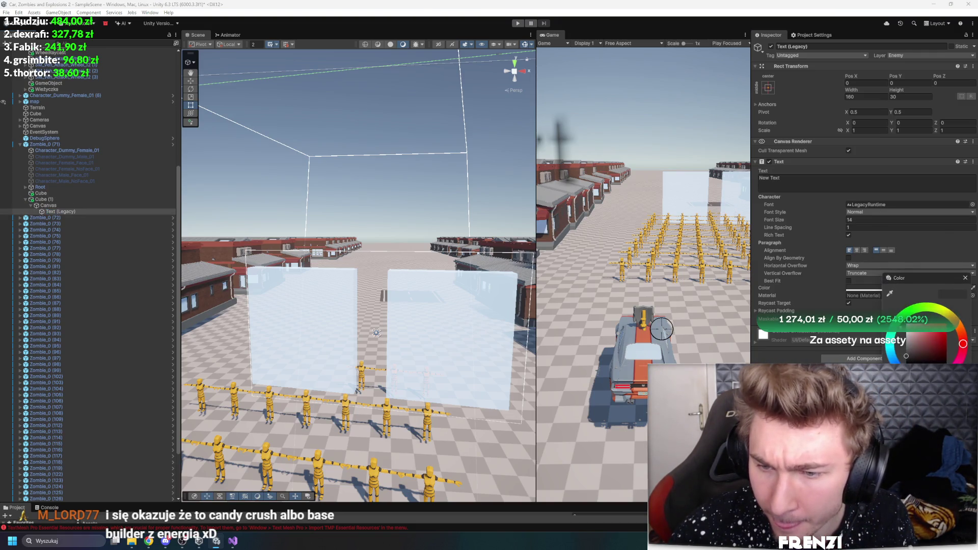
pyautogui.scroll(-5, 413, 236)
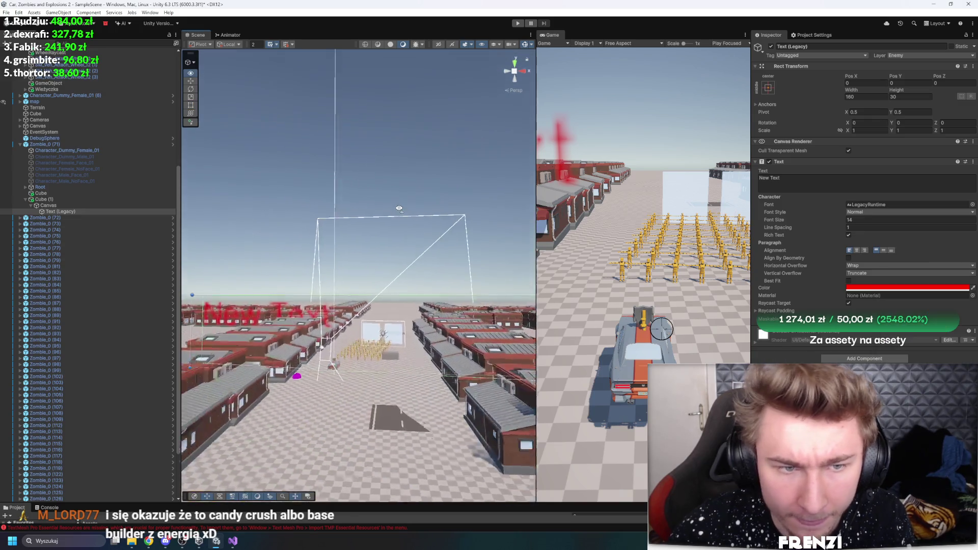
pyautogui.click(769, 88)
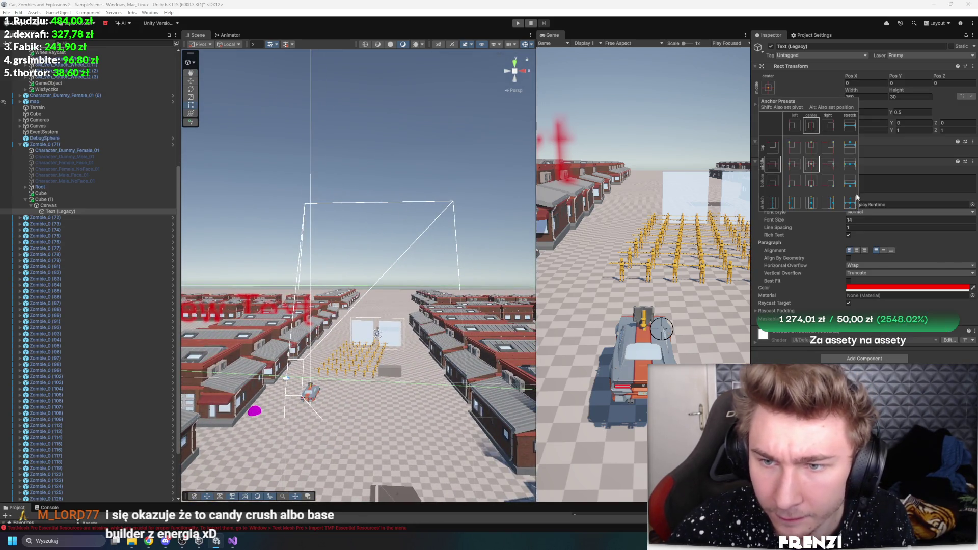
pyautogui.keyDown('alt'); pyautogui.click(849, 202); pyautogui.keyUp('alt')
pyautogui.press('f')
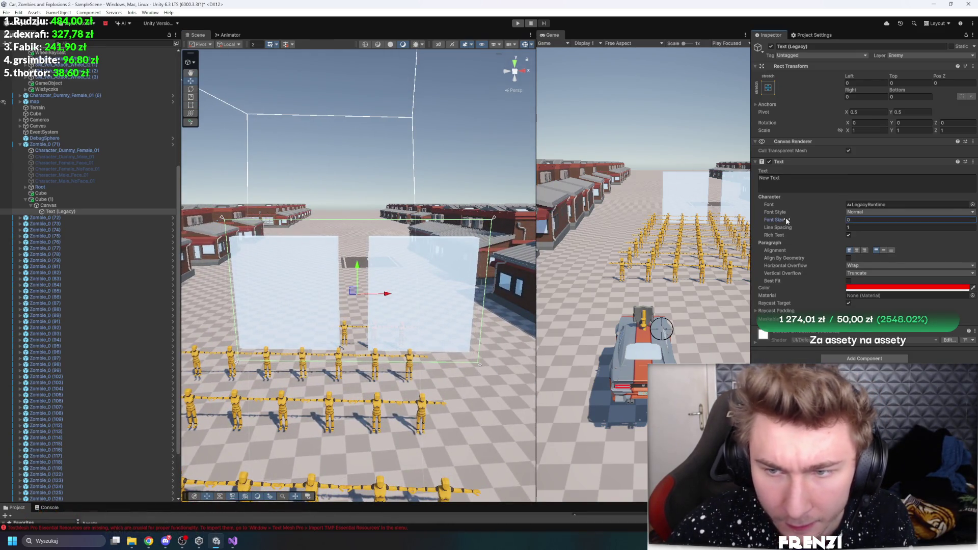
pyautogui.moveTo(787, 221); pyautogui.dragTo(788, 221)
pyautogui.write('10')
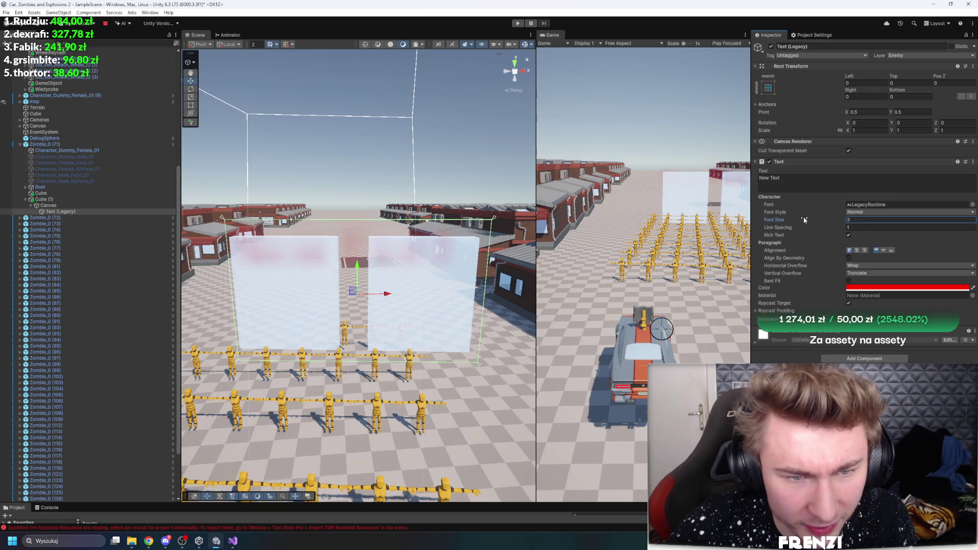
# - Scale the World Space Canvas down to about 0.003 on X and Y, then select Text (Legacy)
pyautogui.click(122, 205)
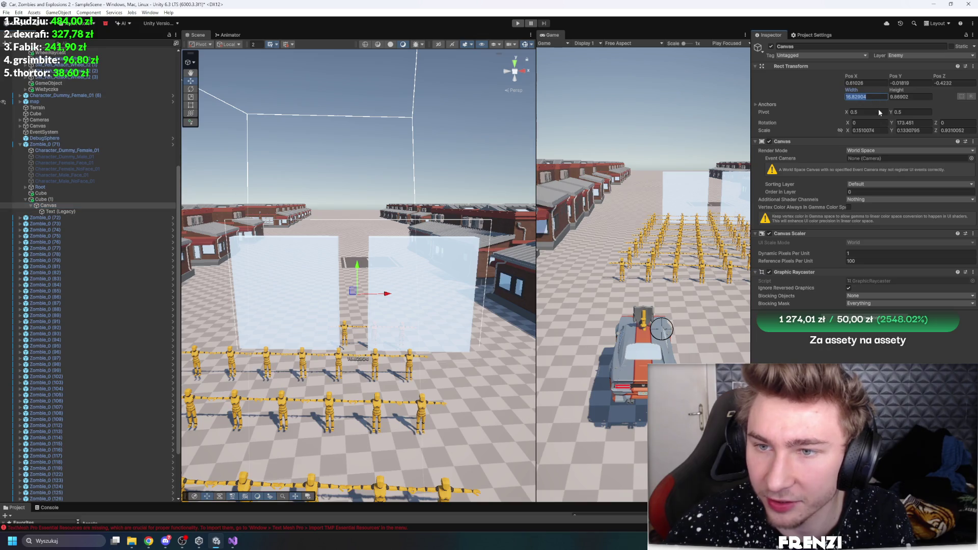
pyautogui.write('1080')
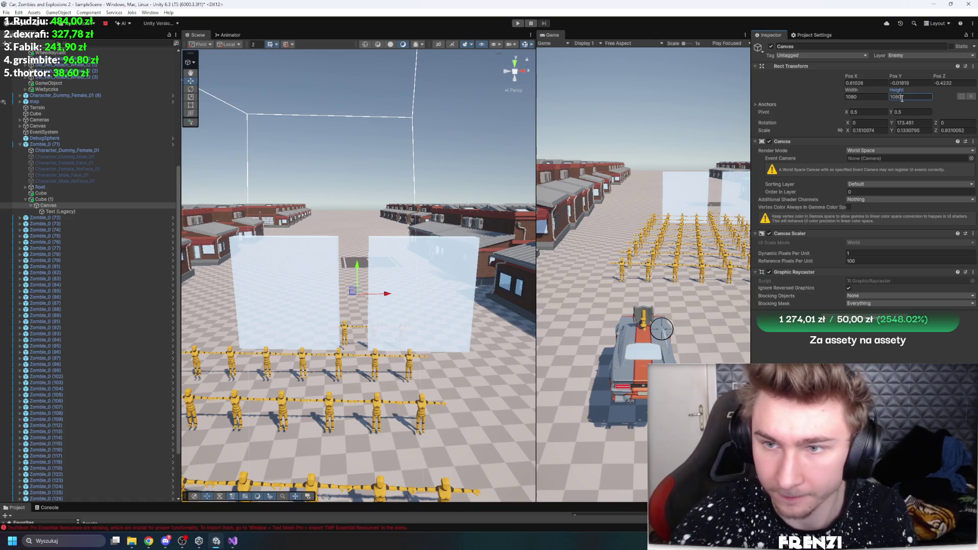
pyautogui.moveTo(392, 190)
pyautogui.mouseDown()
pyautogui.moveTo(338, 164)
pyautogui.moveTo(374, 171)
pyautogui.moveTo(392, 151)
pyautogui.moveTo(380, 166)
pyautogui.moveTo(439, 187)
pyautogui.mouseUp()
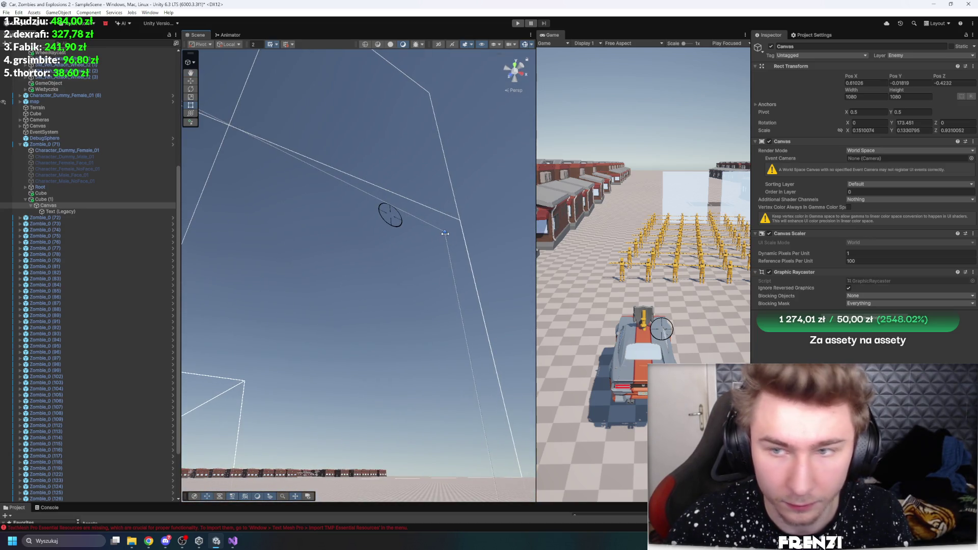
pyautogui.press('f')
pyautogui.press('r')
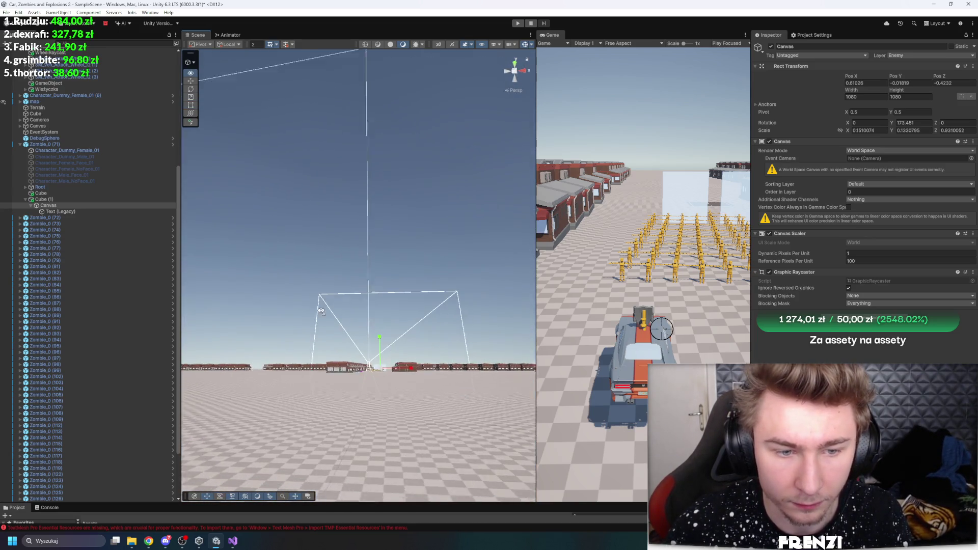
pyautogui.moveTo(340, 374)
pyautogui.mouseDown()
pyautogui.moveTo(350, 413)
pyautogui.moveTo(342, 433)
pyautogui.moveTo(356, 360)
pyautogui.mouseUp()
pyautogui.press('t')
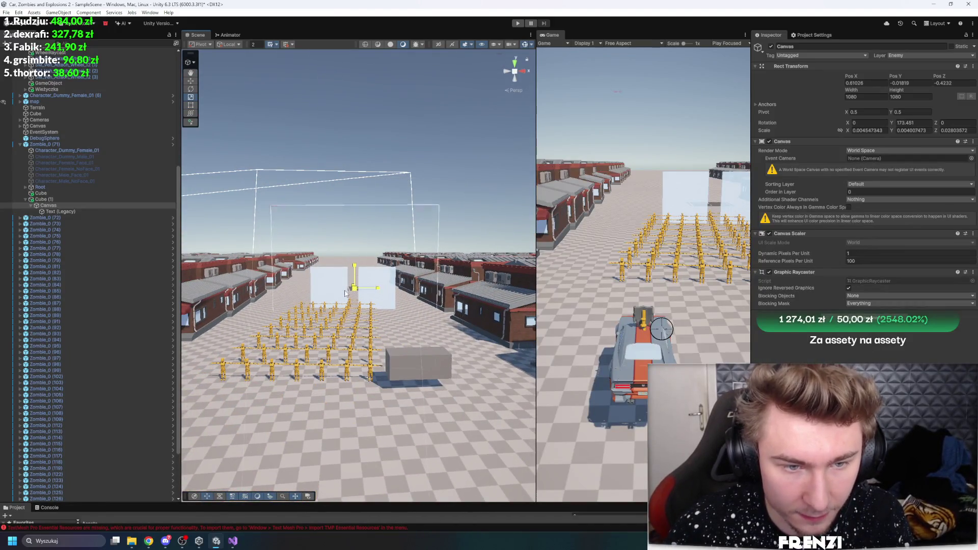
pyautogui.press('f')
pyautogui.click(60, 212)
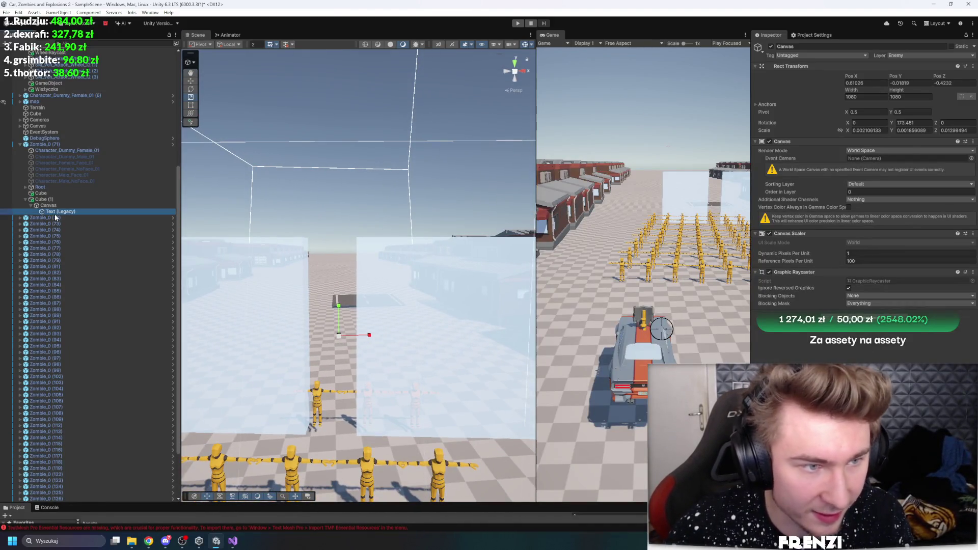
# - Stretch the Text to fill the canvas, move it down, and change its text to 'x2'
pyautogui.click(761, 88)
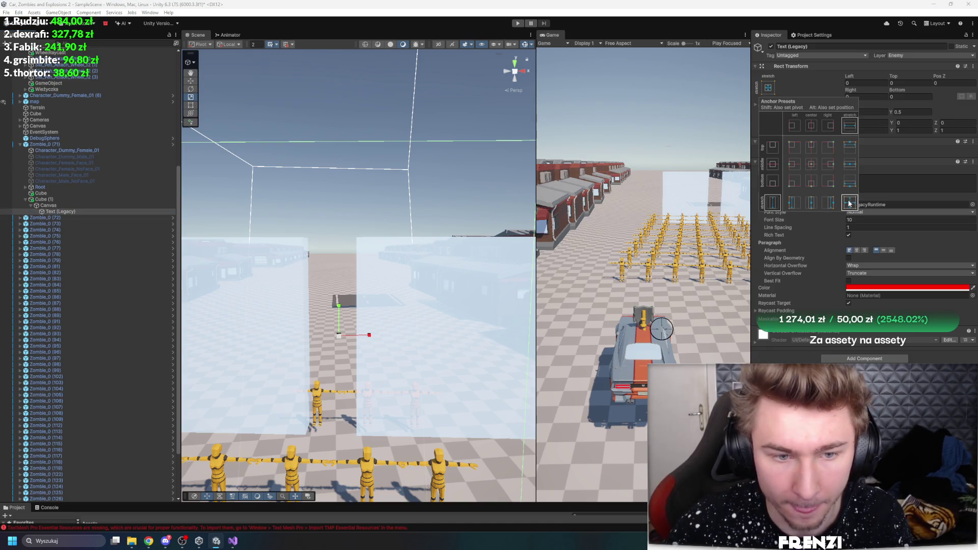
pyautogui.click(849, 203)
pyautogui.press('f')
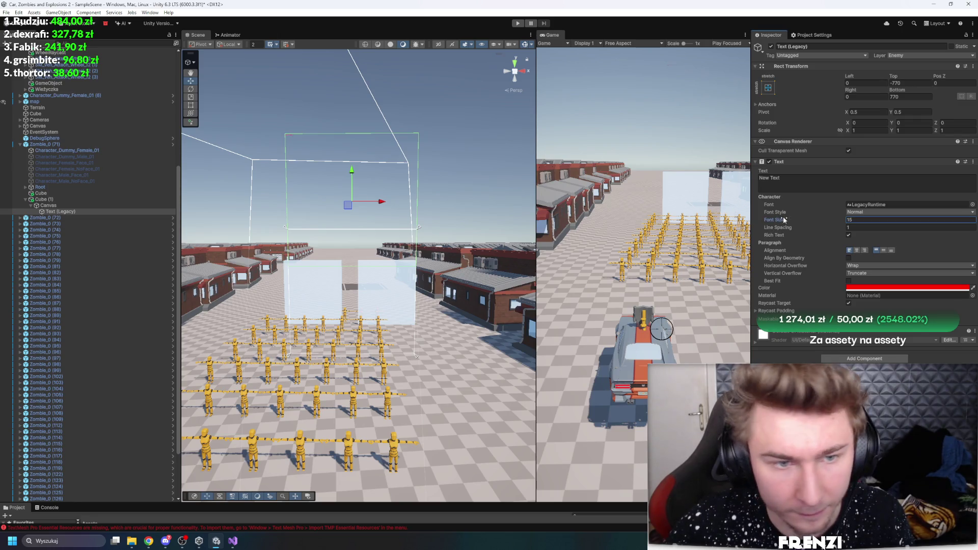
pyautogui.moveTo(355, 183); pyautogui.dragTo(362, 224)
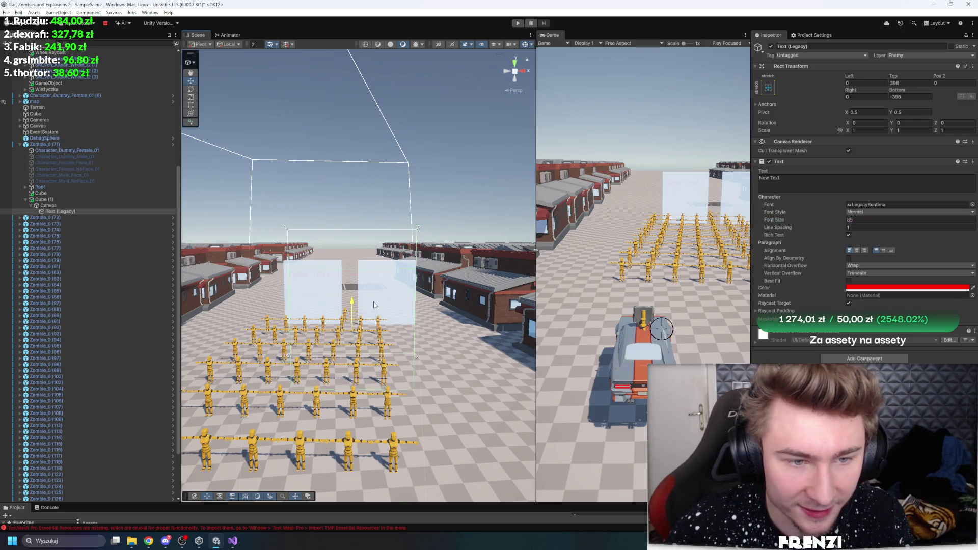
pyautogui.press('f')
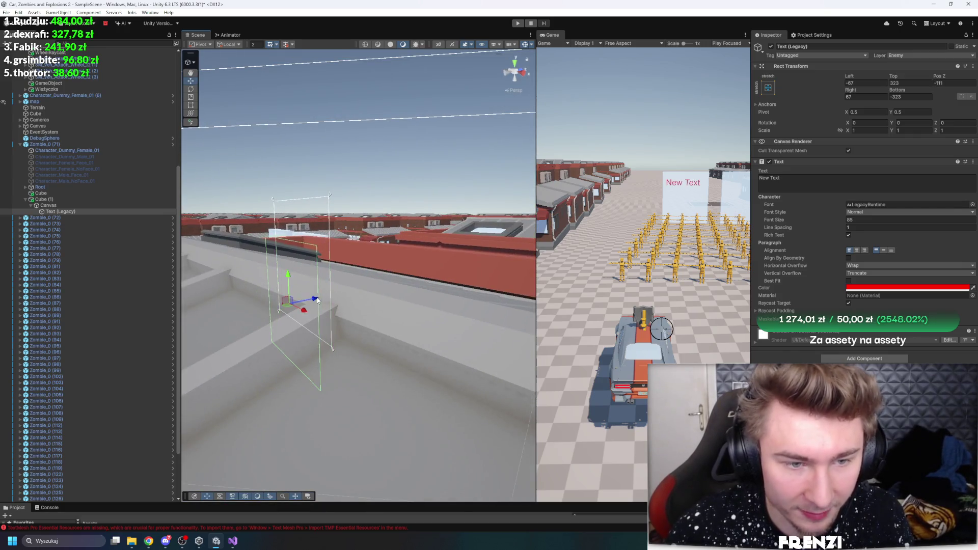
pyautogui.scroll(-5, 317, 301)
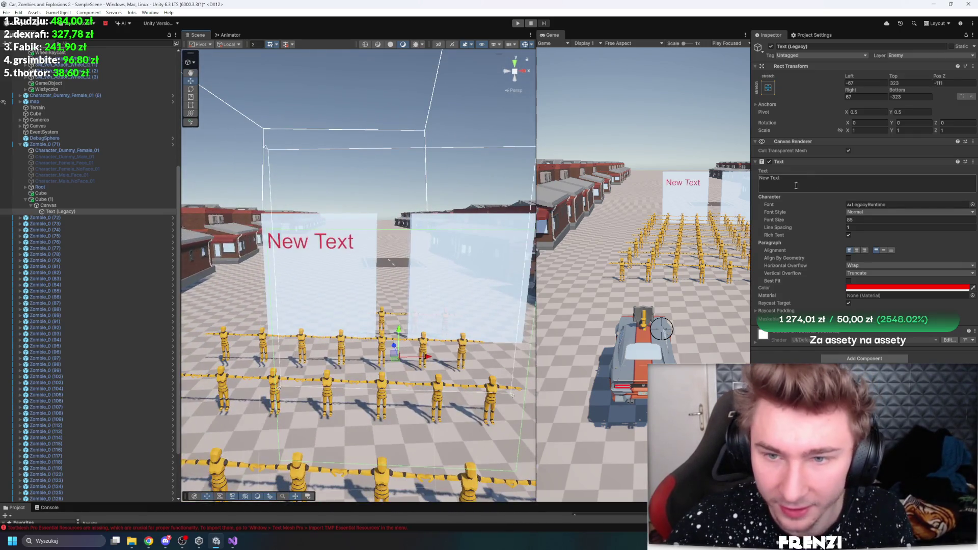
pyautogui.write('x2')
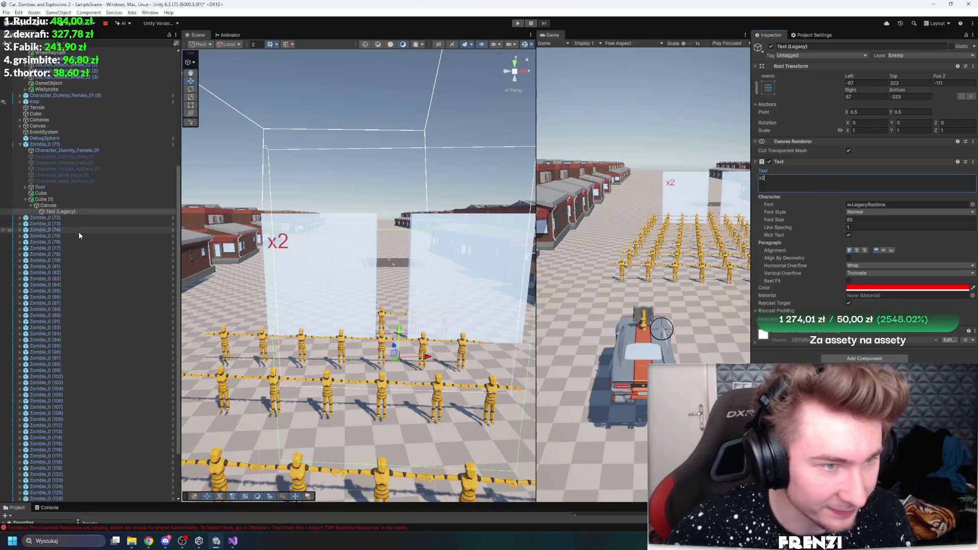
# - Duplicate the x2 text object with Ctrl+D
pyautogui.click(77, 211)
pyautogui.hotkey('ctrl', 'd')
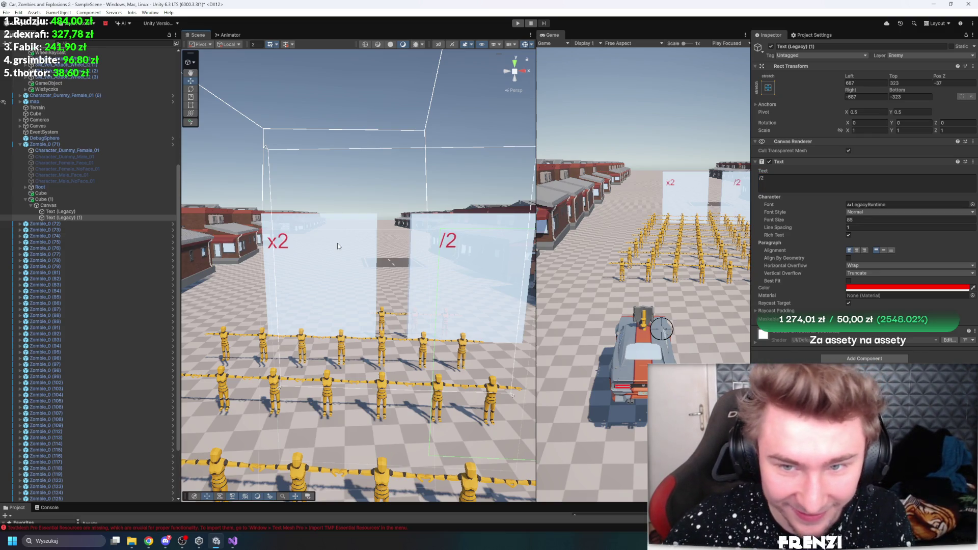
pyautogui.scroll(-10, 338, 246)
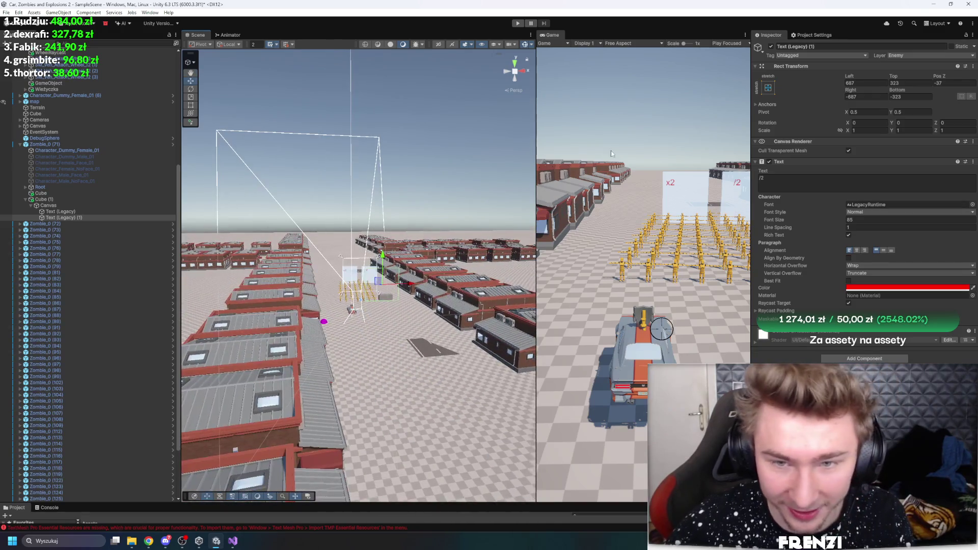
pyautogui.scroll(10, 66, 101)
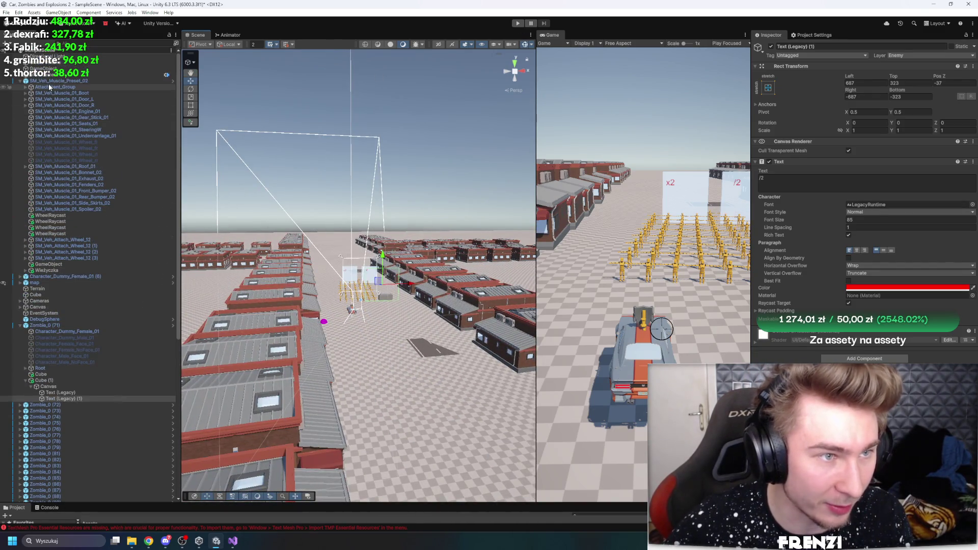
# - Check the player car, the Cube (1) canvas and Zombie_0's Cube, then enter Play mode
pyautogui.click(51, 81)
pyautogui.click(354, 261)
pyautogui.scroll(5, 351, 267)
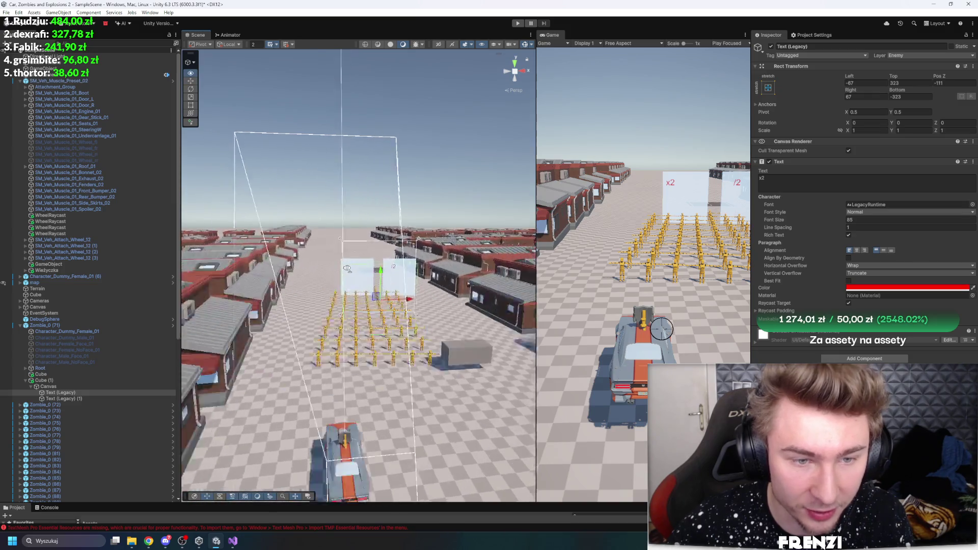
pyautogui.click(71, 374)
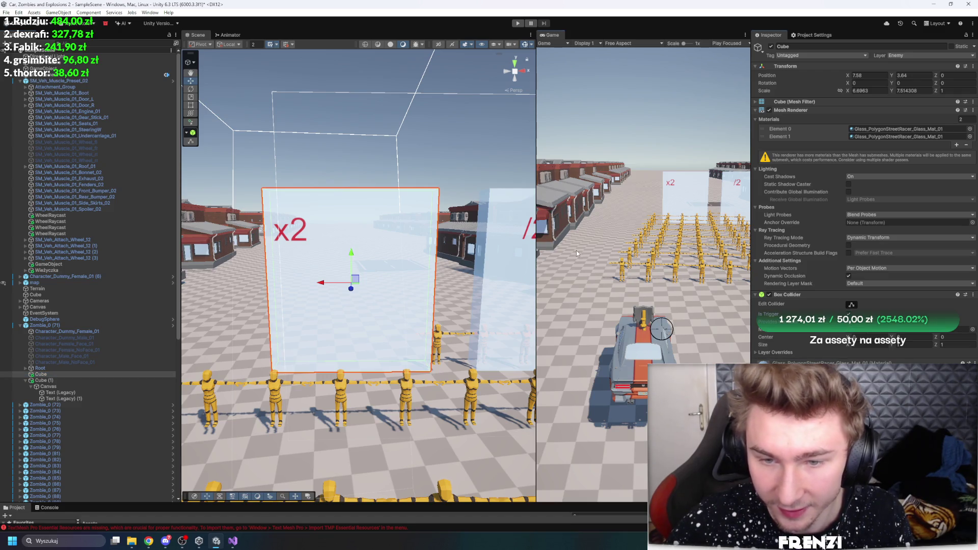
pyautogui.scroll(-5, 479, 215)
pyautogui.hotkey('ctrl', 'p')
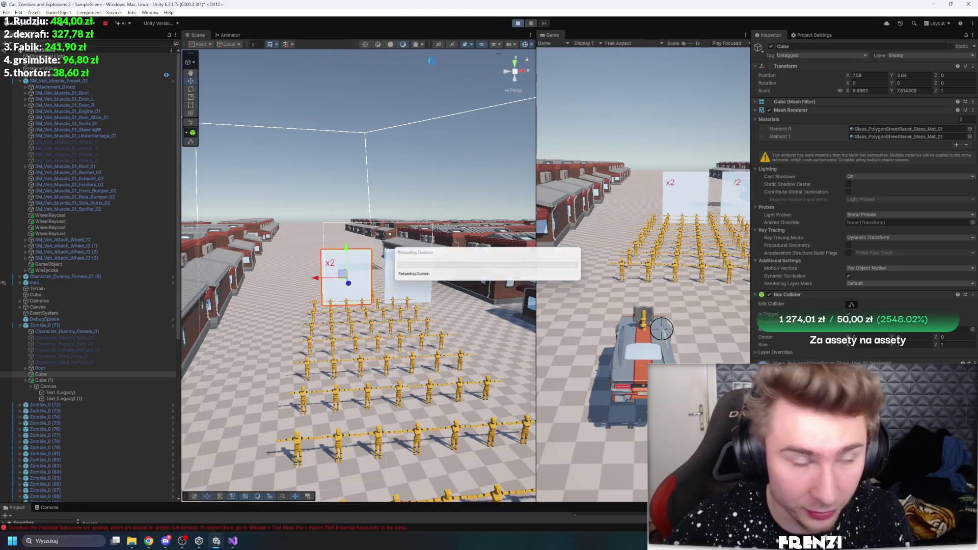
# - During play, duplicate SM_Veh_Muscle_Preset_02 and shoot at the ground ahead
pyautogui.click(57, 81)
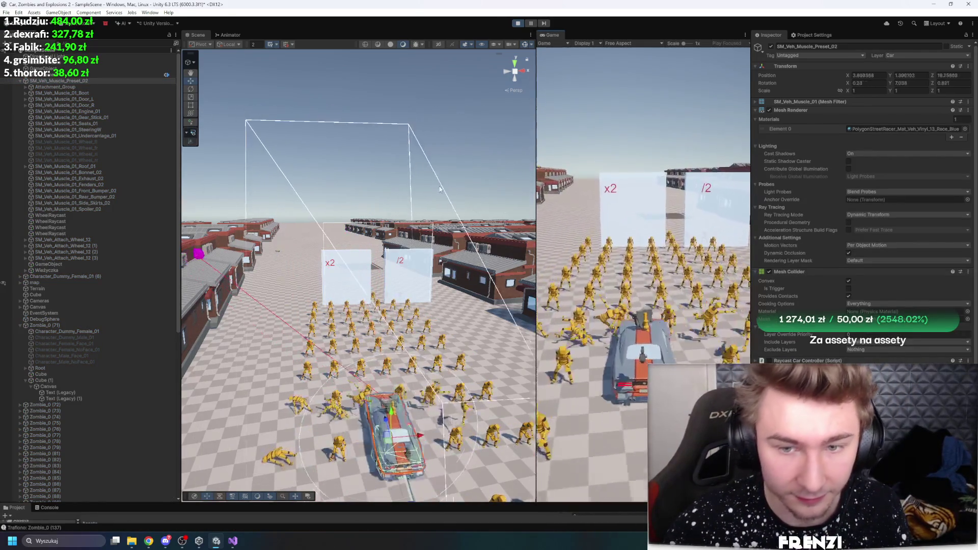
pyautogui.hotkey('ctrl', 'd')
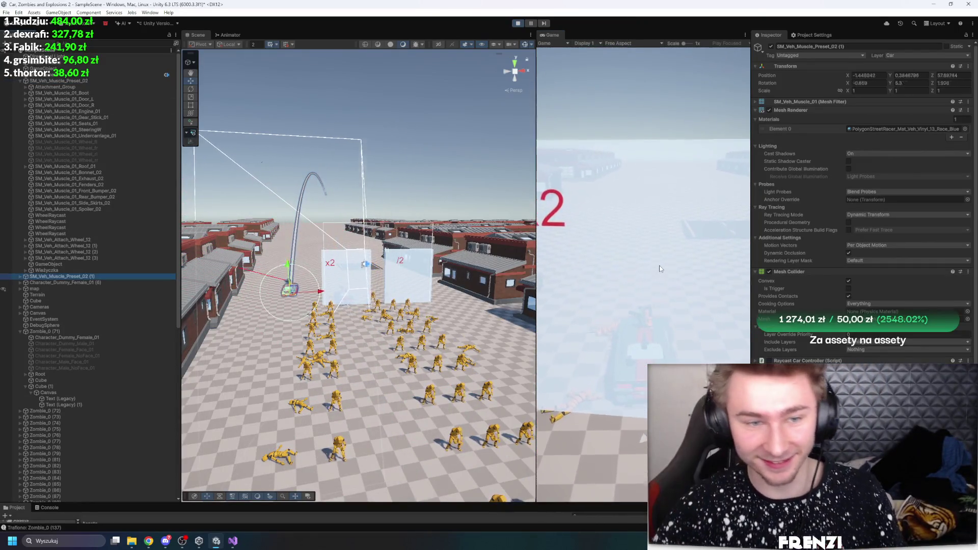
pyautogui.click(659, 268)
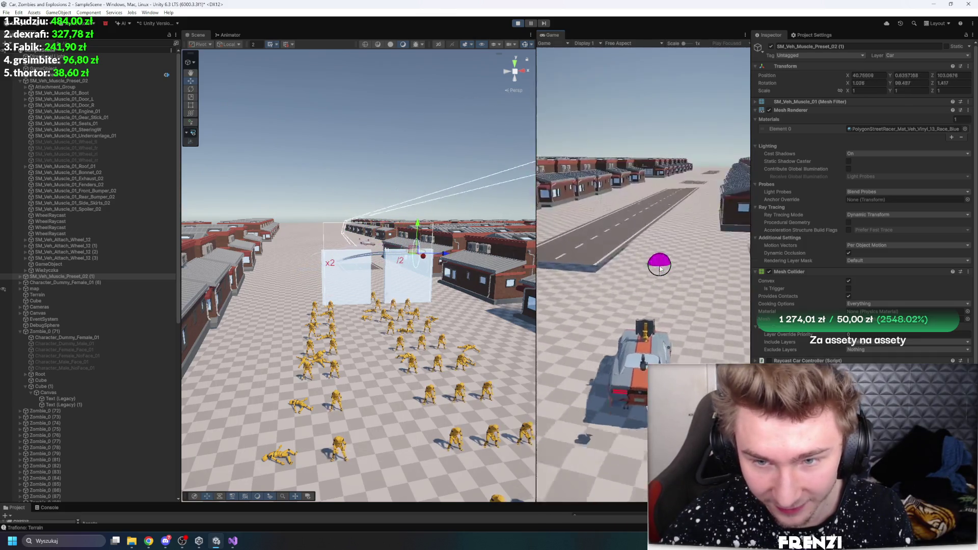
pyautogui.click(87, 275)
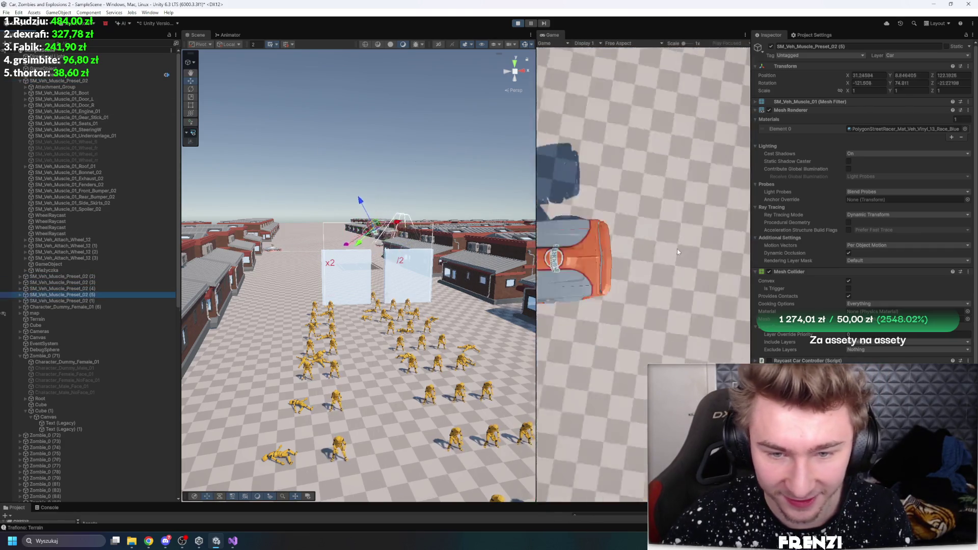
# - Inspect the crashed car copies in the Scene view, then stop and restart Play mode
pyautogui.press('f')
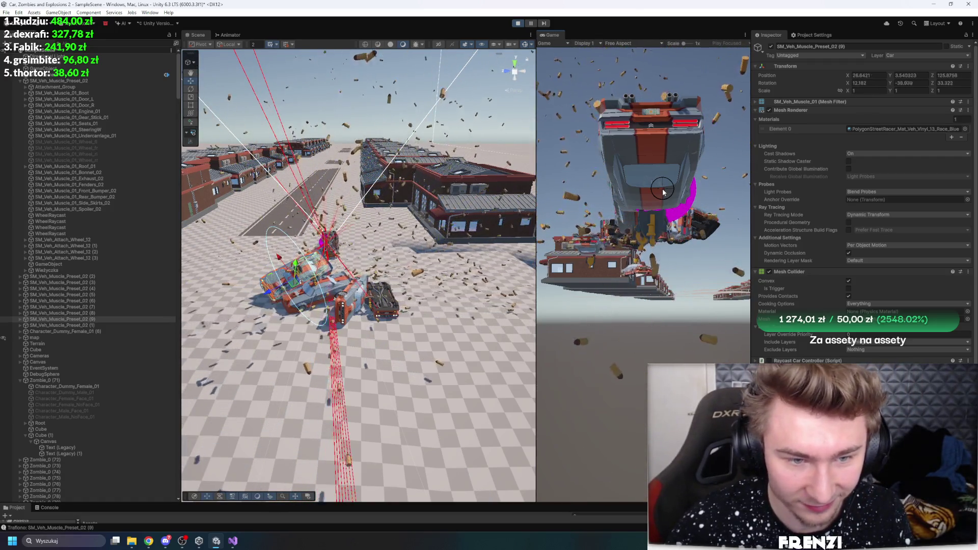
pyautogui.moveTo(357, 229)
pyautogui.mouseDown()
pyautogui.moveTo(216, 177)
pyautogui.moveTo(181, 280)
pyautogui.moveTo(145, 123)
pyautogui.moveTo(157, 173)
pyautogui.mouseUp()
pyautogui.press('f')
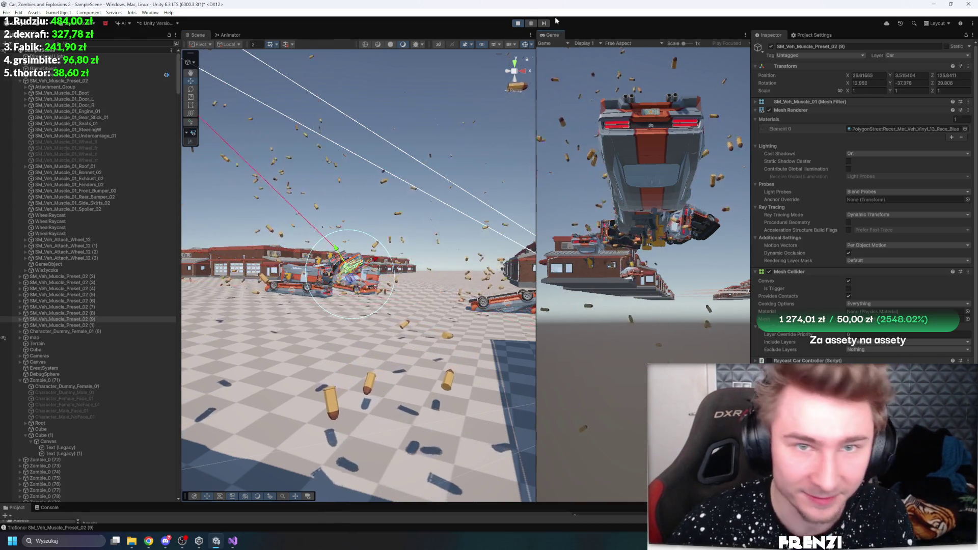
pyautogui.click(516, 23)
pyautogui.click(517, 24)
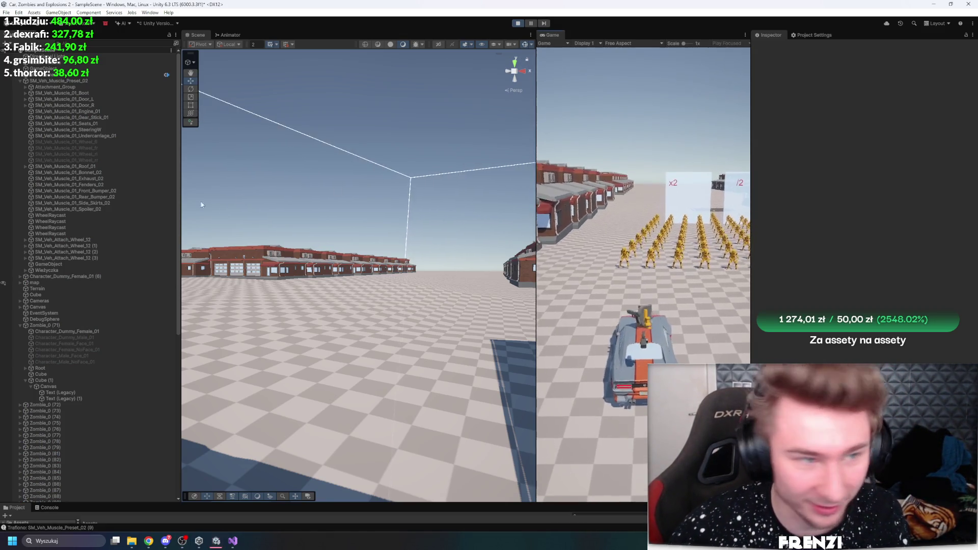
# - Duplicate the player car during play up to about 93 copies
pyautogui.click(89, 81)
pyautogui.press('f')
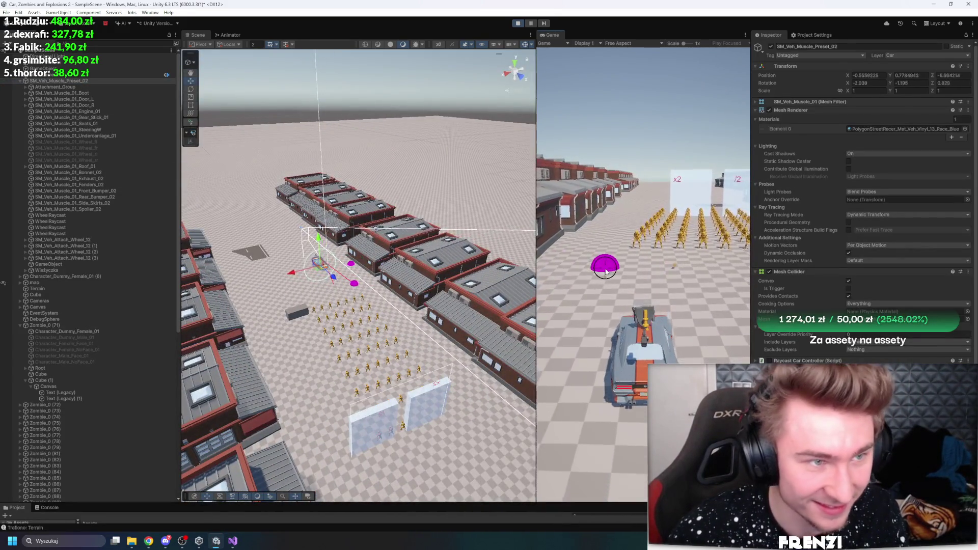
pyautogui.hotkey('ctrl', 'd')
pyautogui.hotkey('ctrl', 'd')
pyautogui.hotkey('ctrl', 'd')
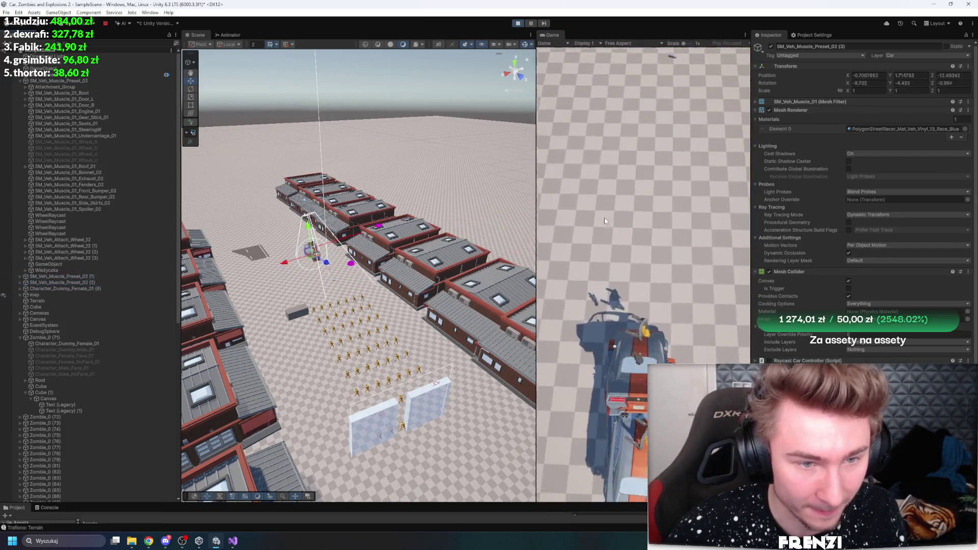
pyautogui.hotkey('ctrl', 'd')
pyautogui.hotkey('ctrl', 'd')
pyautogui.hotkey('ctrl', 'd')
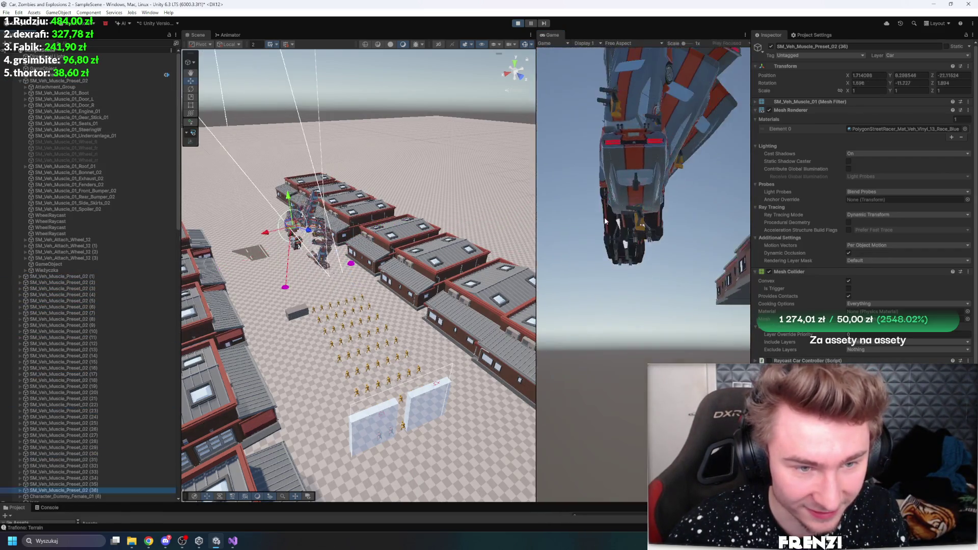
pyautogui.hotkey('ctrl', 'd')
pyautogui.hotkey('ctrl', 'd')
pyautogui.hotkey('ctrl', 'd')
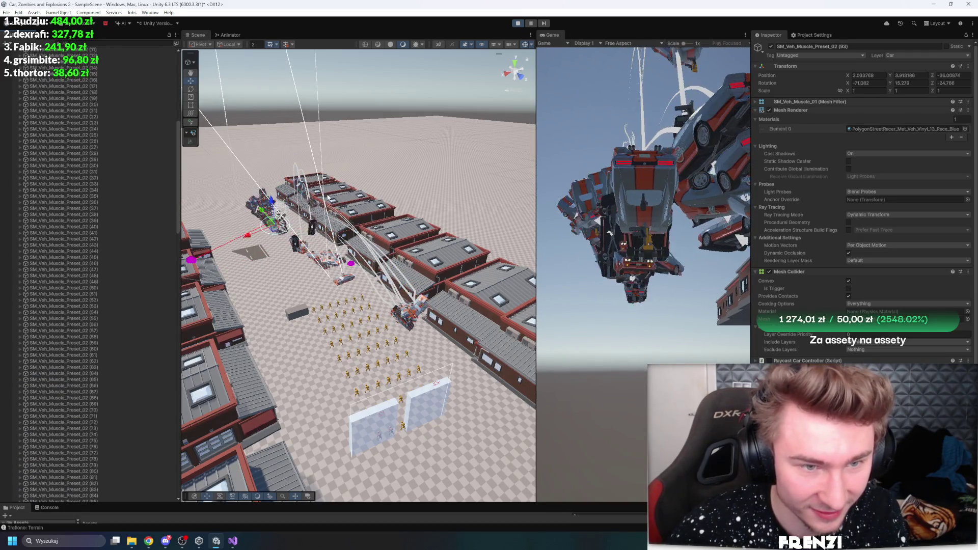
# - Spray turret fire across the piled-up cars, then stop Play mode
pyautogui.moveTo(388, 161)
pyautogui.mouseDown()
pyautogui.moveTo(367, 168)
pyautogui.moveTo(380, 153)
pyautogui.moveTo(392, 163)
pyautogui.mouseUp()
pyautogui.moveTo(675, 205)
pyautogui.mouseDown()
pyautogui.moveTo(694, 280)
pyautogui.moveTo(661, 275)
pyautogui.mouseUp()
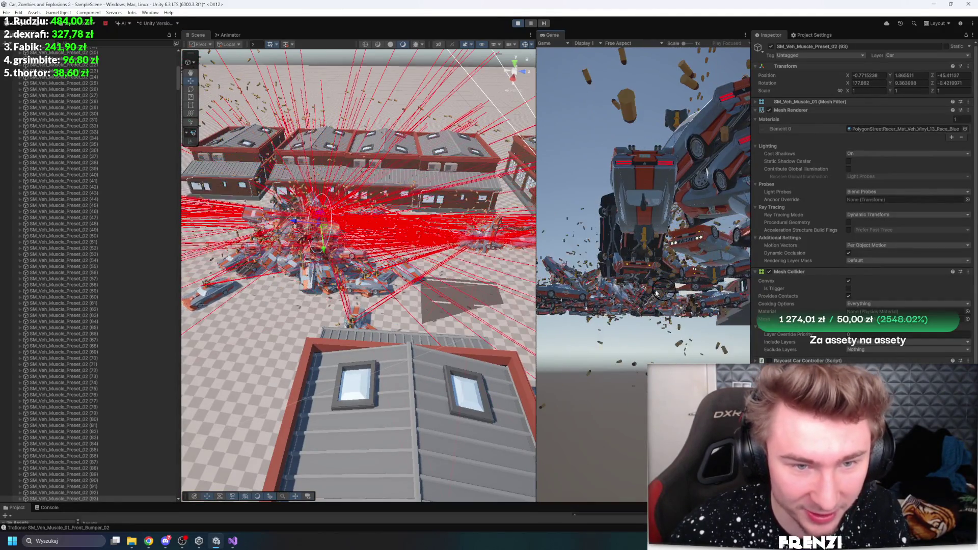
pyautogui.click(393, 330)
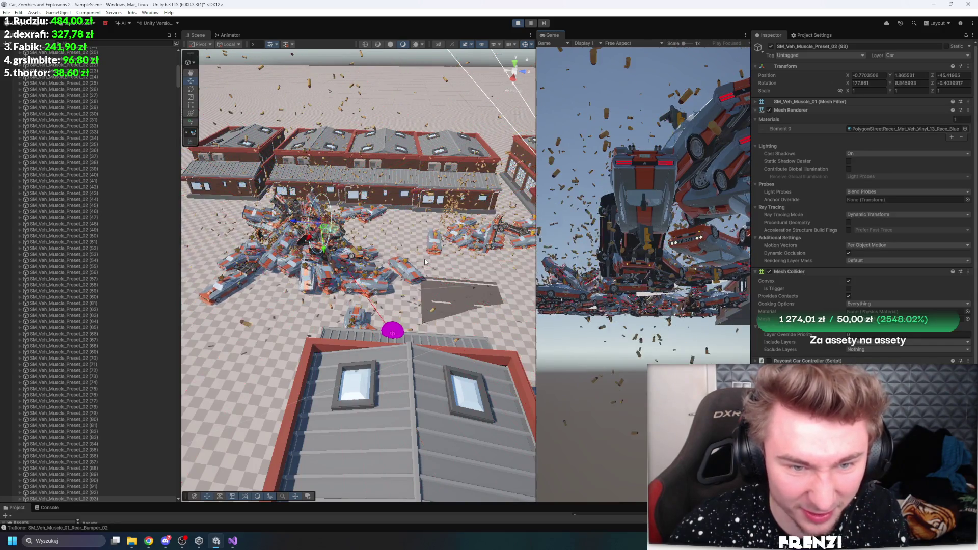
pyautogui.scroll(-5, 461, 245)
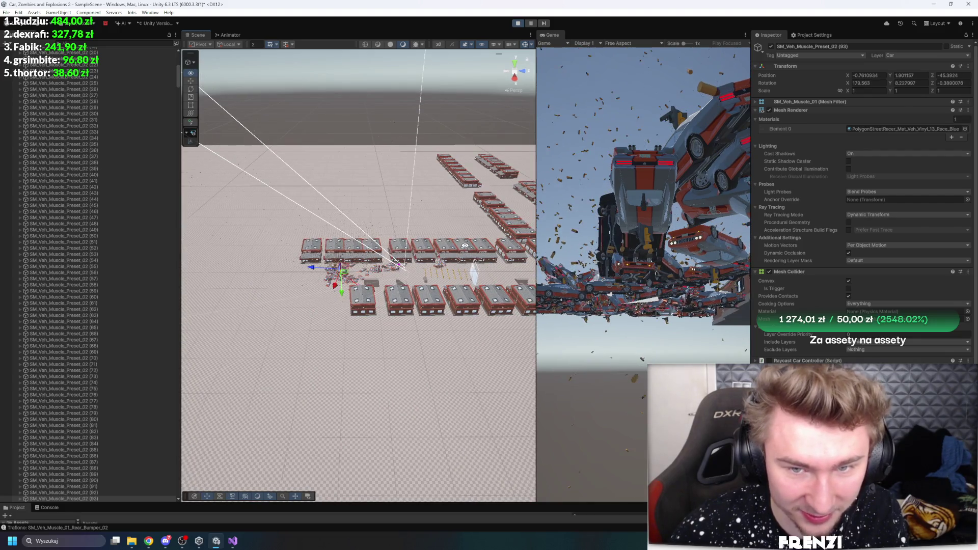
pyautogui.scroll(-2, 465, 246)
pyautogui.click(516, 24)
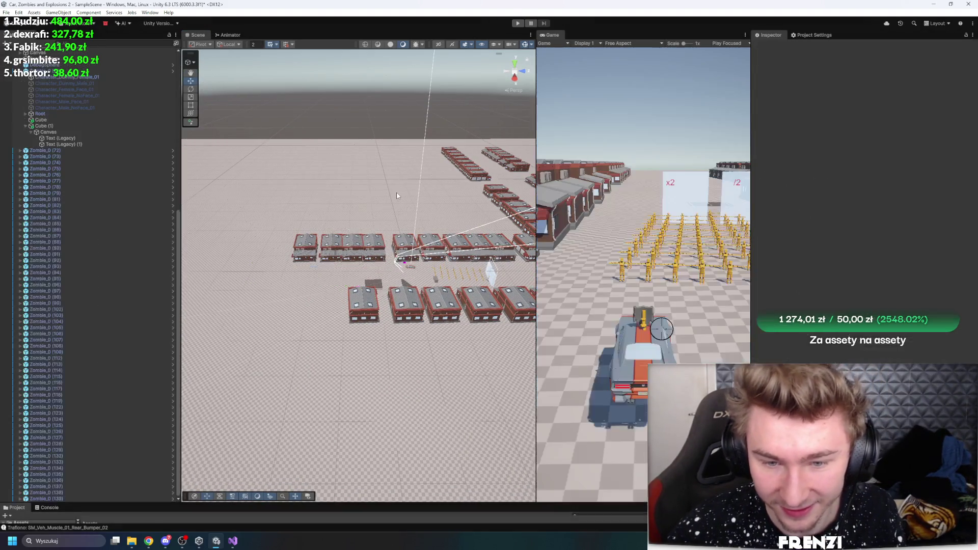
# - Enlarge the bottom panel and show the Console
pyautogui.click(49, 508)
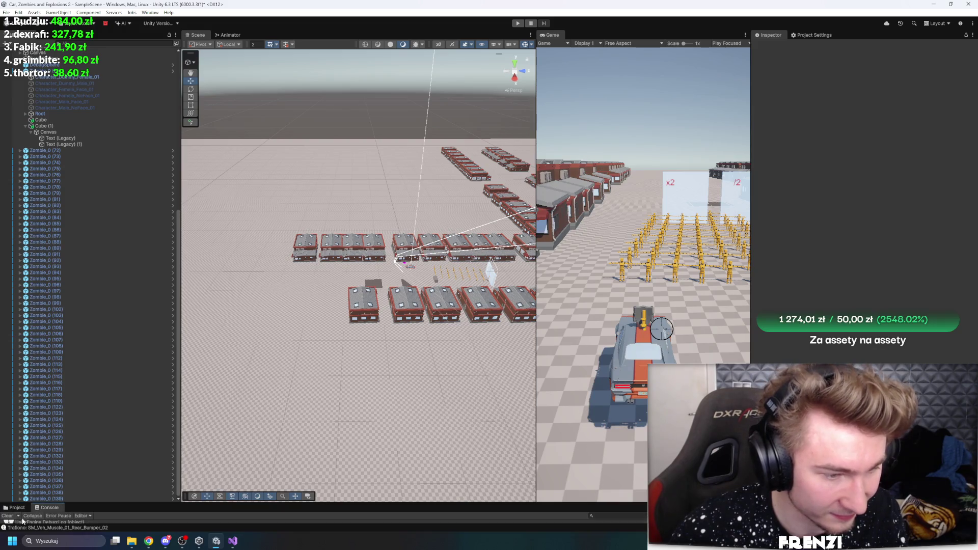
pyautogui.click(17, 508)
pyautogui.moveTo(20, 503)
pyautogui.mouseDown()
pyautogui.moveTo(152, 436)
pyautogui.moveTo(306, 300)
pyautogui.mouseUp()
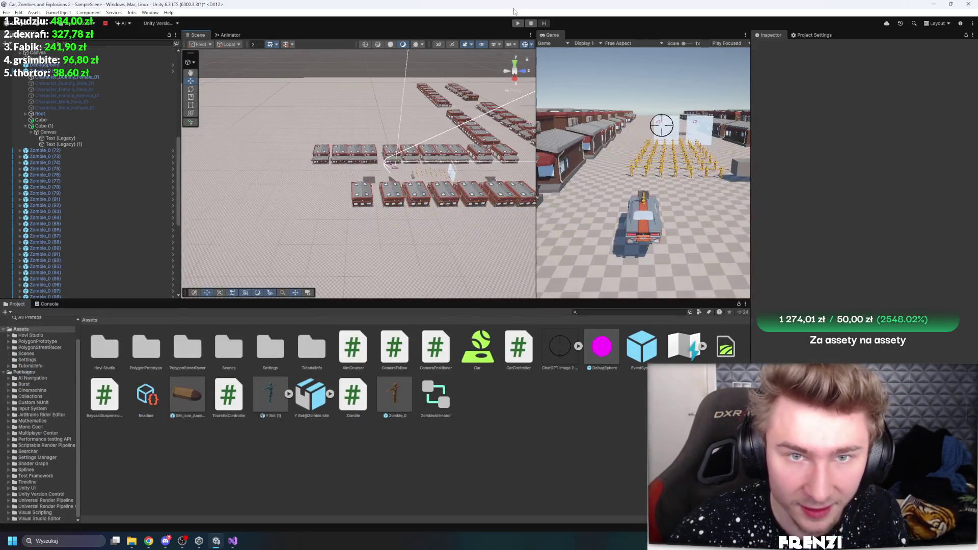
# - Play and shoot the zombie crowd while watching hit logs in the Console, then stop
pyautogui.click(517, 23)
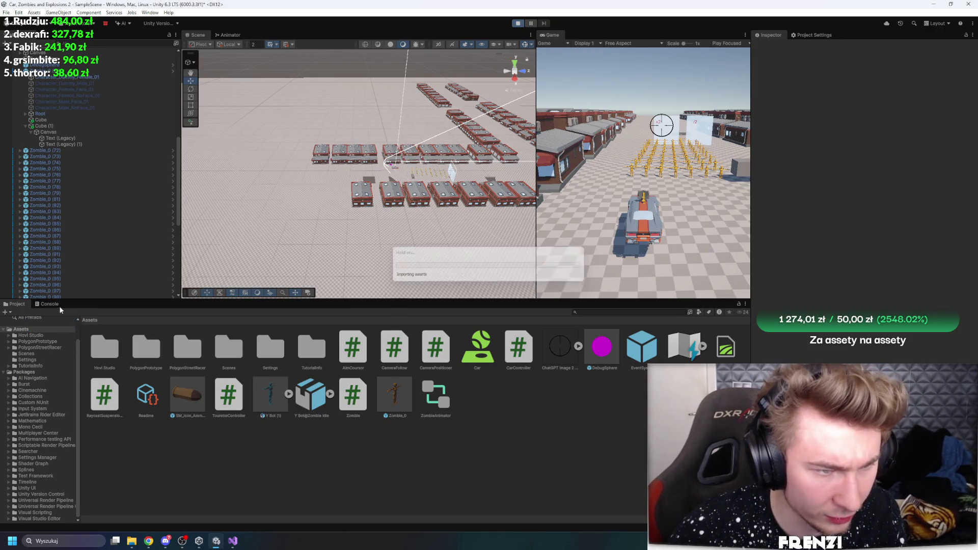
pyautogui.click(50, 304)
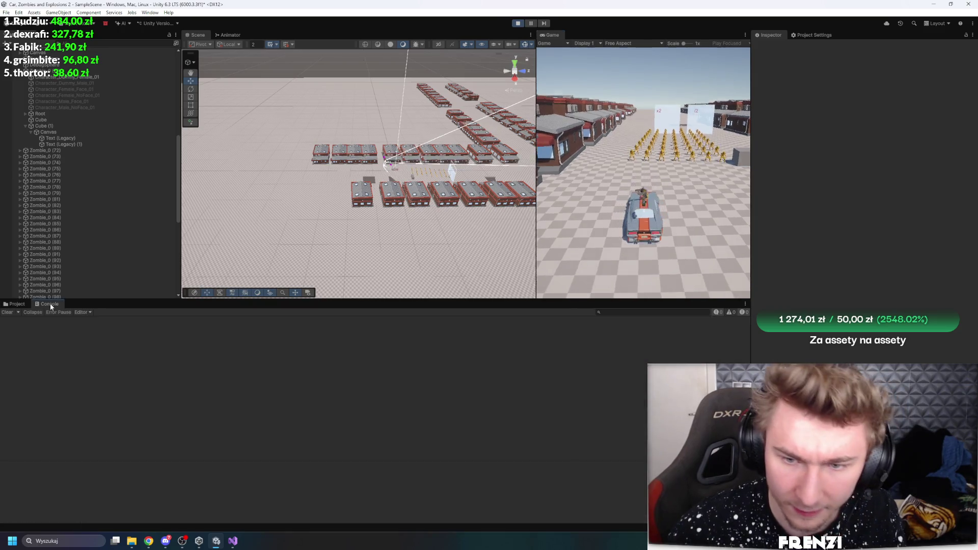
pyautogui.click(589, 235)
pyautogui.click(697, 150)
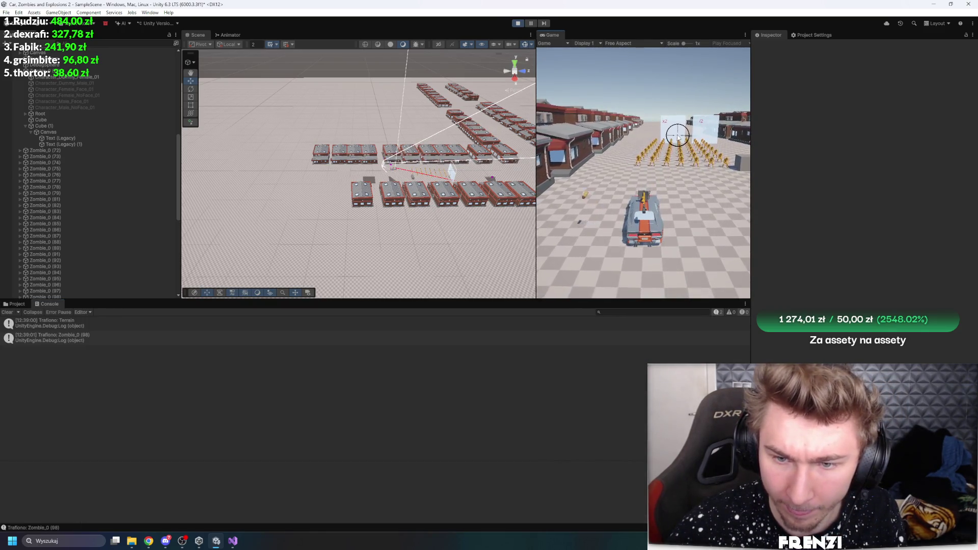
pyautogui.click(679, 152)
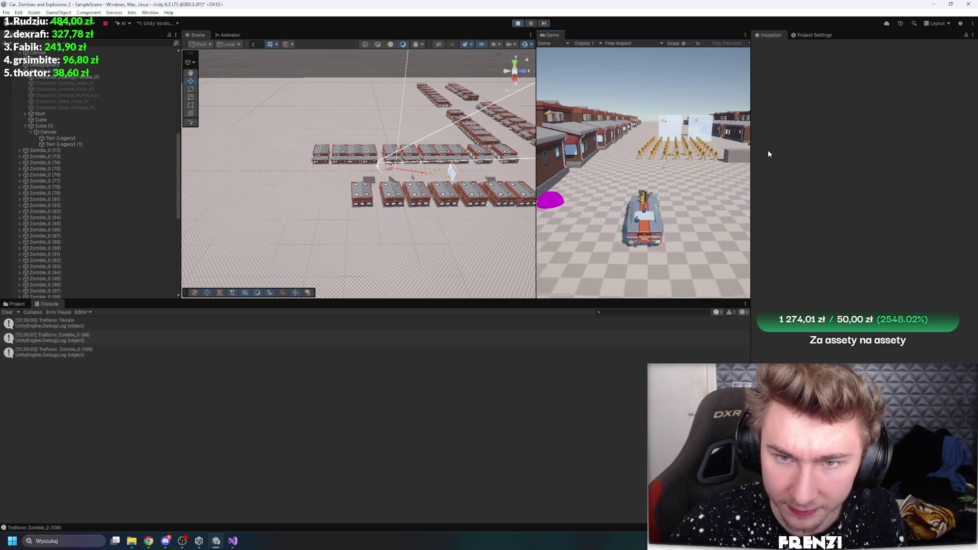
pyautogui.click(640, 149)
pyautogui.moveTo(631, 147)
pyautogui.mouseDown()
pyautogui.moveTo(585, 128)
pyautogui.moveTo(606, 115)
pyautogui.moveTo(661, 123)
pyautogui.moveTo(630, 135)
pyautogui.mouseUp()
pyautogui.click(517, 23)
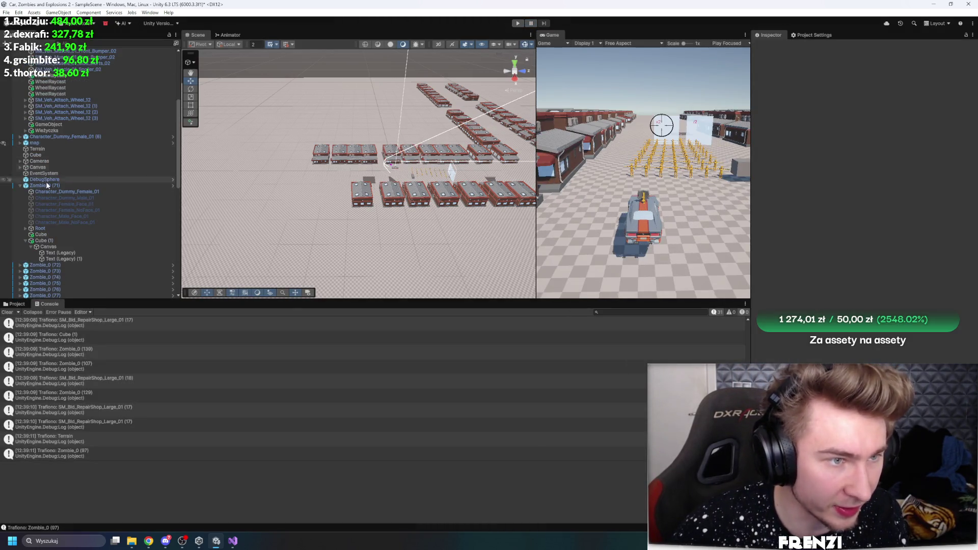
# - Open the Wieżyczka turret's TouretteController script for editing
pyautogui.click(17, 186)
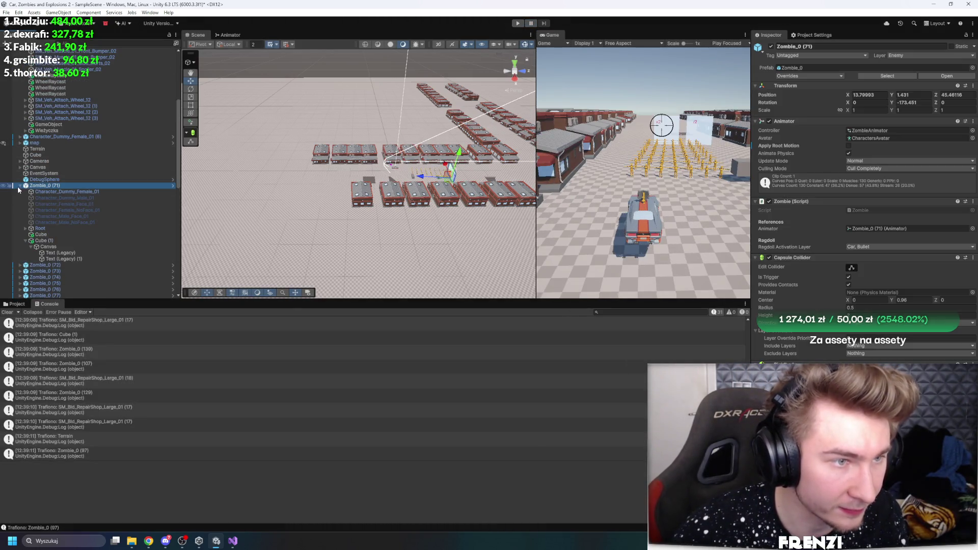
pyautogui.click(70, 131)
pyautogui.doubleClick(875, 111)
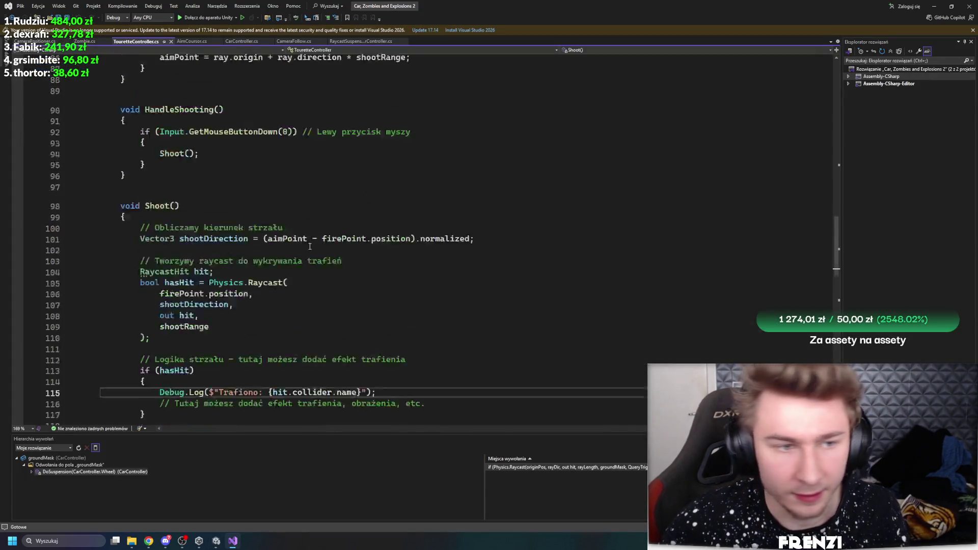
# - Change GetMouseButtonDown(0) to GetMouseButton(0) in HandleShooting and save the script
pyautogui.scroll(15, 312, 260)
pyautogui.scroll(3, 312, 259)
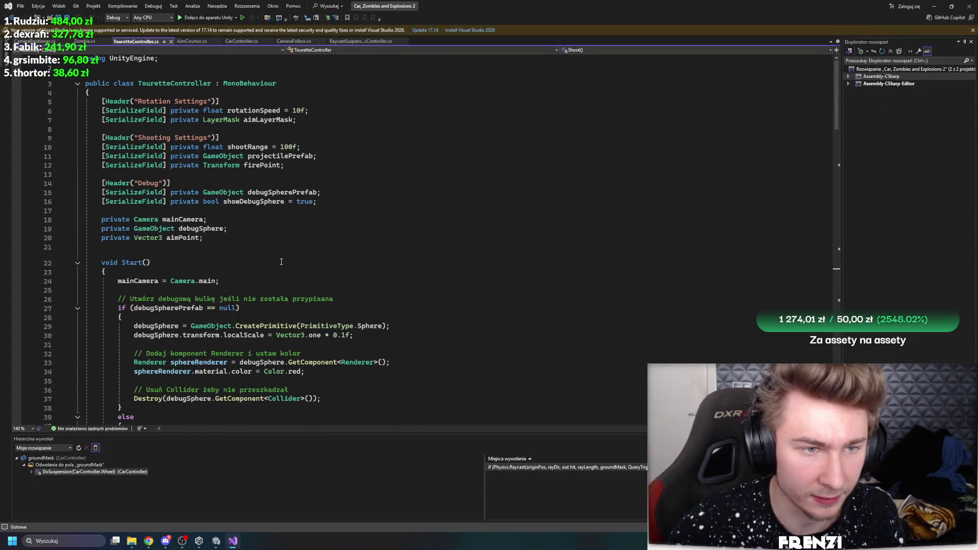
pyautogui.scroll(-20, 287, 247)
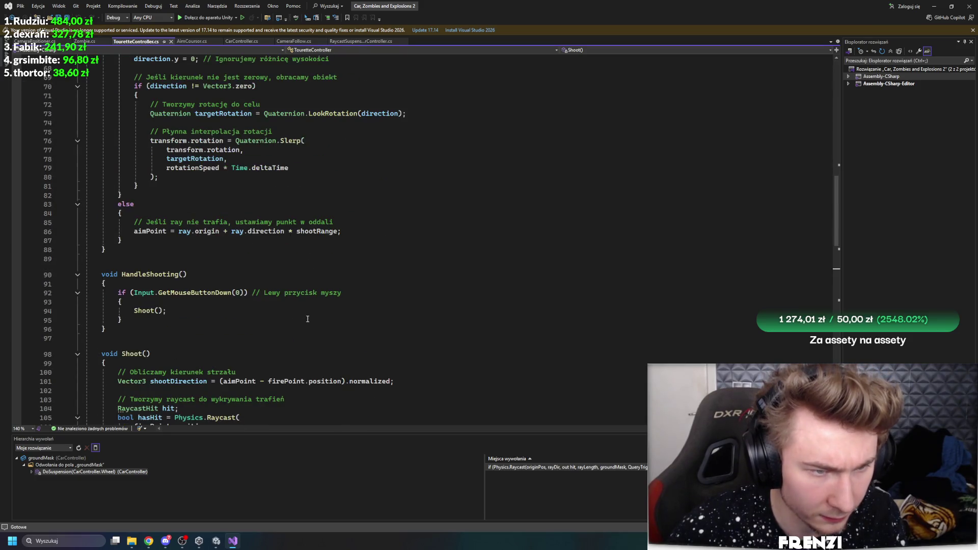
pyautogui.scroll(3, 211, 227)
pyautogui.click(213, 184)
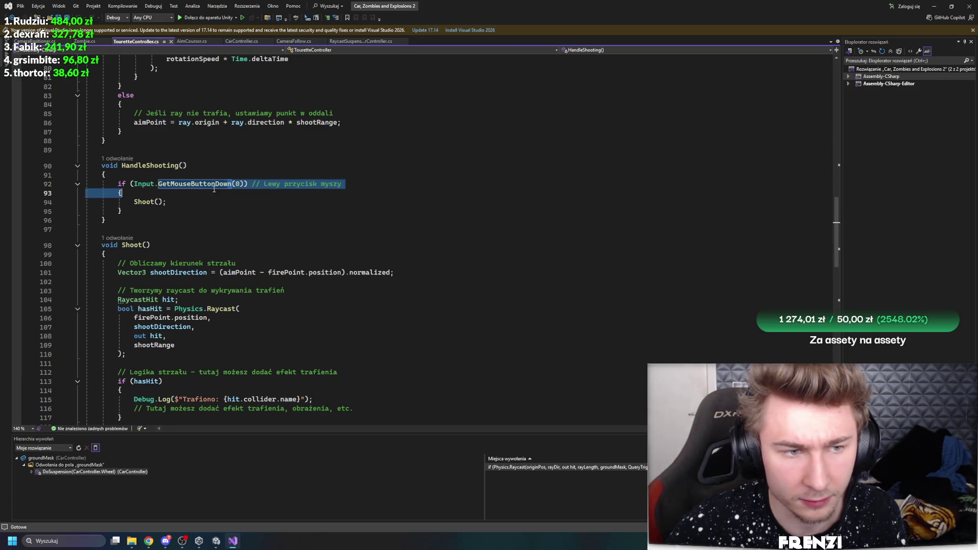
pyautogui.click(230, 184)
pyautogui.moveTo(232, 183); pyautogui.dragTo(215, 184)
pyautogui.press('BackSpace')
pyautogui.click(214, 196)
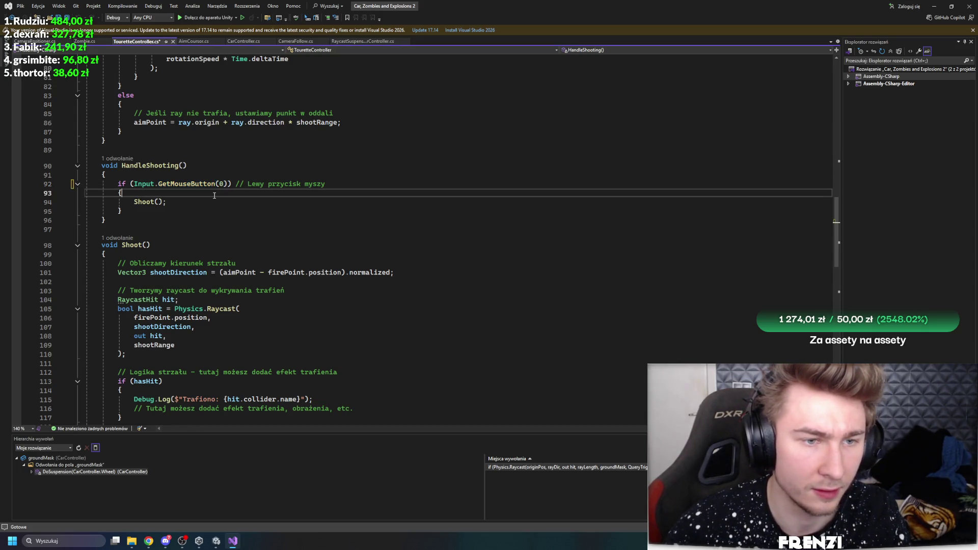
pyautogui.scroll(-15, 214, 196)
pyautogui.click(178, 153)
pyautogui.hotkey('ctrl', 's')
# - Start typing a public float interval declaration on empty line 89
pyautogui.scroll(6, 194, 226)
pyautogui.scroll(8, 212, 257)
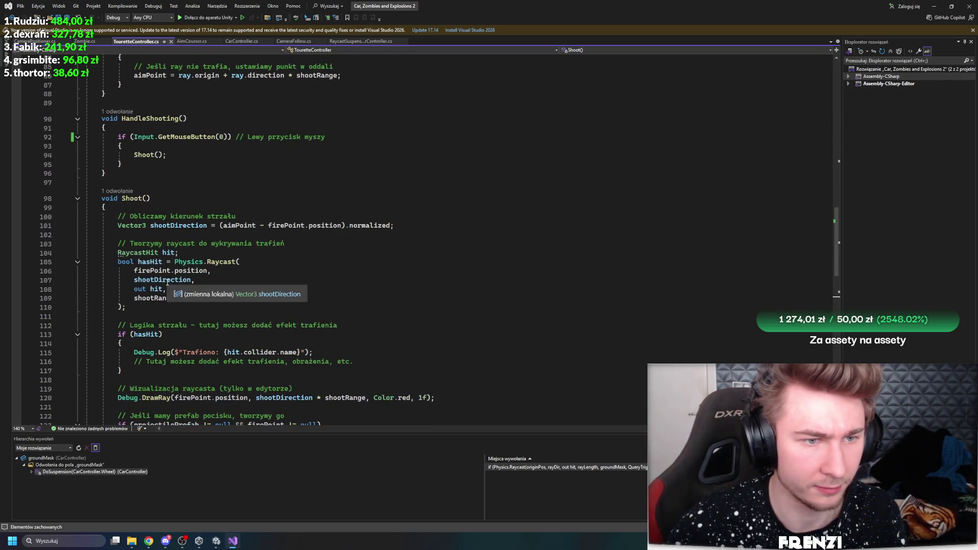
pyautogui.scroll(4, 147, 216)
pyautogui.click(147, 215)
pyautogui.write('pu')
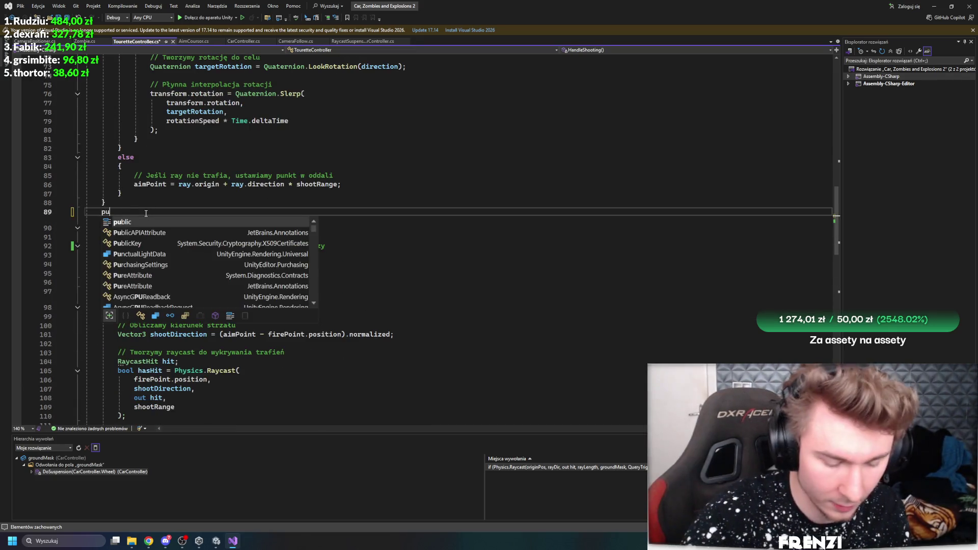
pyautogui.write('blic float intervall')
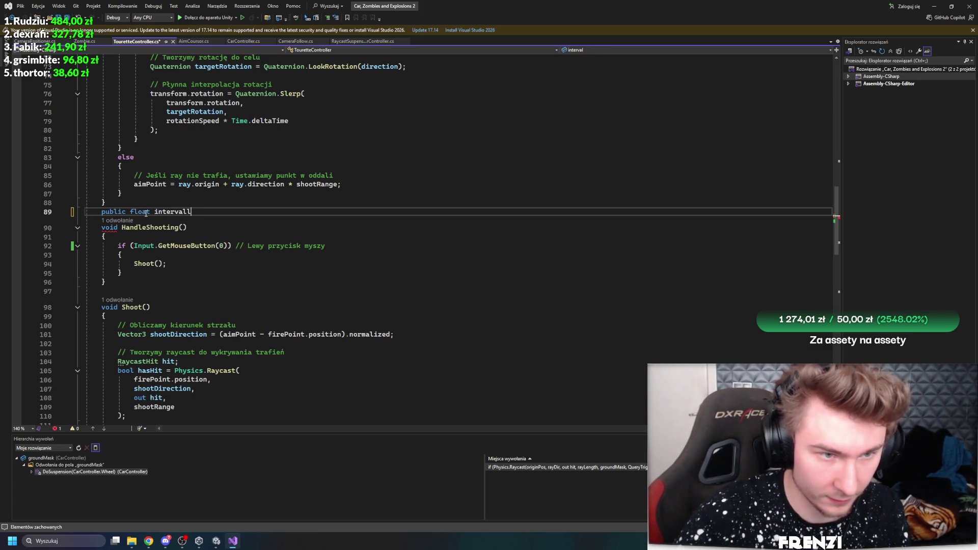
# - Complete the field as public float shootInterval = 0.314f and save
pyautogui.press('BackSpace')
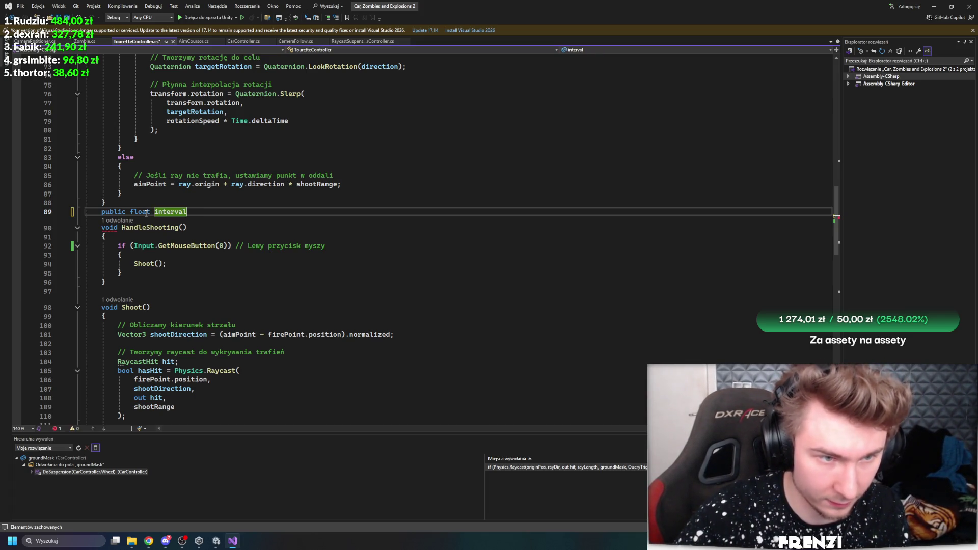
pyautogui.hotkey('ctrl', 'BackSpace')
pyautogui.write('shootI')
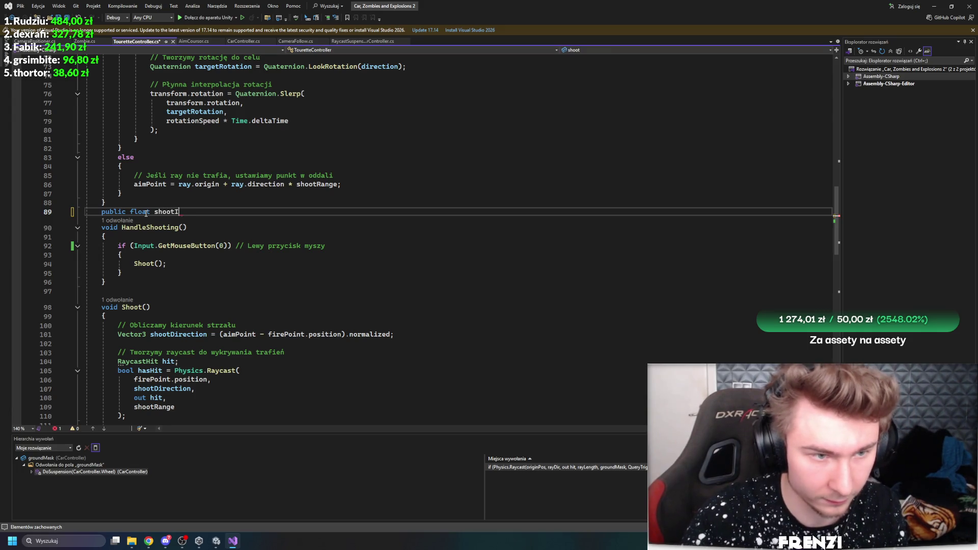
pyautogui.write('= 09')
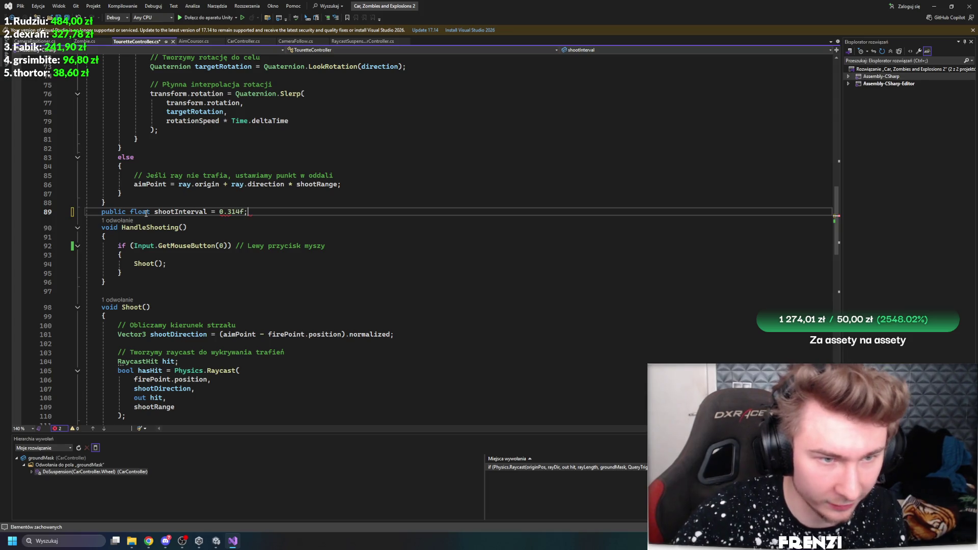
pyautogui.hotkey('ctrl', 's')
# - Insert a new empty line below the shootInterval declaration
pyautogui.click(305, 246)
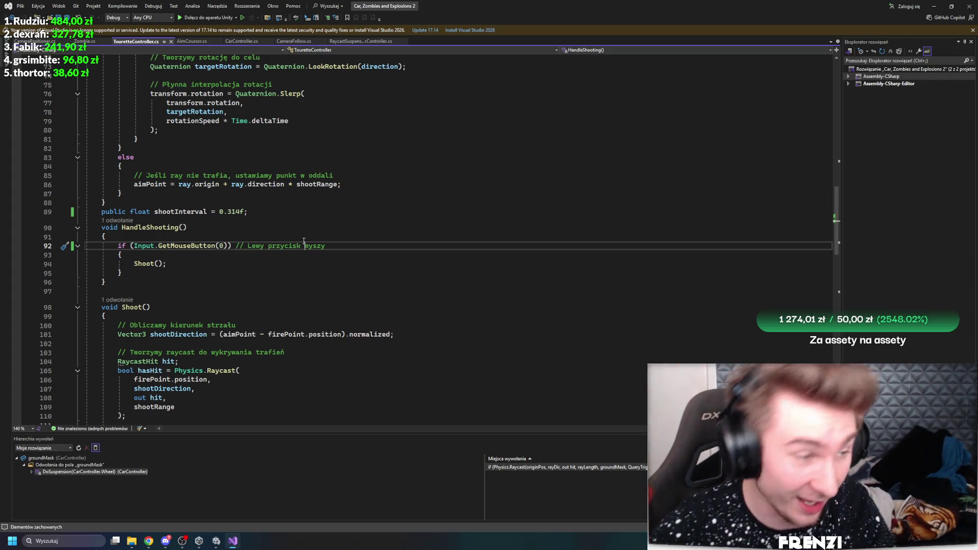
pyautogui.click(197, 257)
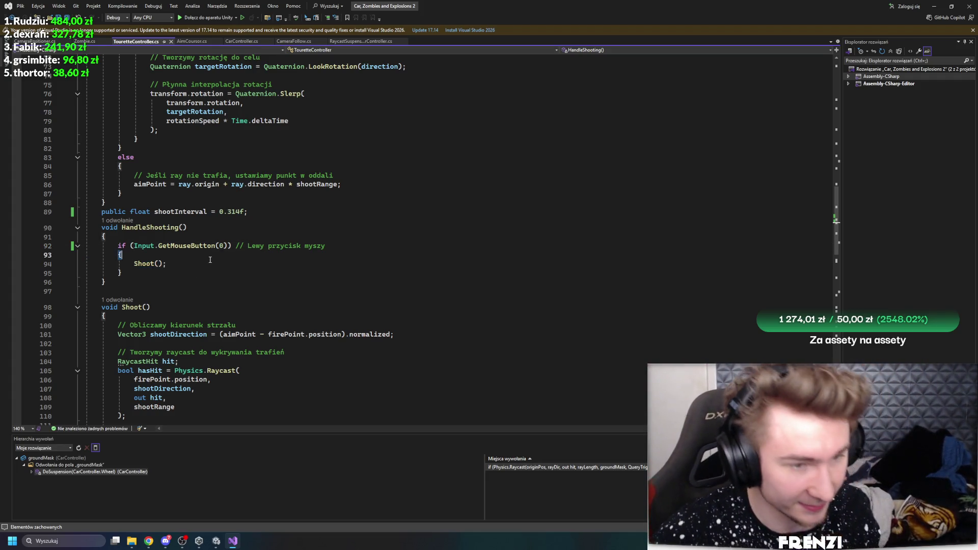
pyautogui.click(194, 234)
pyautogui.click(263, 217)
pyautogui.press('Return')
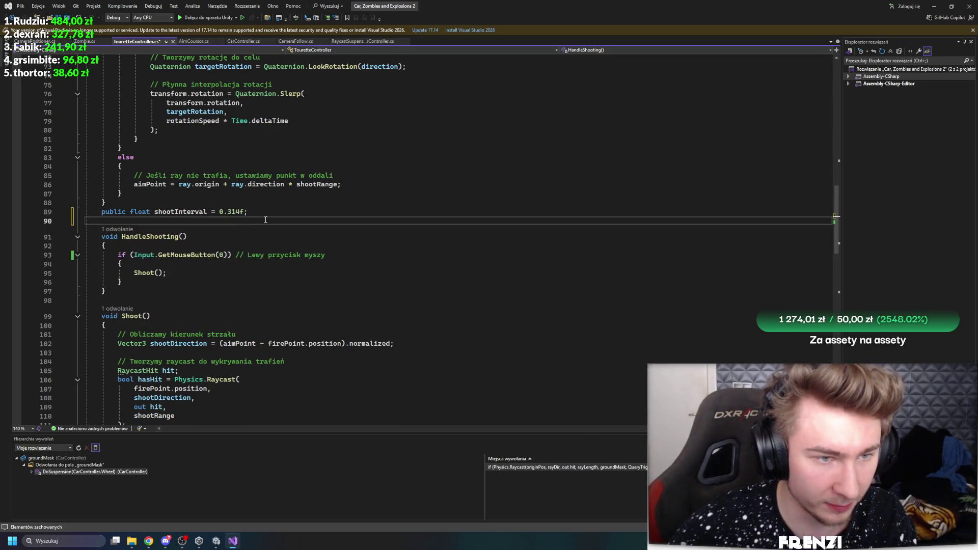
# - Declare float elapsed; and open a new line inside the mouse-button if block
pyautogui.write('float el')
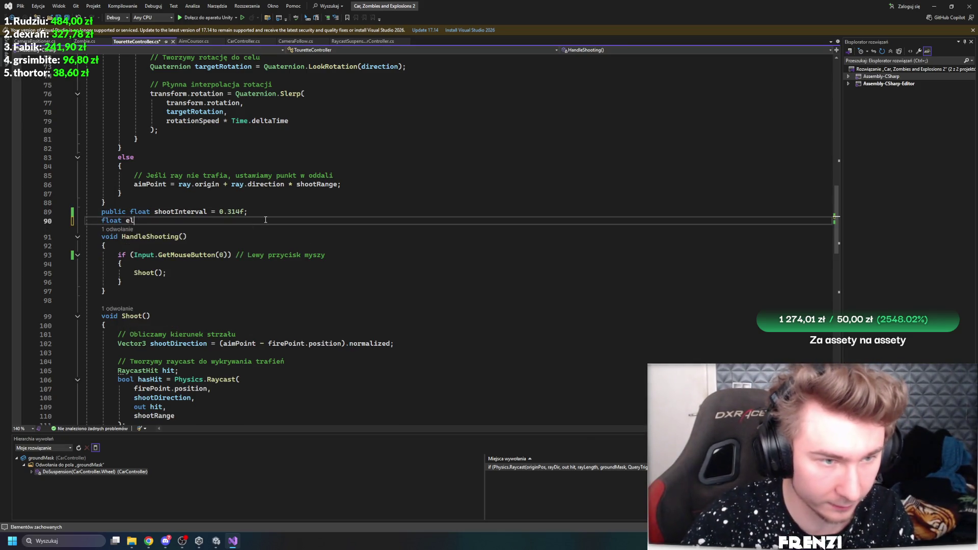
pyautogui.write('apsed;')
pyautogui.click(216, 255)
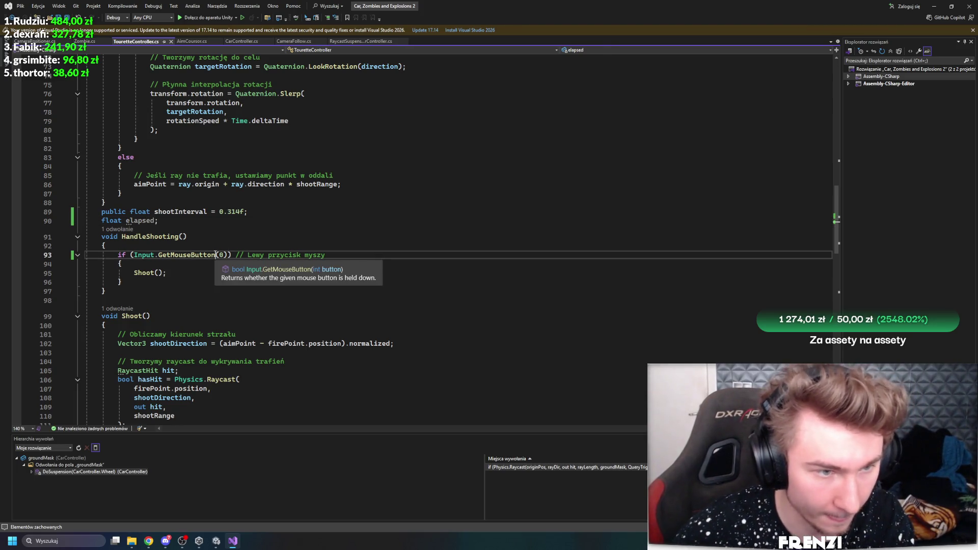
pyautogui.click(223, 248)
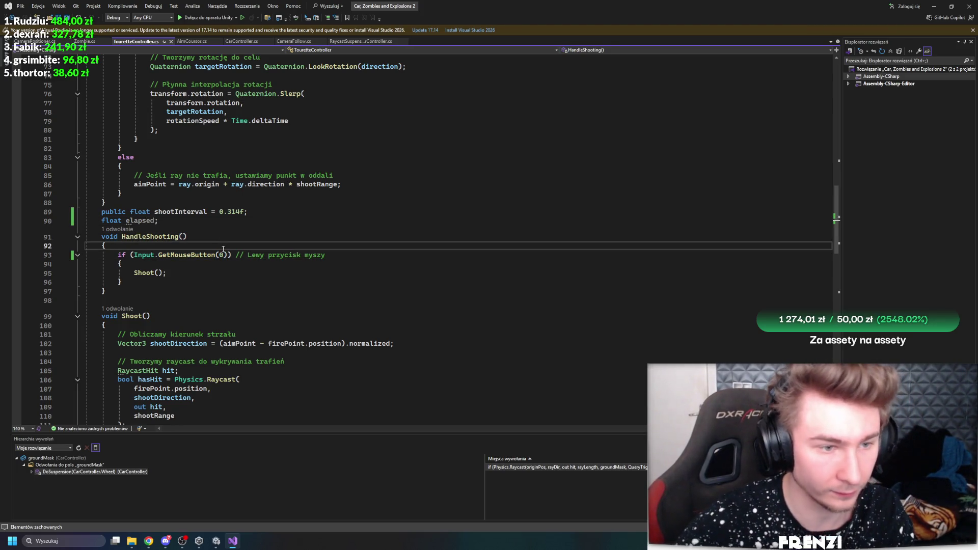
pyautogui.click(214, 263)
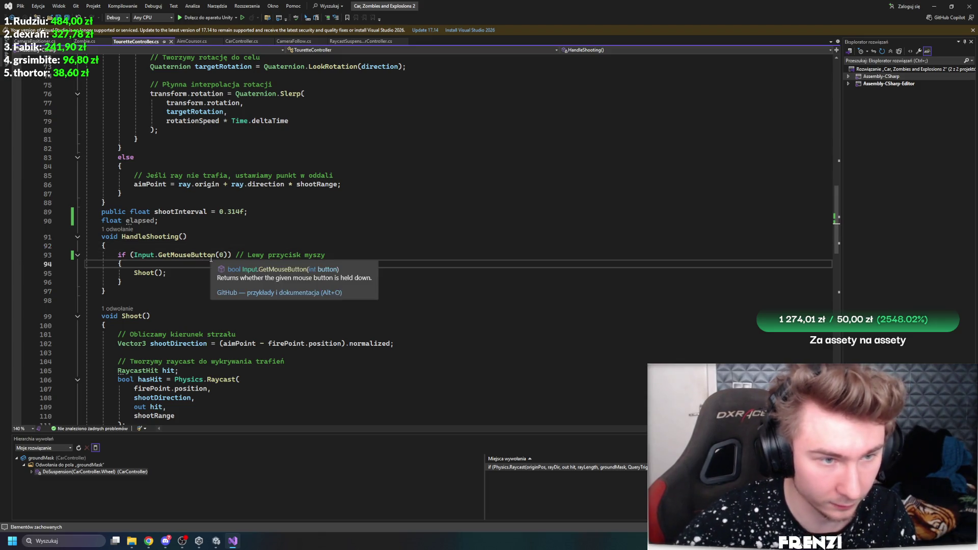
pyautogui.press('Return')
pyautogui.write('f')
pyautogui.press('BackSpace')
pyautogui.write('if')
pyautogui.press('Tab')
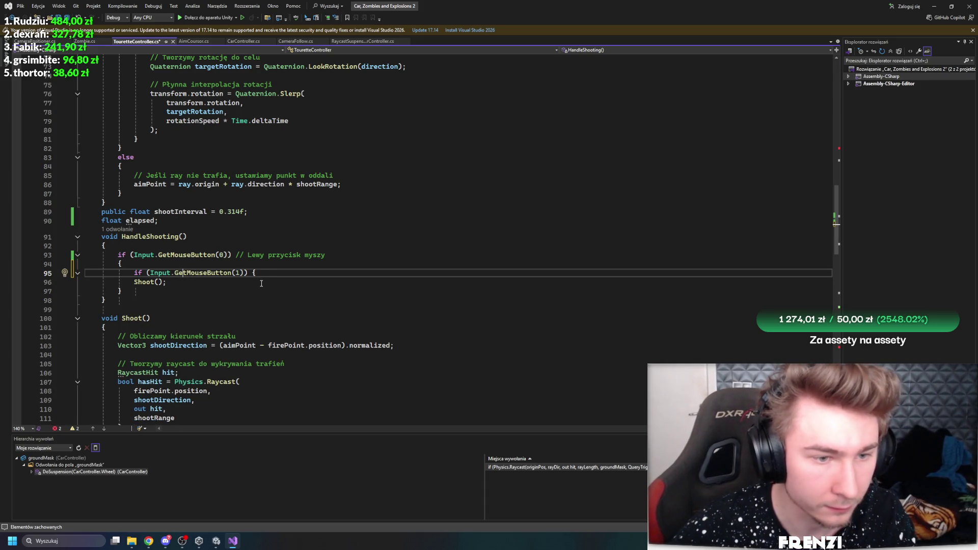
pyautogui.hotkey('ctrl', 'z')
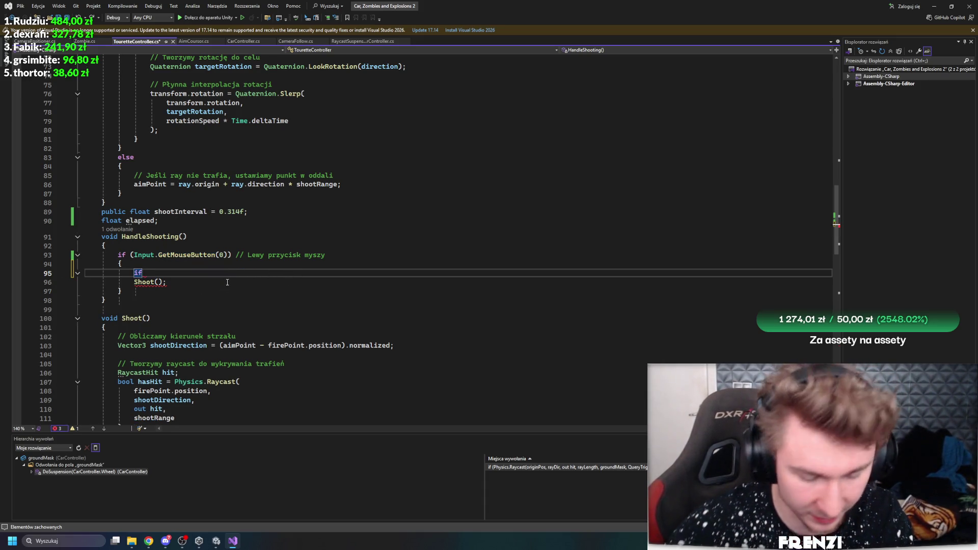
# - Write an if block on shootInterval and elapsed that fires Shoot() and resets elapsed to 0
pyautogui.write('(sh')
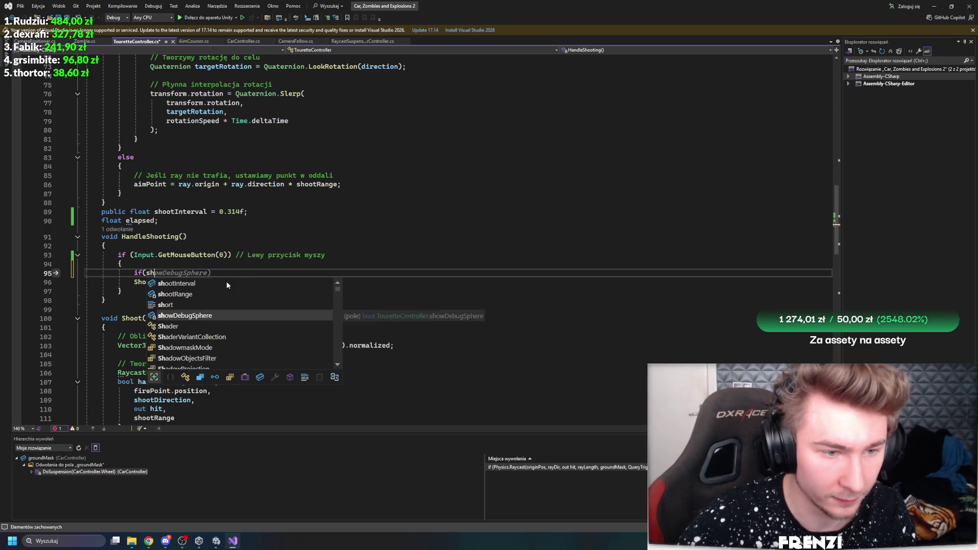
pyautogui.press('Tab')
pyautogui.write('<=')
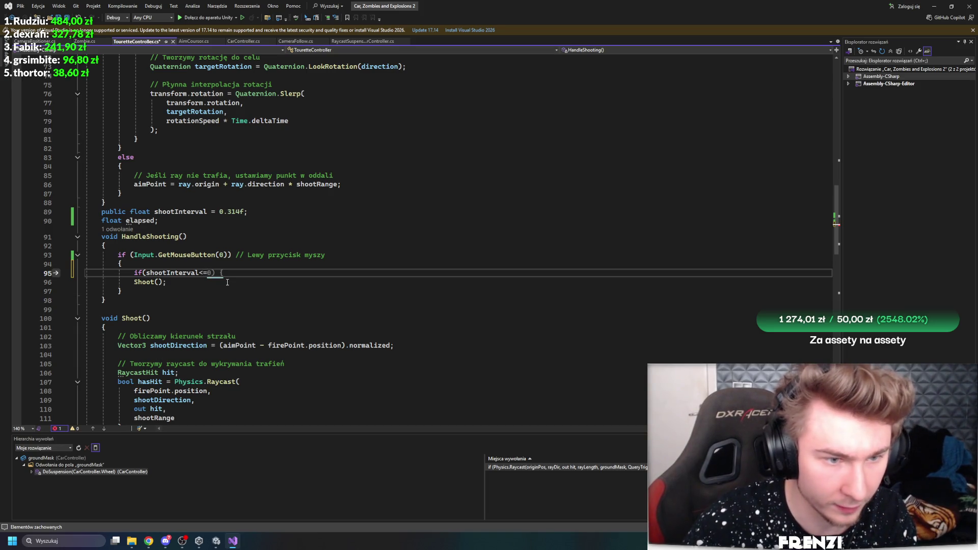
pyautogui.write('el')
pyautogui.press('Tab')
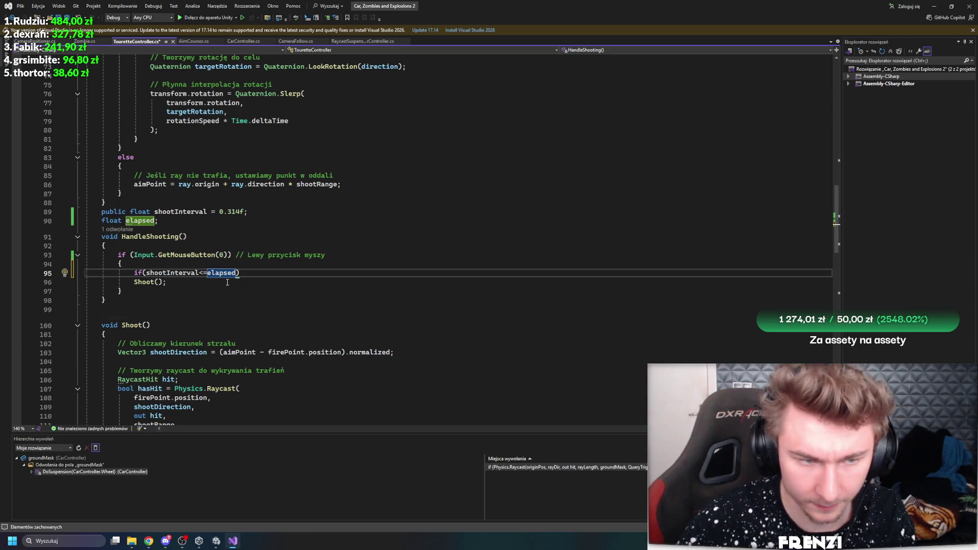
pyautogui.write('{')
pyautogui.press('Return')
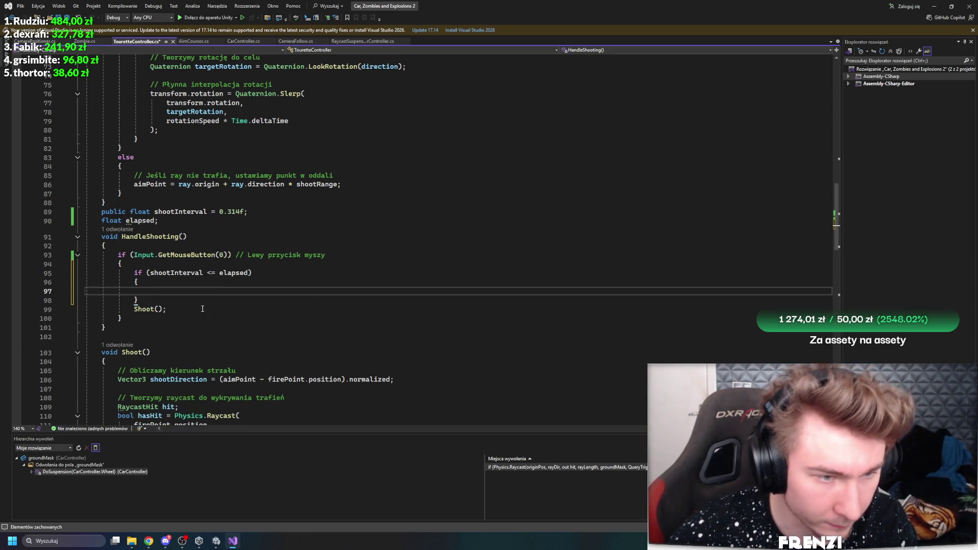
pyautogui.press('Tab')
pyautogui.click(248, 316)
pyautogui.click(211, 335)
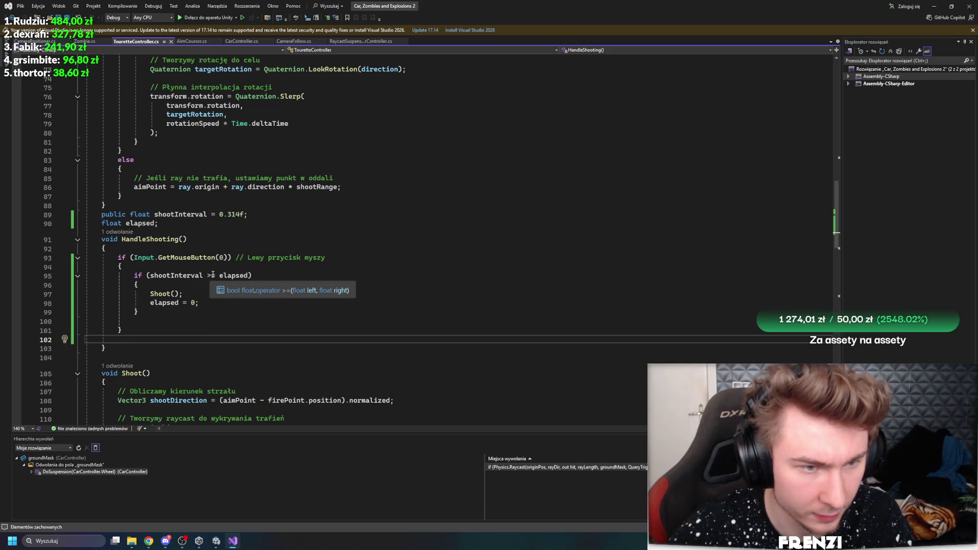
# - Rewrite the condition to elapsed < shootInterval and add blank lines after the block
pyautogui.click(149, 275)
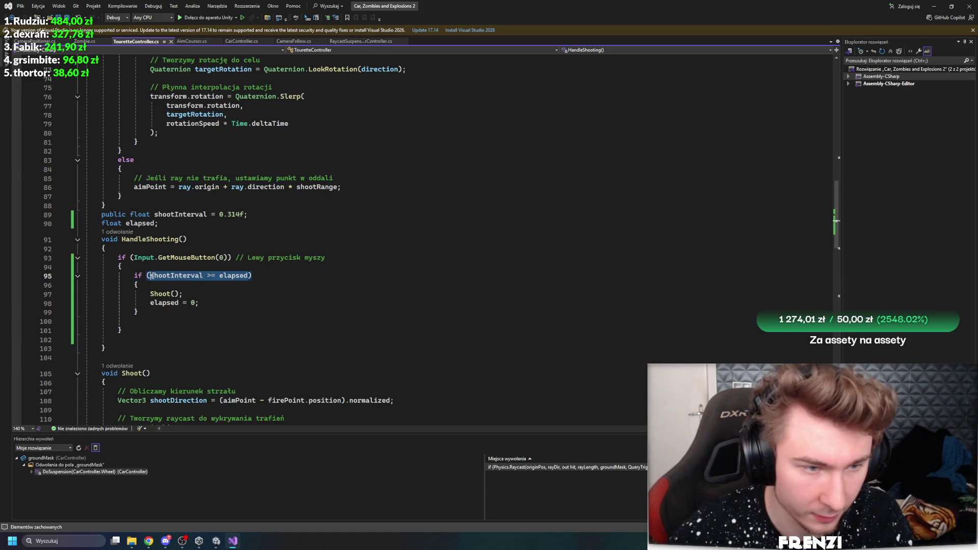
pyautogui.write('elapsed')
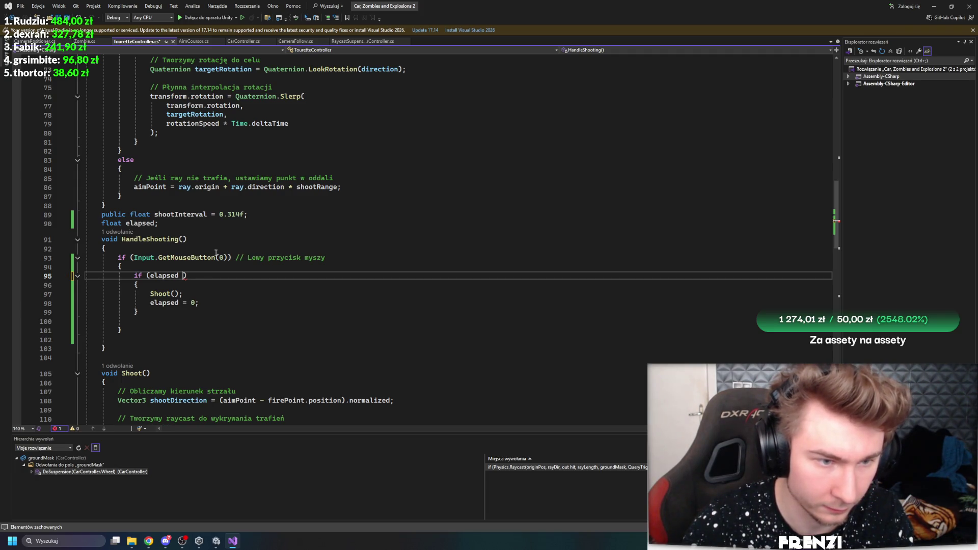
pyautogui.write('sh')
pyautogui.press('Tab')
pyautogui.press('Down')
pyautogui.press('Down')
pyautogui.press('Down')
pyautogui.press('Down')
pyautogui.press('Down')
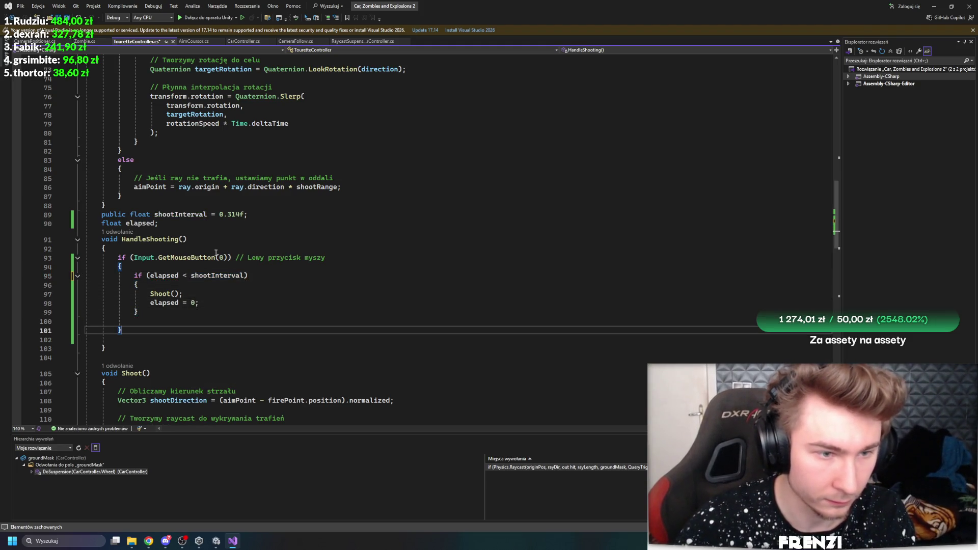
pyautogui.press('Up')
pyautogui.press('Up')
pyautogui.press('Down')
pyautogui.press('Down')
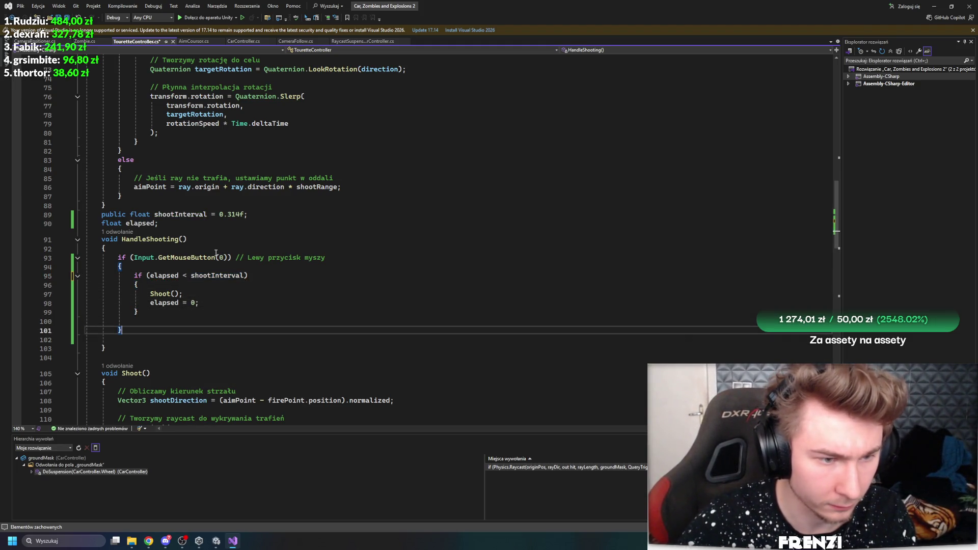
pyautogui.press('Return')
pyautogui.press('Return')
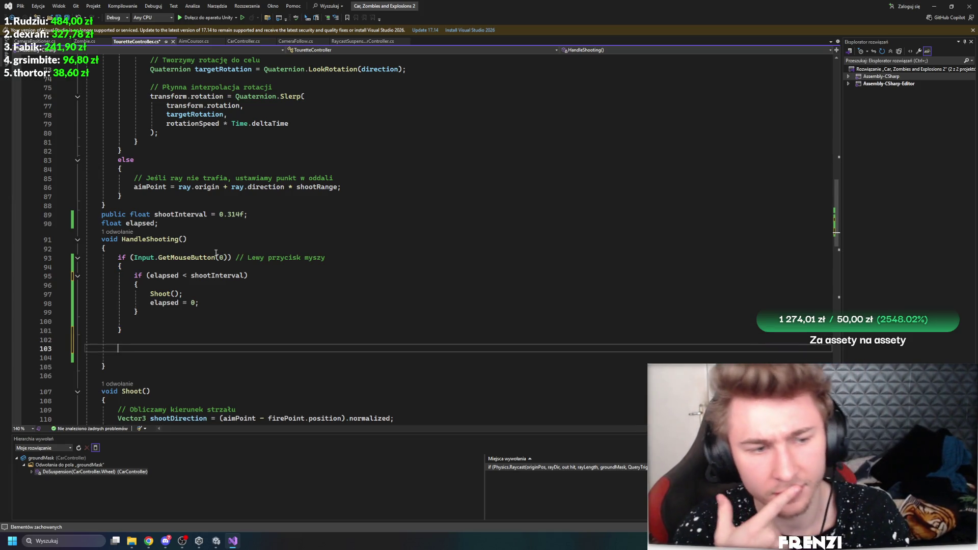
# - Make firing reset elapsed to shootInterval instead of 0 on line 98
pyautogui.click(207, 214)
pyautogui.moveTo(209, 214); pyautogui.dragTo(144, 207)
pyautogui.click(179, 214)
pyautogui.click(158, 302)
pyautogui.doubleClick(192, 303)
pyautogui.write('shootInterval')
pyautogui.click(226, 350)
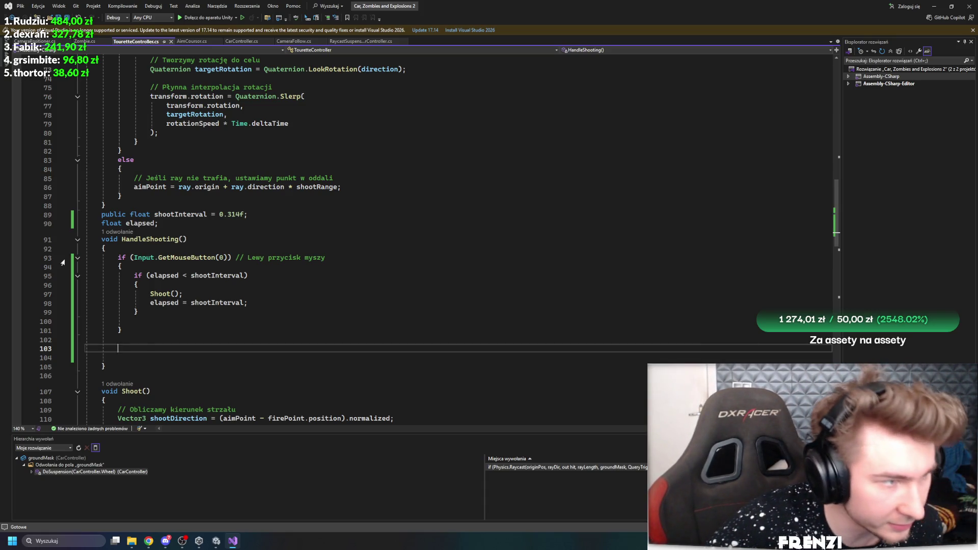
# - Add 'elapsed -= Time.deltaTime;' after the mouse-button check, then switch to Unity to recompile
pyautogui.click(429, 245)
pyautogui.hotkey('alt', 'Tab')
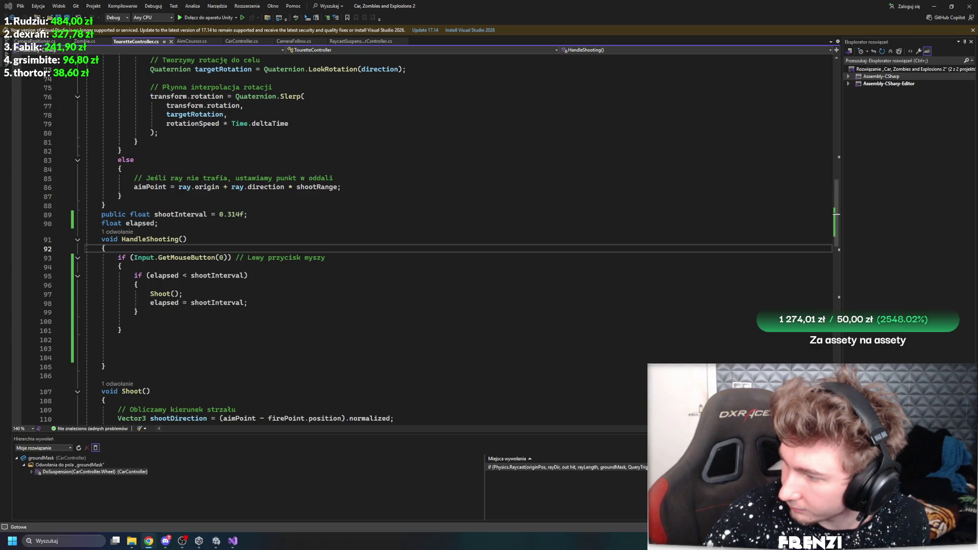
pyautogui.click(227, 294)
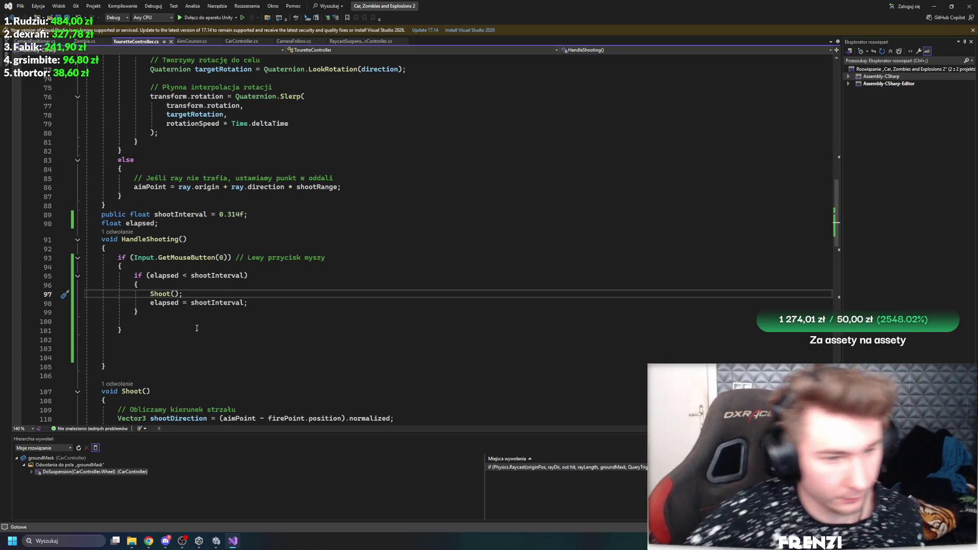
pyautogui.click(257, 304)
pyautogui.click(247, 312)
pyautogui.click(215, 327)
pyautogui.press('Return')
pyautogui.press('Return')
pyautogui.write('e')
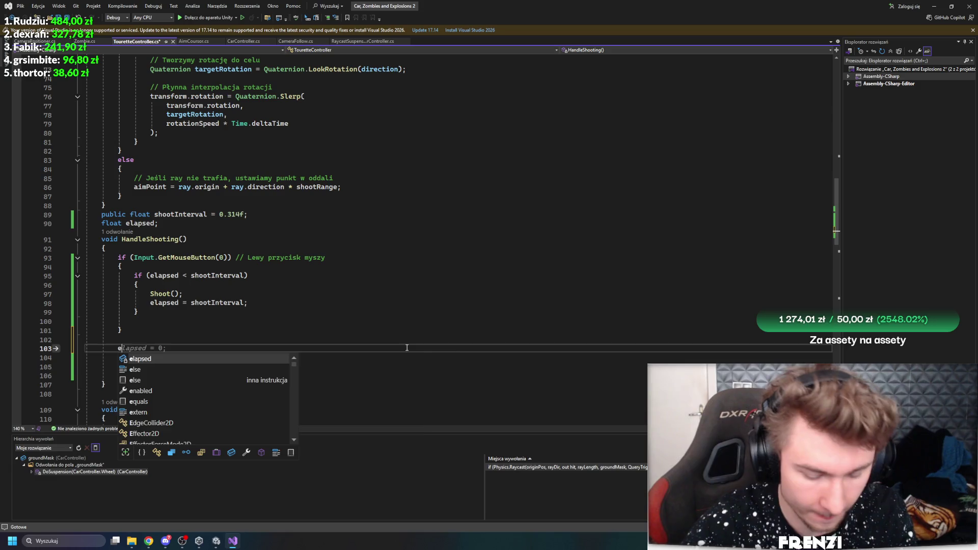
pyautogui.write('lapsed -=')
pyautogui.press('Tab')
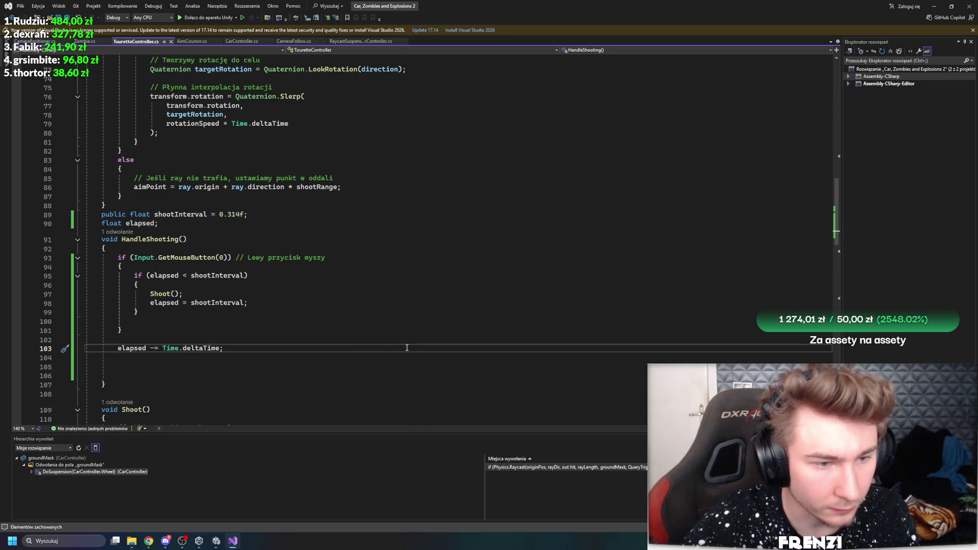
pyautogui.press('Return')
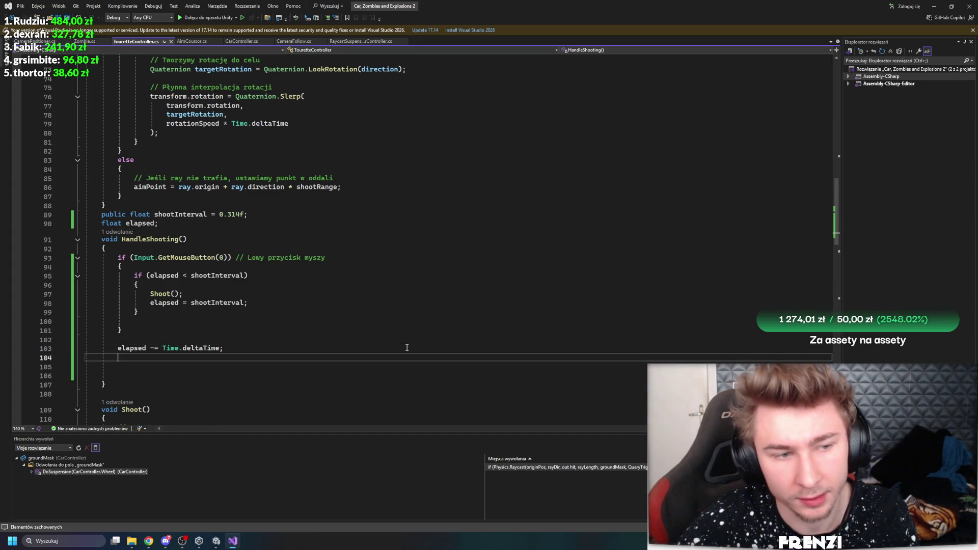
pyautogui.click(216, 541)
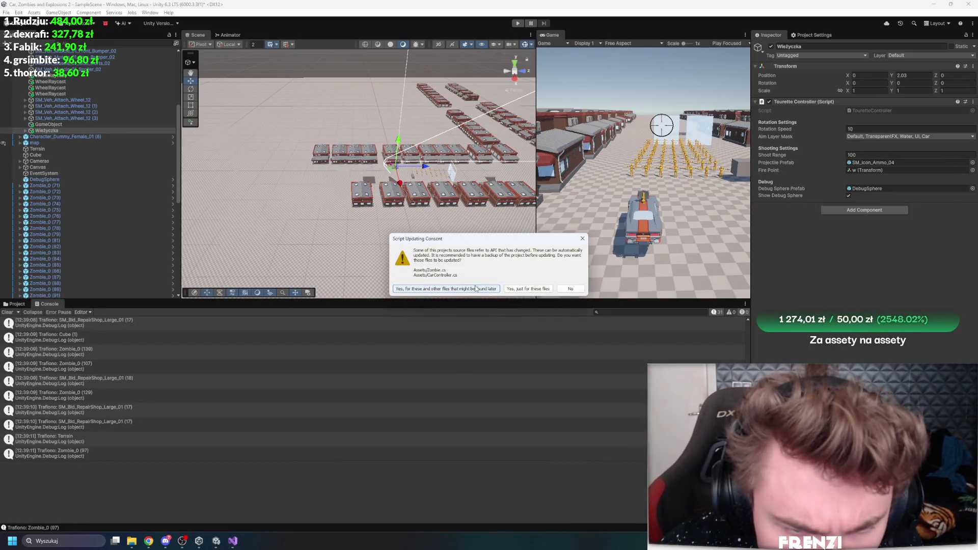
# - Let Unity update Zombie.cs, CarController.cs and other affected scripts
pyautogui.click(476, 288)
pyautogui.hotkey('alt', 'Tab')
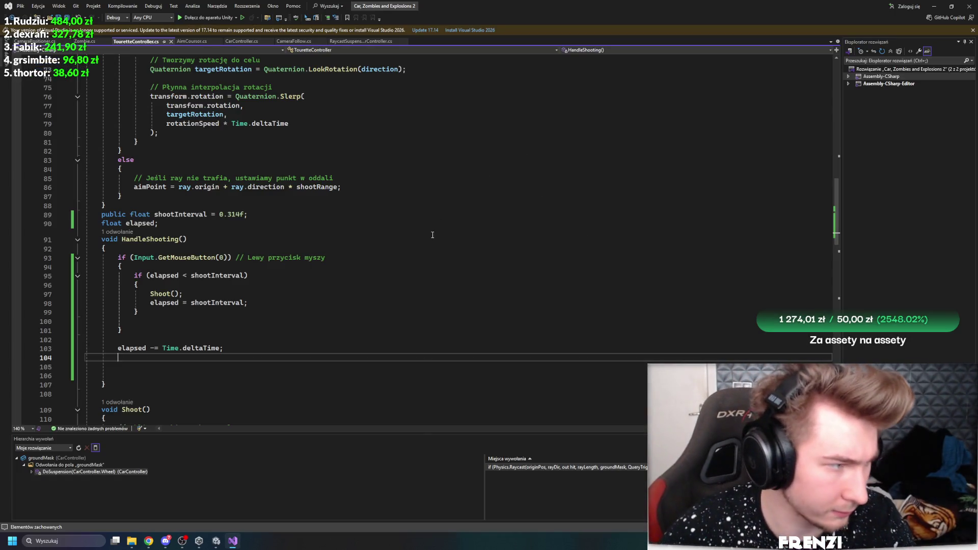
pyautogui.moveTo(218, 539)
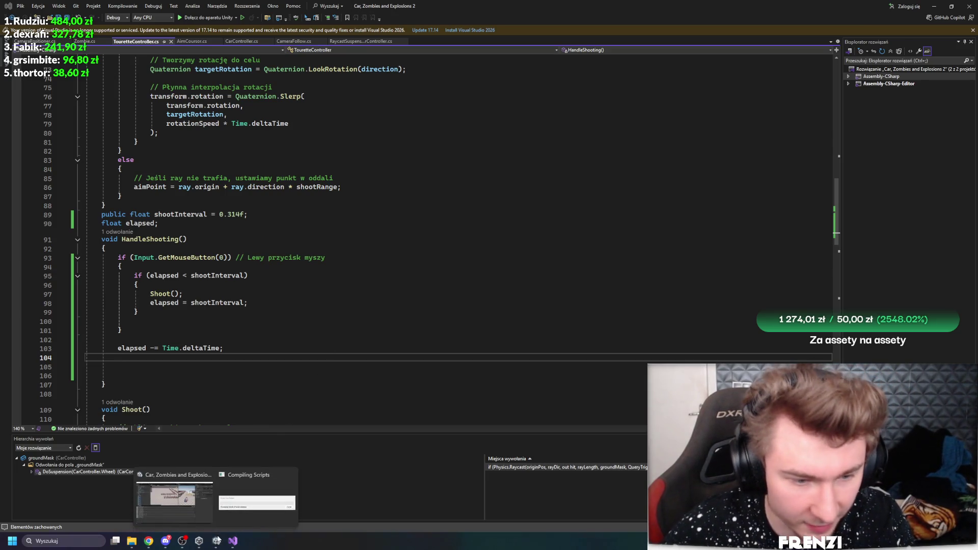
pyautogui.click(216, 523)
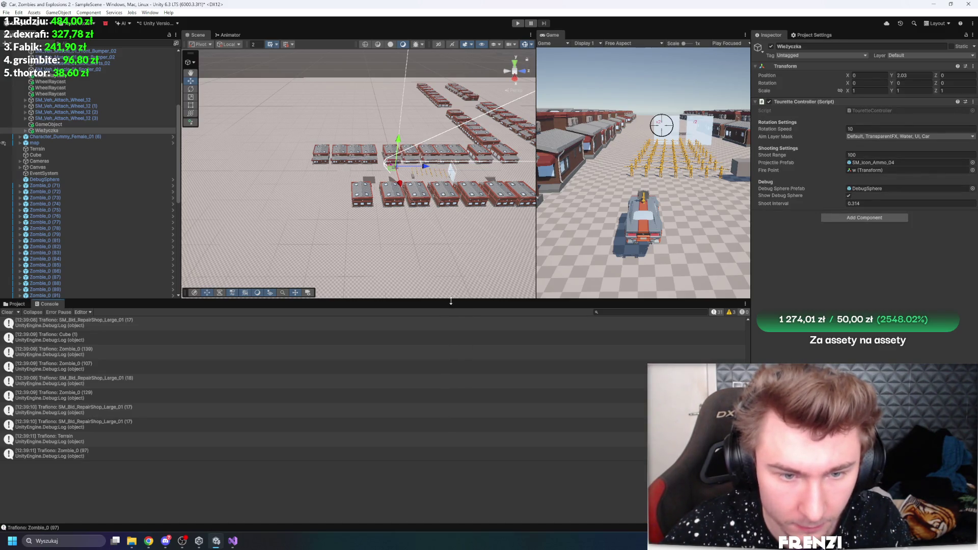
# - Drag the Console splitter down to enlarge the Scene and Game views, then start Play mode
pyautogui.moveTo(458, 301); pyautogui.dragTo(79, 407)
pyautogui.hotkey('alt', 'Tab')
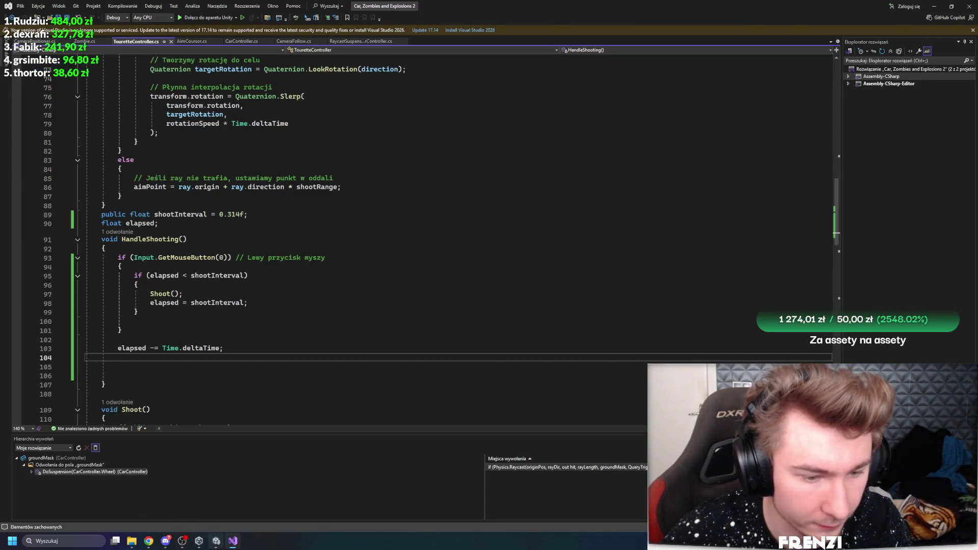
pyautogui.hotkey('alt', 'Tab')
pyautogui.click(7, 415)
pyautogui.click(517, 23)
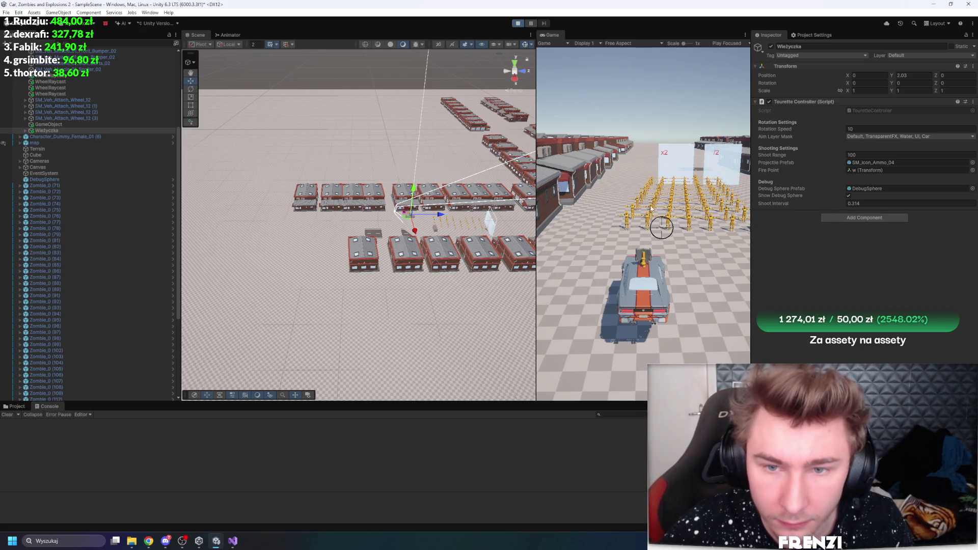
# - Widen the Game view to watch the turret fire, then return to the elapsed check in the turret script
pyautogui.moveTo(536, 159); pyautogui.dragTo(419, 159)
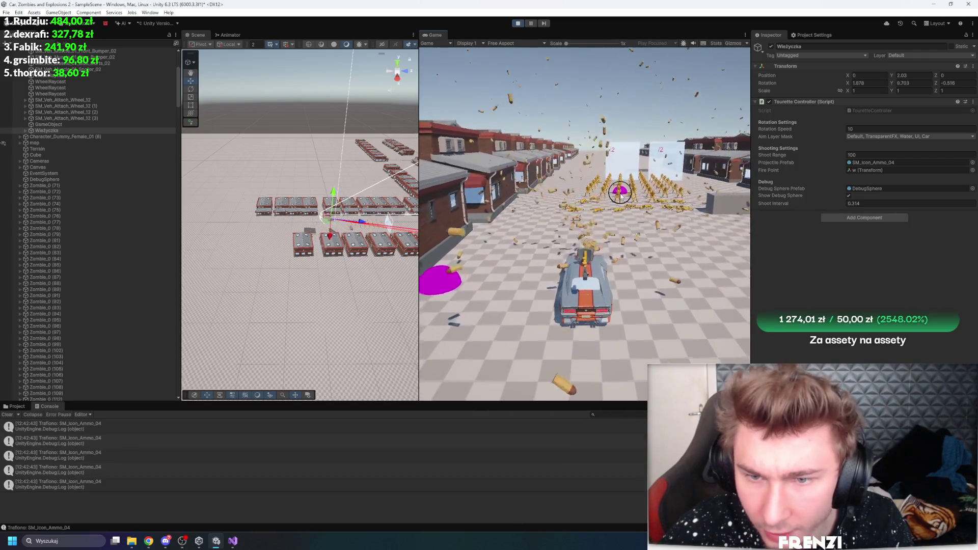
pyautogui.click(233, 541)
pyautogui.click(163, 275)
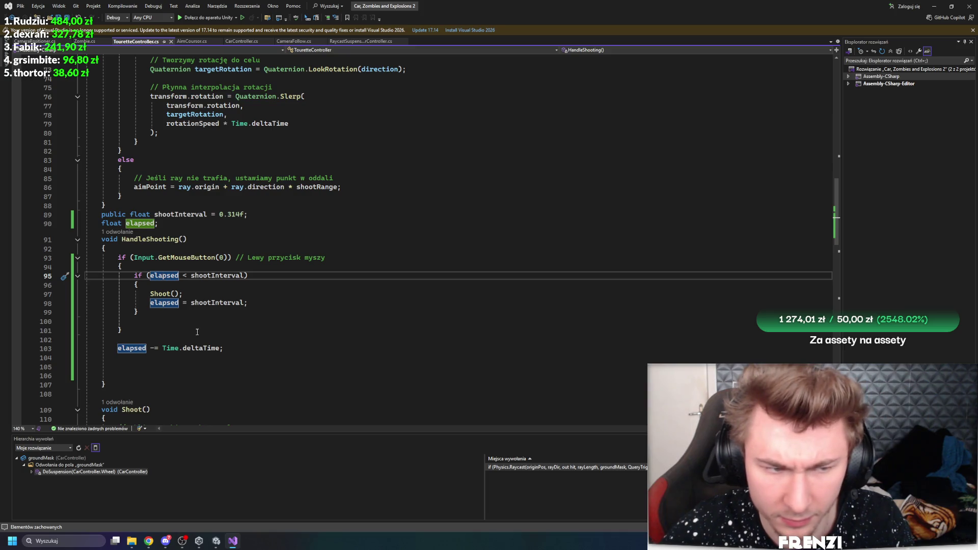
# - Change the fire condition to elapsed >= shootInterval and accept Unity's script update
pyautogui.click(187, 275)
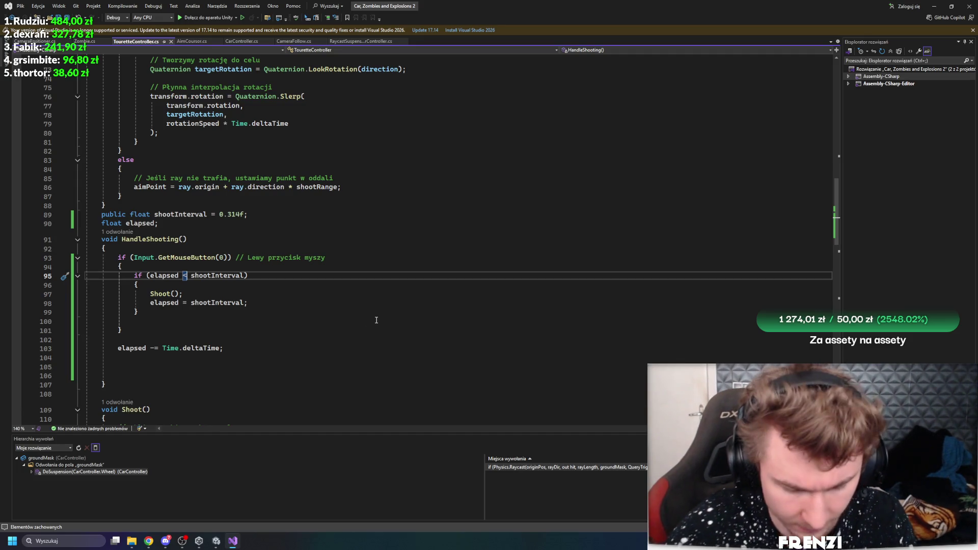
pyautogui.write('>=')
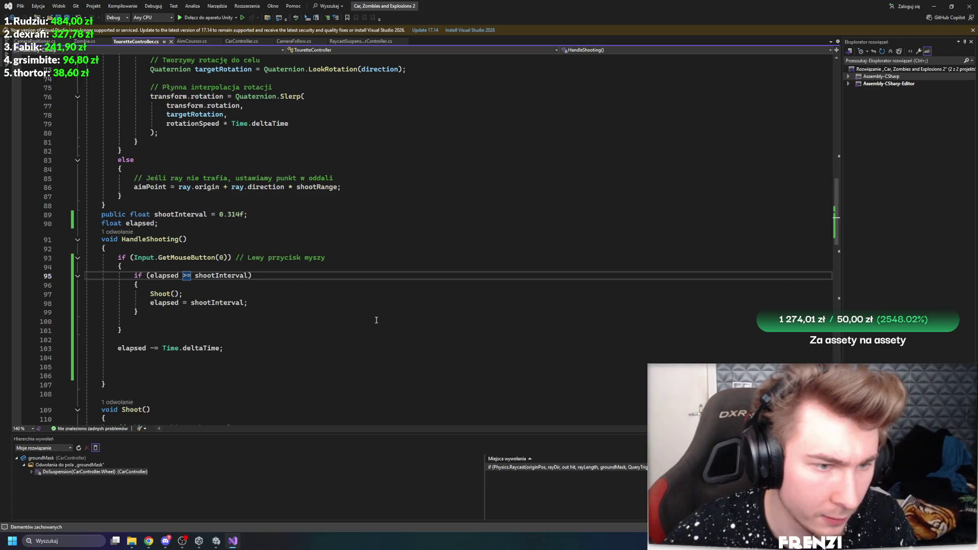
pyautogui.click(376, 320)
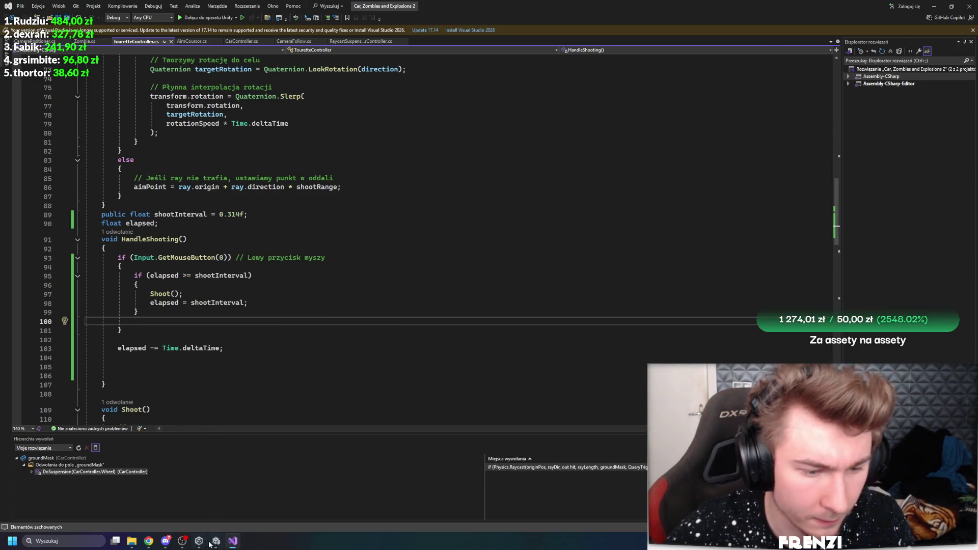
pyautogui.click(210, 543)
pyautogui.click(571, 289)
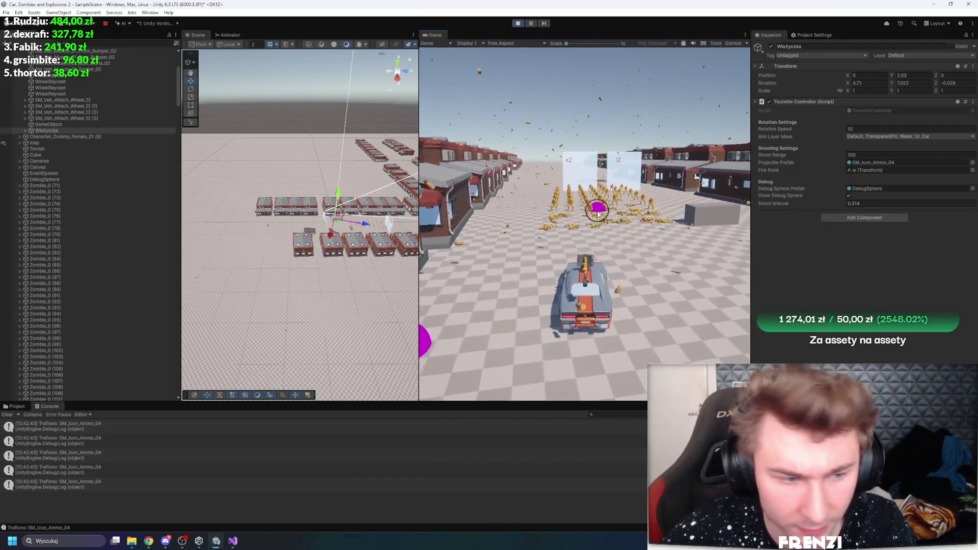
# - Restart Play mode with the recompiled script, then return to the elapsed reset on line 98
pyautogui.rightClick(772, 34)
pyautogui.click(546, 14)
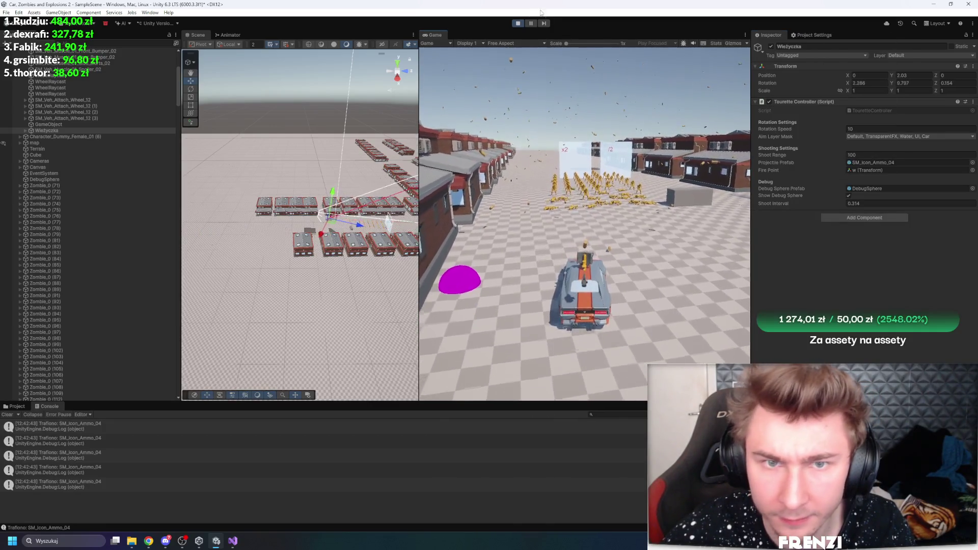
pyautogui.click(518, 23)
pyautogui.click(517, 23)
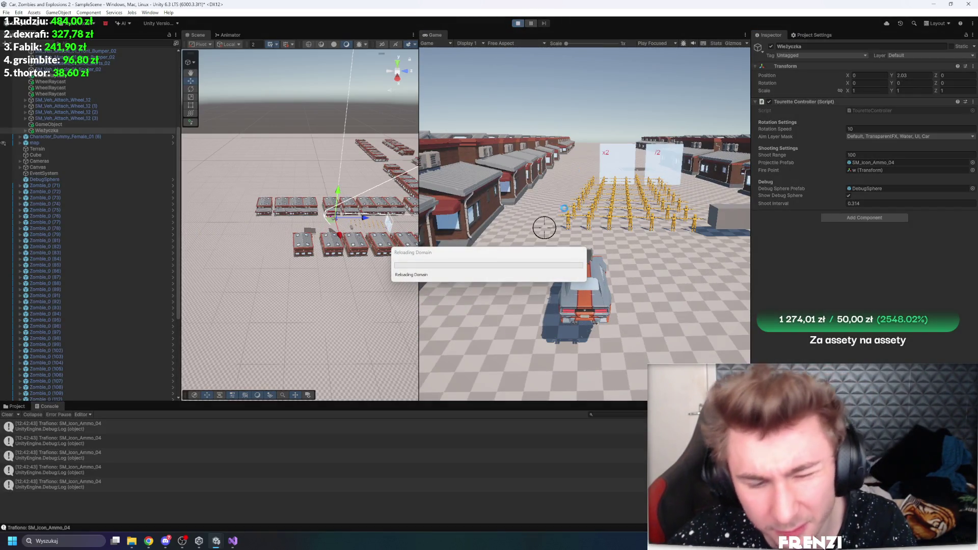
pyautogui.click(232, 541)
pyautogui.click(206, 344)
pyautogui.click(172, 303)
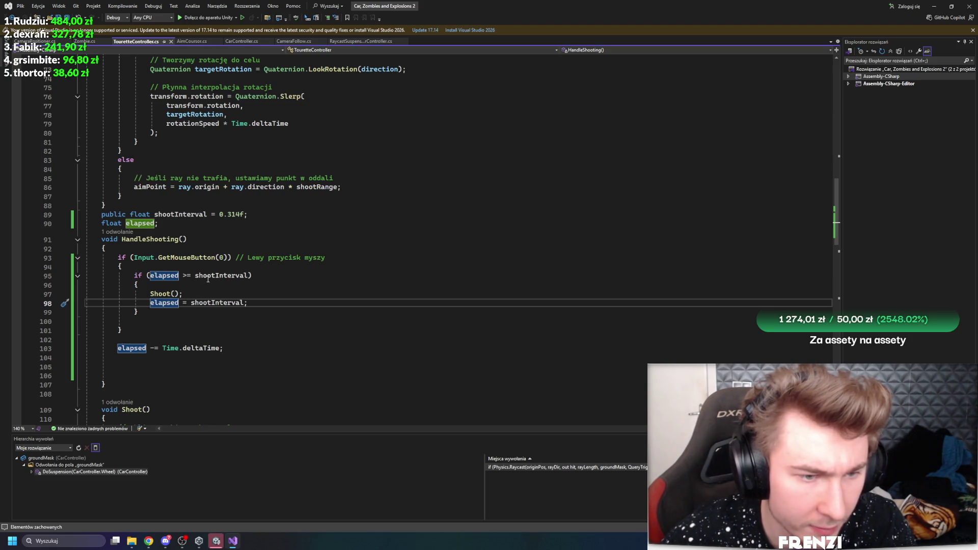
# - Reset elapsed to 0 after firing, change the countdown to 'elapsed += Time.deltaTime', and decline Unity's script update
pyautogui.click(191, 303)
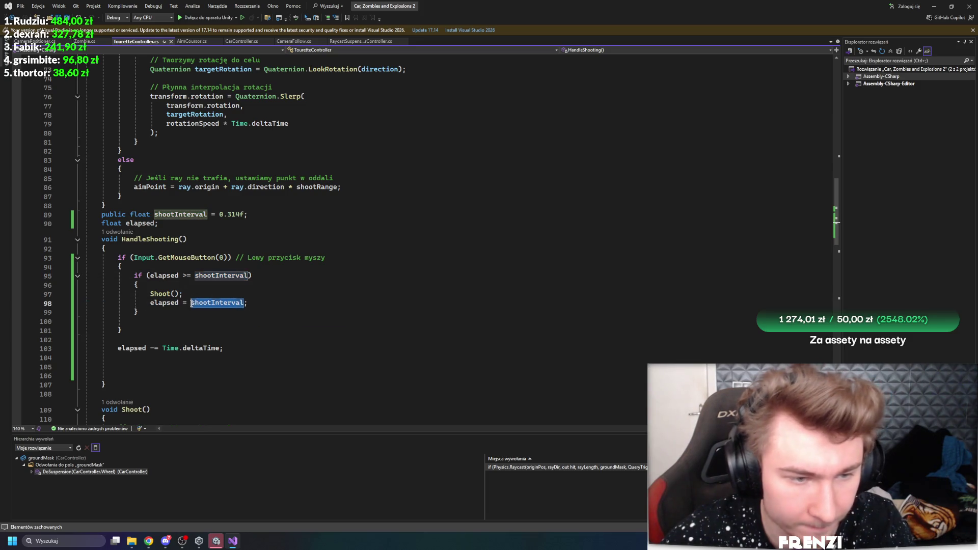
pyautogui.write('0;')
pyautogui.doubleClick(153, 348)
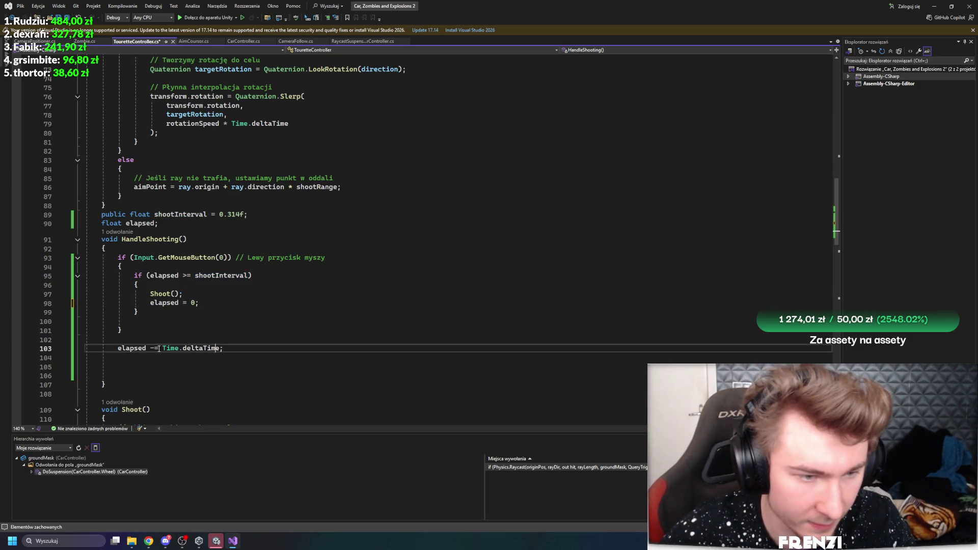
pyautogui.write('+=')
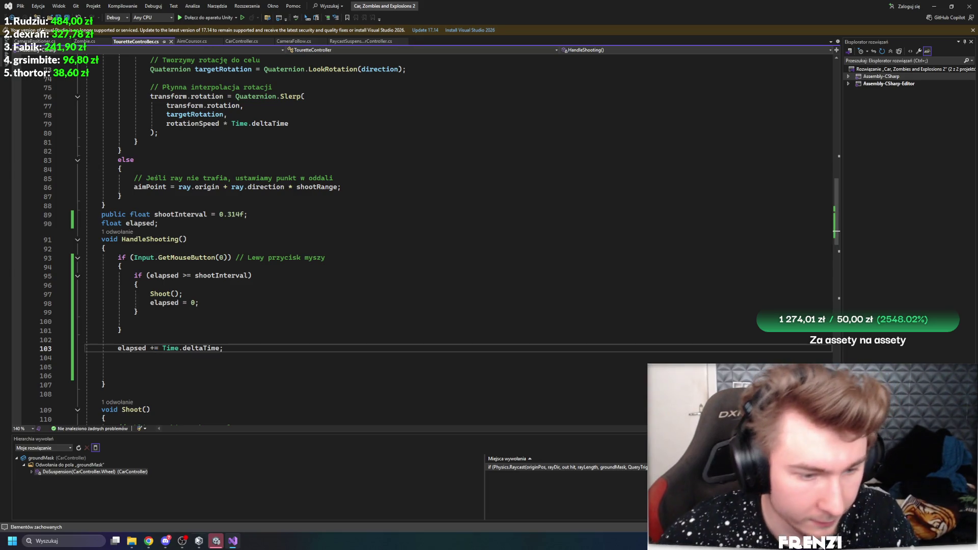
pyautogui.click(217, 542)
pyautogui.click(581, 289)
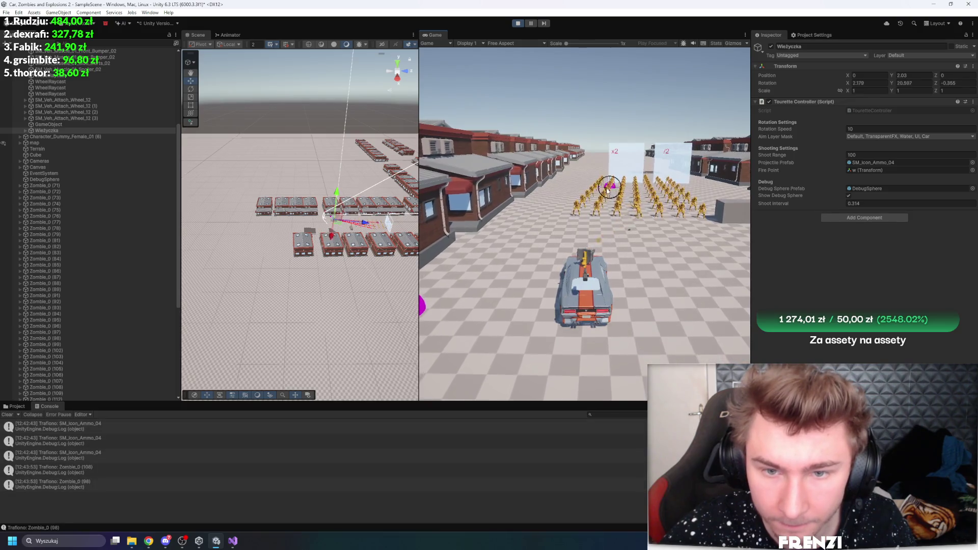
# - Set the turret's Shoot Interval to 0.16, lower it to 0.03, and raise Rotation Speed to about 42
pyautogui.click(906, 203)
pyautogui.press('BackSpace')
pyautogui.press('BackSpace')
pyautogui.press('BackSpace')
pyautogui.write('16')
pyautogui.moveTo(806, 203); pyautogui.dragTo(802, 203)
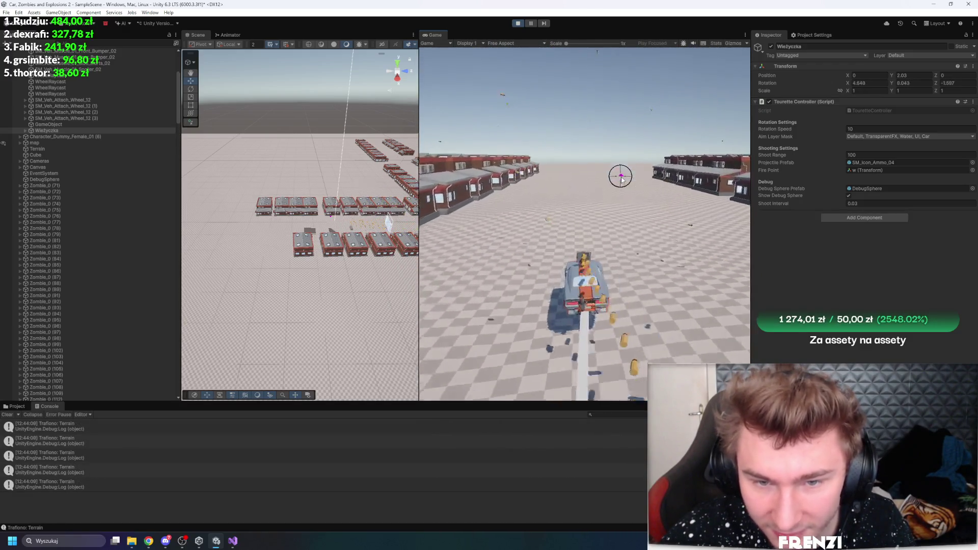
pyautogui.moveTo(779, 132); pyautogui.dragTo(877, 127)
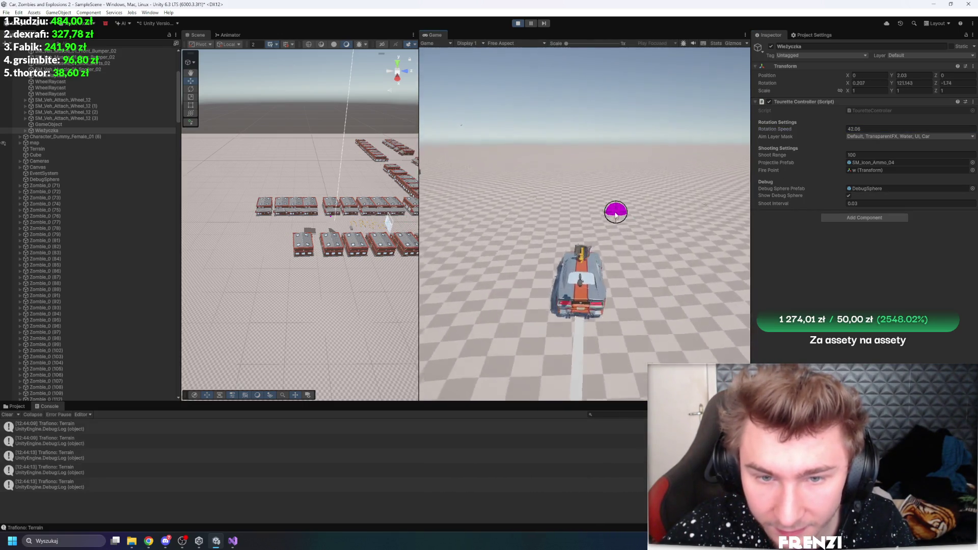
# - Test the turret with a Rotation Speed of 3
pyautogui.click(869, 129)
pyautogui.write('42.9')
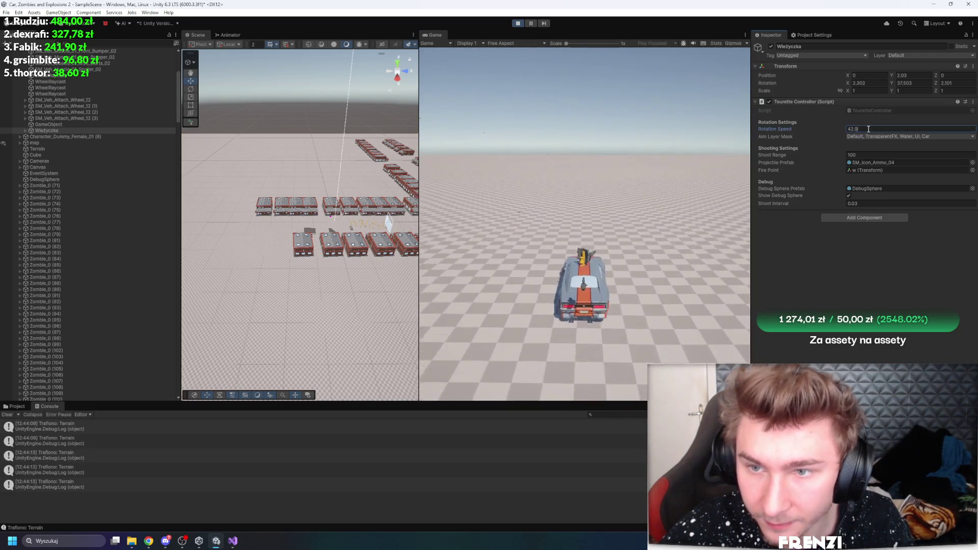
pyautogui.press('BackSpace')
pyautogui.press('BackSpace')
pyautogui.press('BackSpace')
pyautogui.write('3')
pyautogui.press('Return')
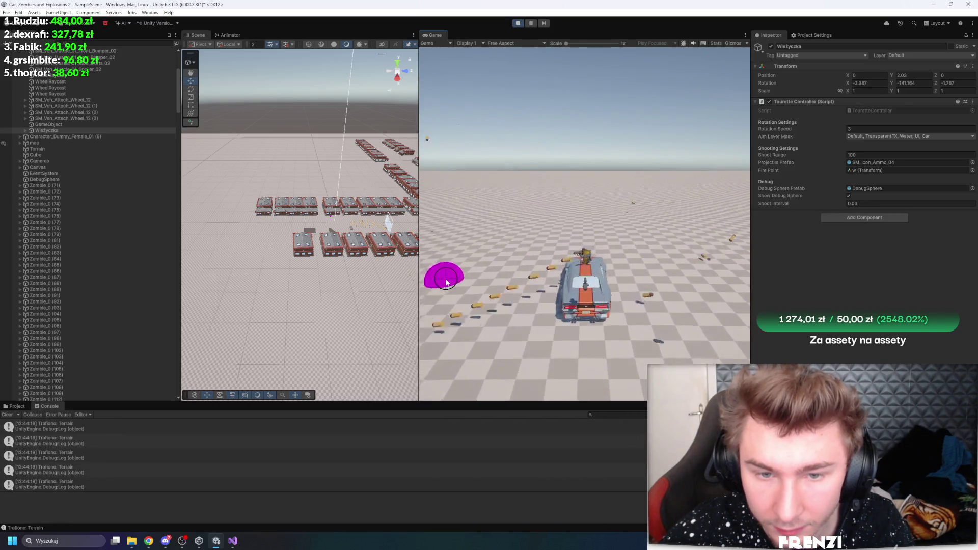
# - Set Rotation Speed to 15, test firing, then stop the game
pyautogui.click(864, 130)
pyautogui.write('15')
pyautogui.press('Return')
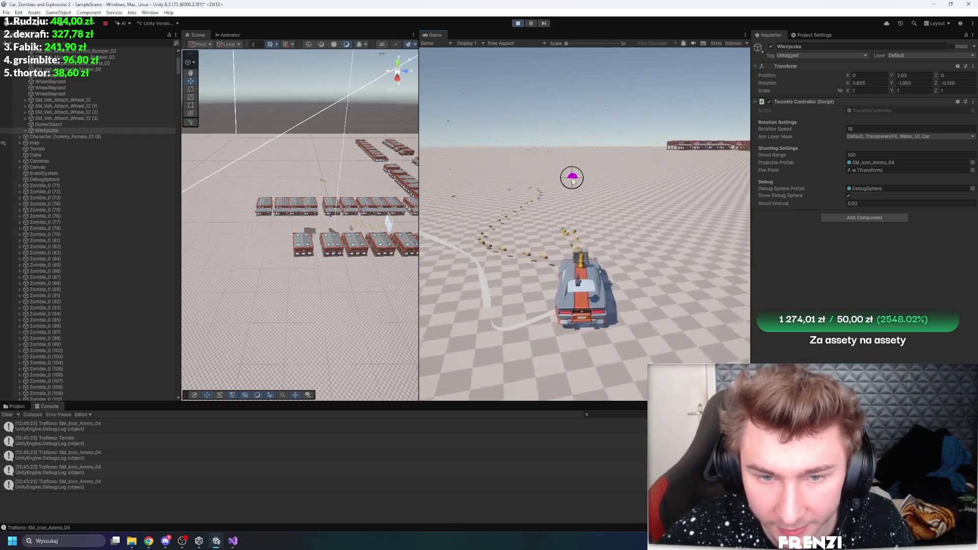
pyautogui.hotkey('ctrl', 'p')
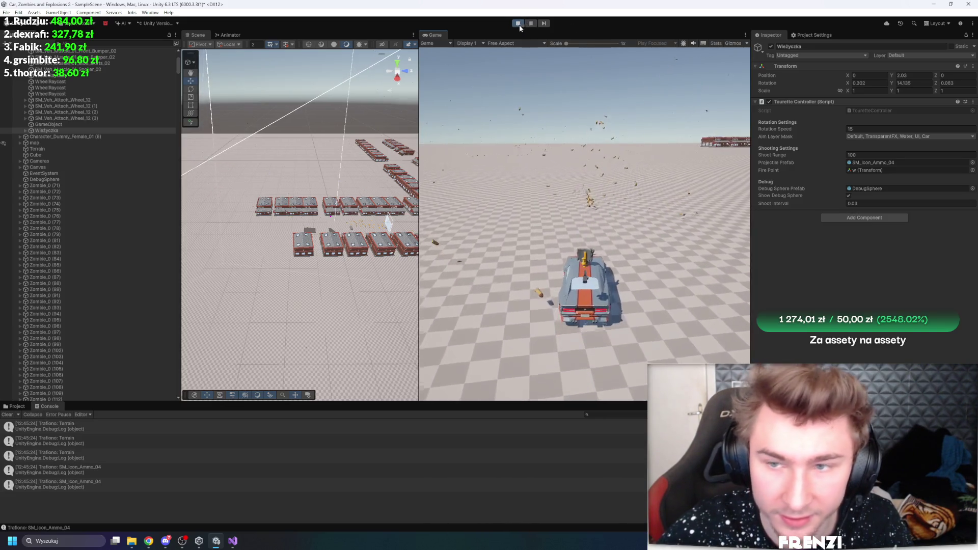
# - Add a 'public float BulletForce = 1000;' field below the Shoot method
pyautogui.click(233, 541)
pyautogui.scroll(-10, 261, 295)
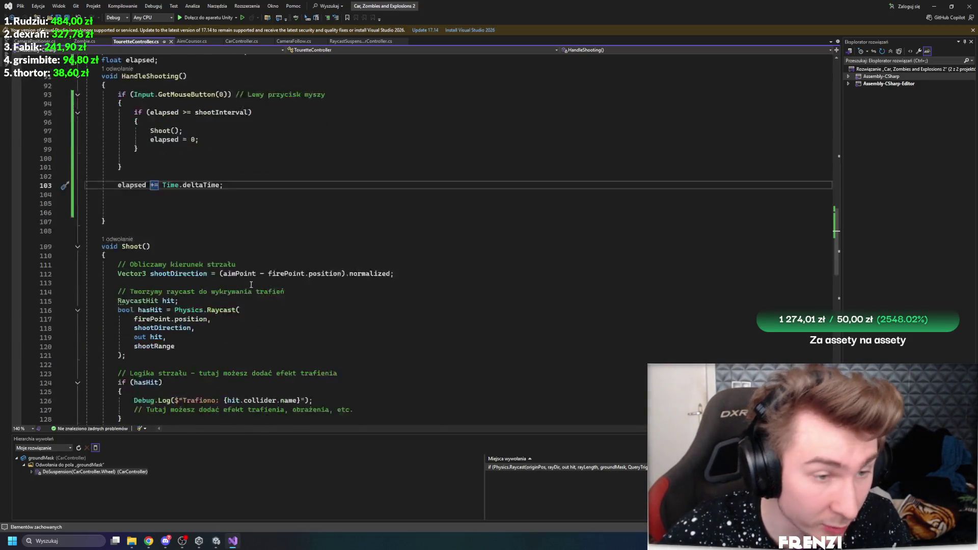
pyautogui.scroll(-4, 262, 294)
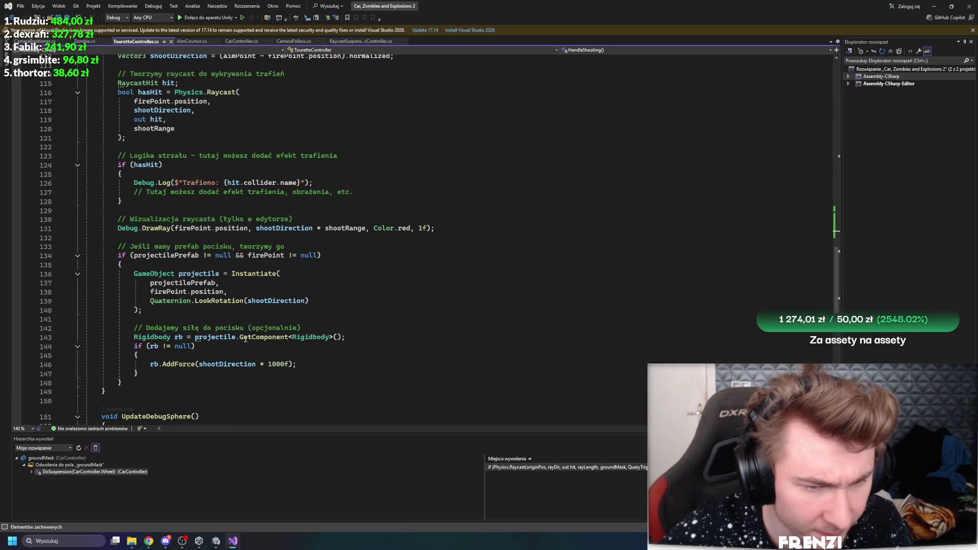
pyautogui.click(162, 390)
pyautogui.press('Return')
pyautogui.press('Return')
pyautogui.write('public float BulletForce = 1000;')
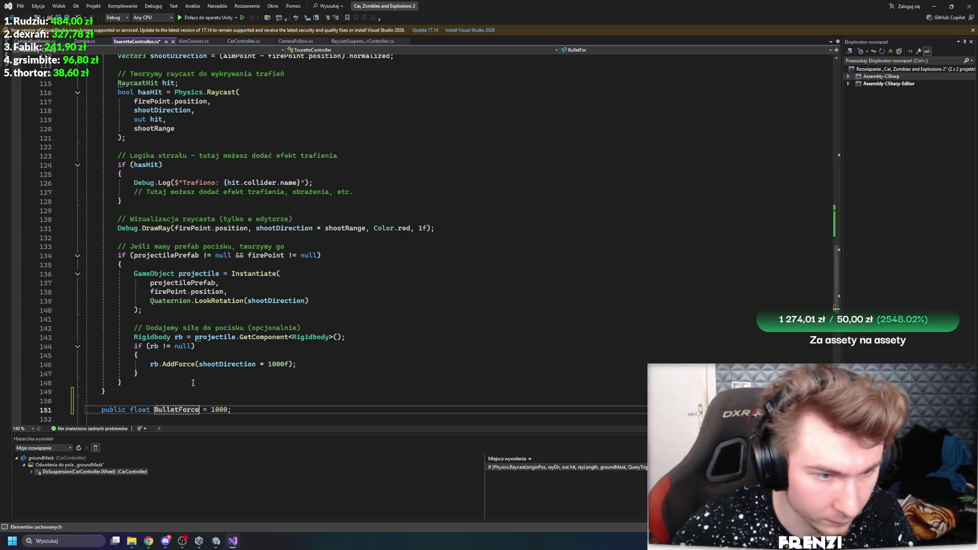
# - Give the projectile's AddForce call ForceMode.VelocityChange, then switch back to Unity
pyautogui.click(290, 363)
pyautogui.write(', fo')
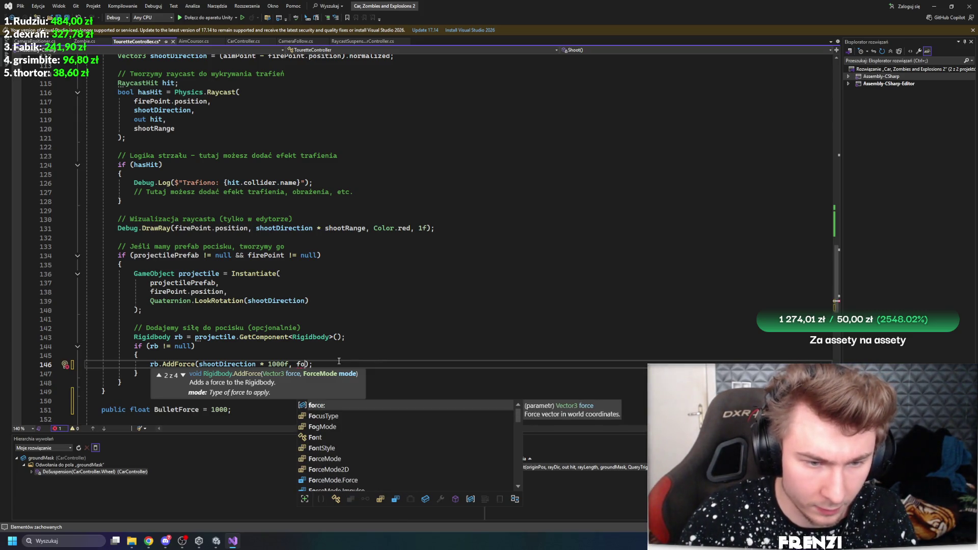
pyautogui.write('rce')
pyautogui.press('Down')
pyautogui.press('Down')
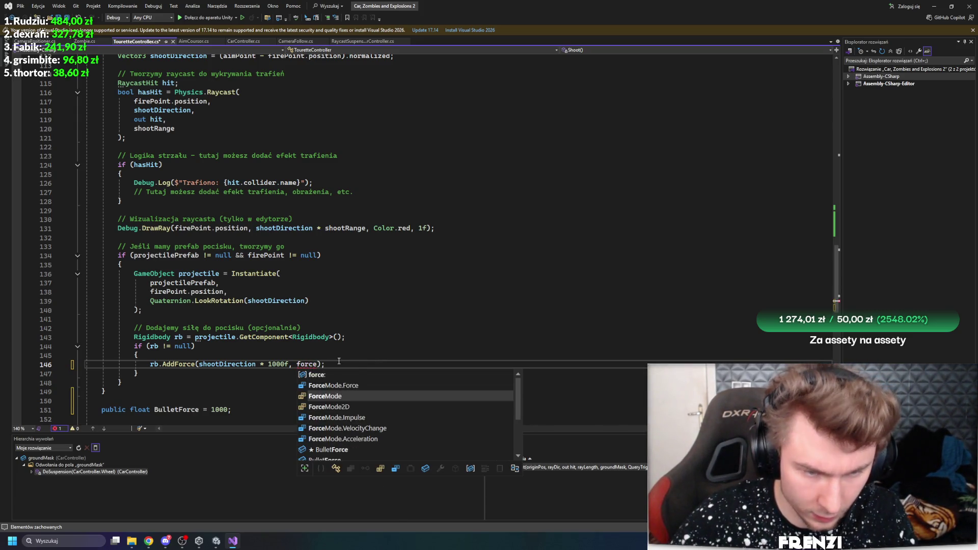
pyautogui.press('Tab')
pyautogui.write('.')
pyautogui.press('Down')
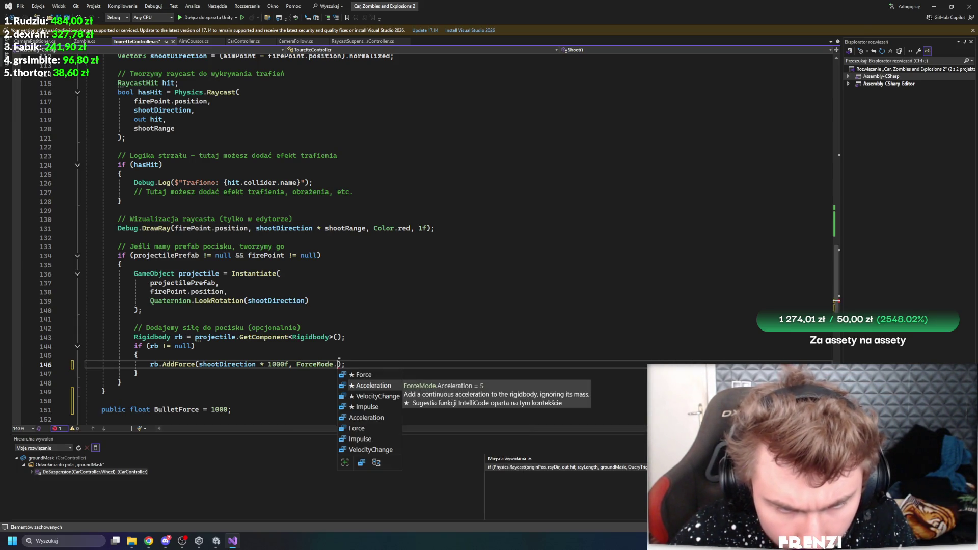
pyautogui.press('Tab')
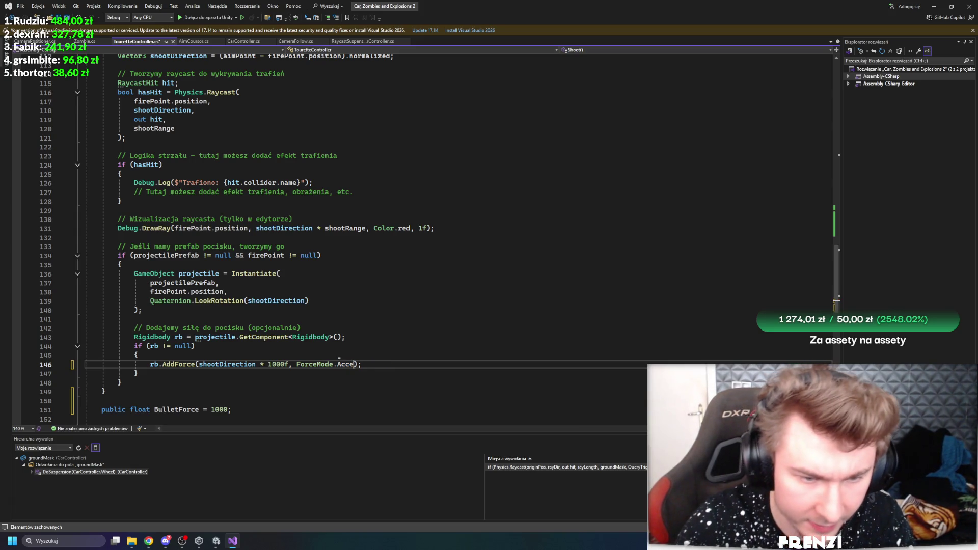
pyautogui.write('.')
pyautogui.press('Down')
pyautogui.press('Down')
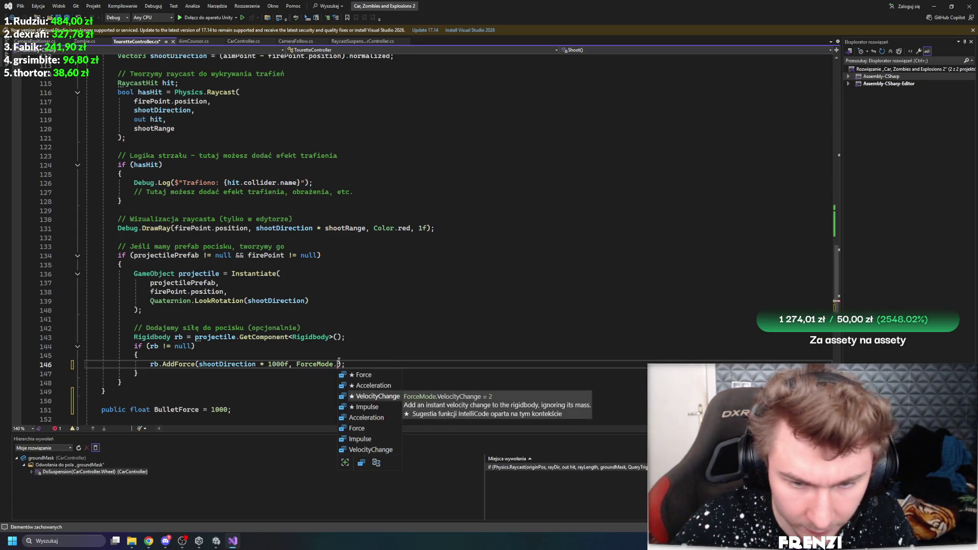
pyautogui.press('Tab')
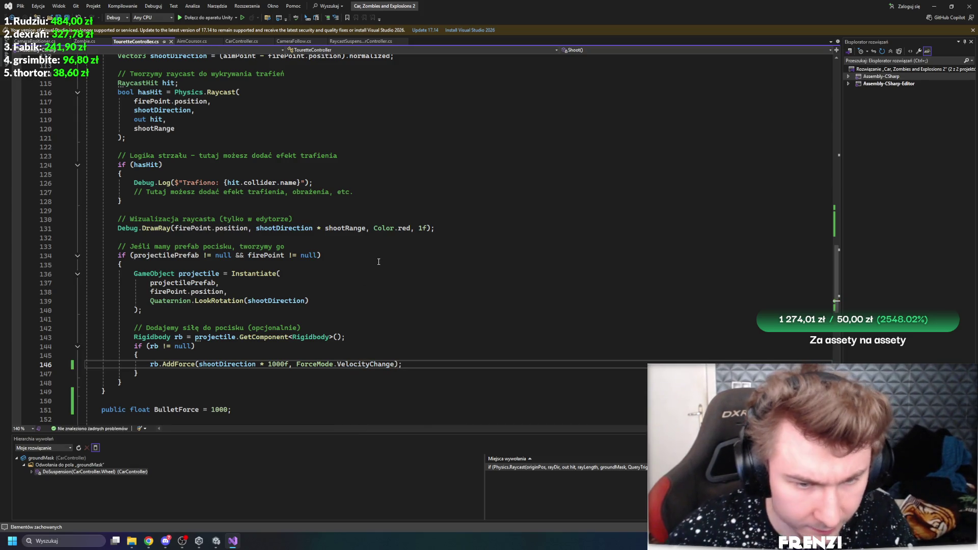
pyautogui.moveTo(373, 366)
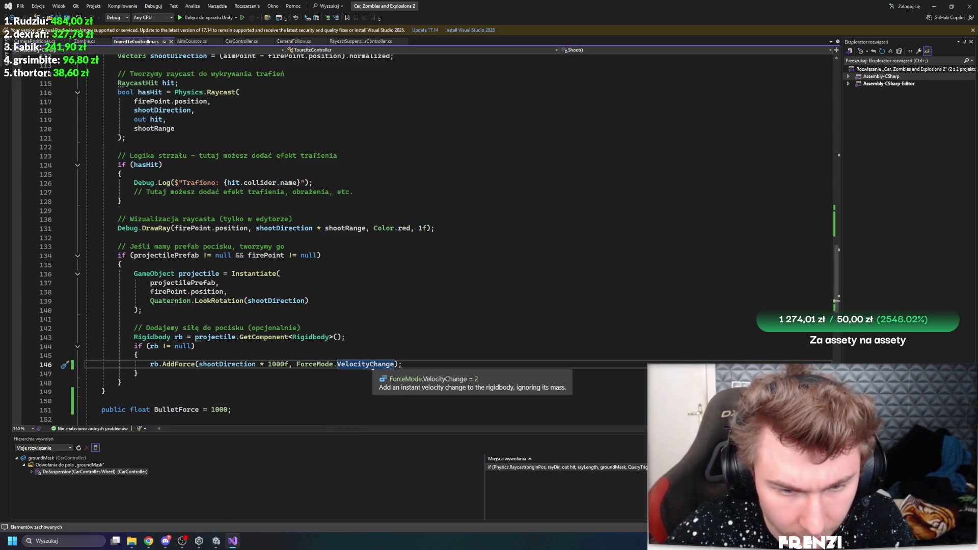
pyautogui.click(216, 541)
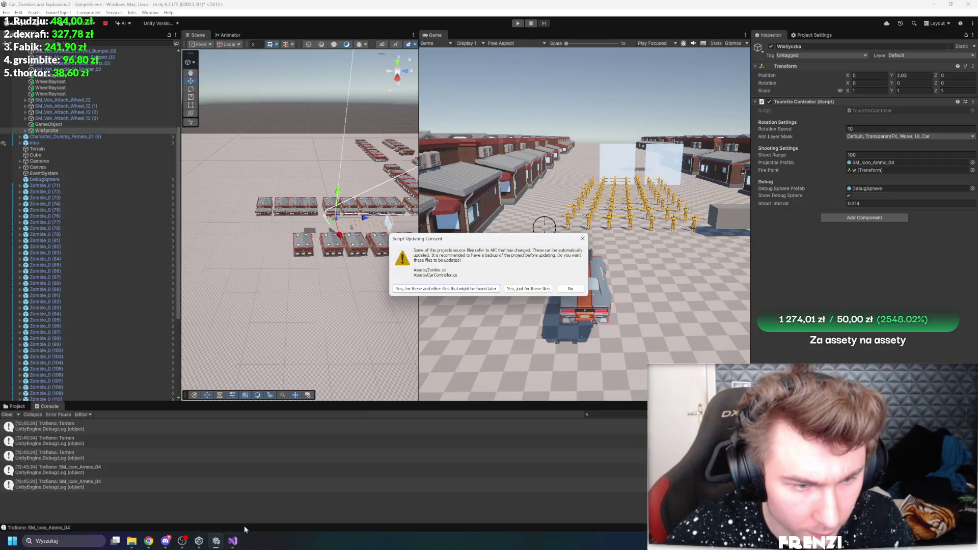
# - Decline the script update, start the game, and set Shoot Interval to 0.05
pyautogui.click(569, 289)
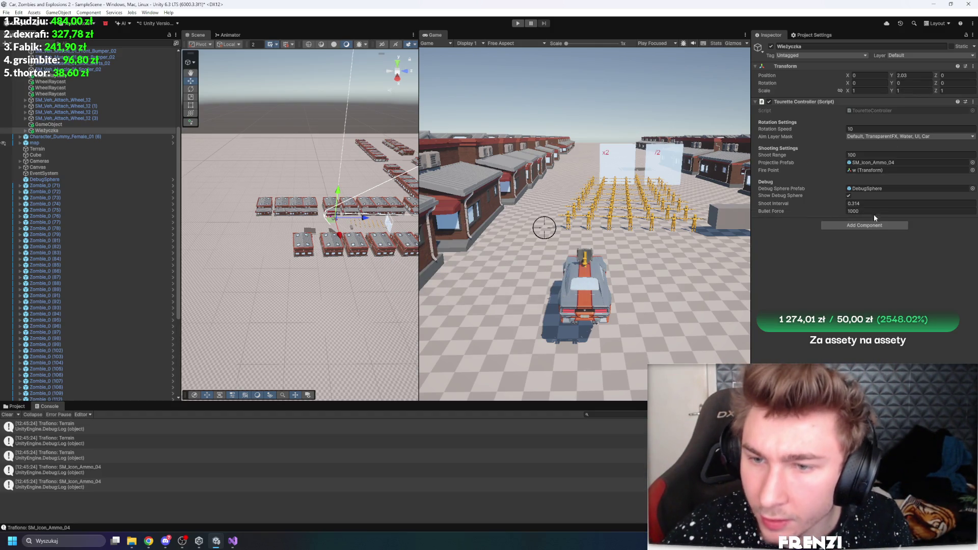
pyautogui.click(518, 23)
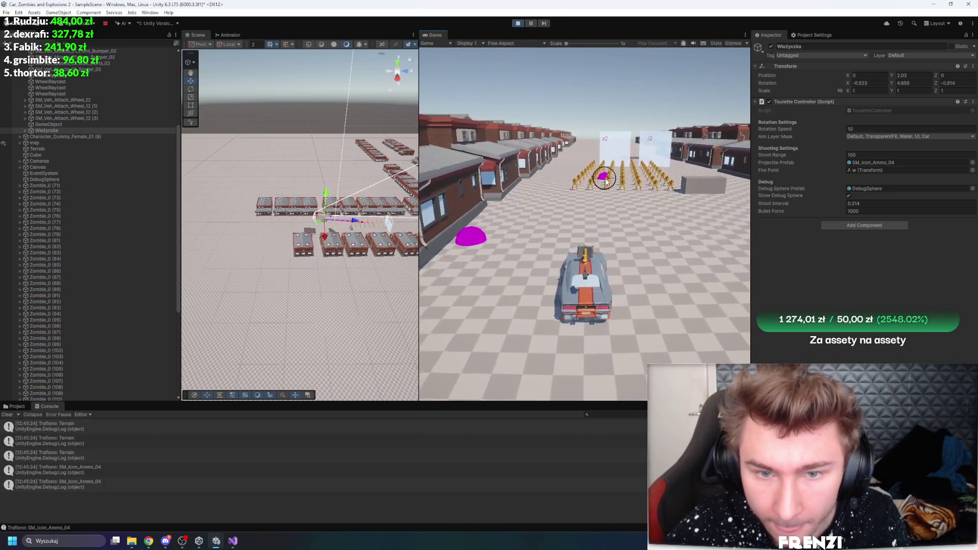
pyautogui.click(860, 203)
pyautogui.write('0.05')
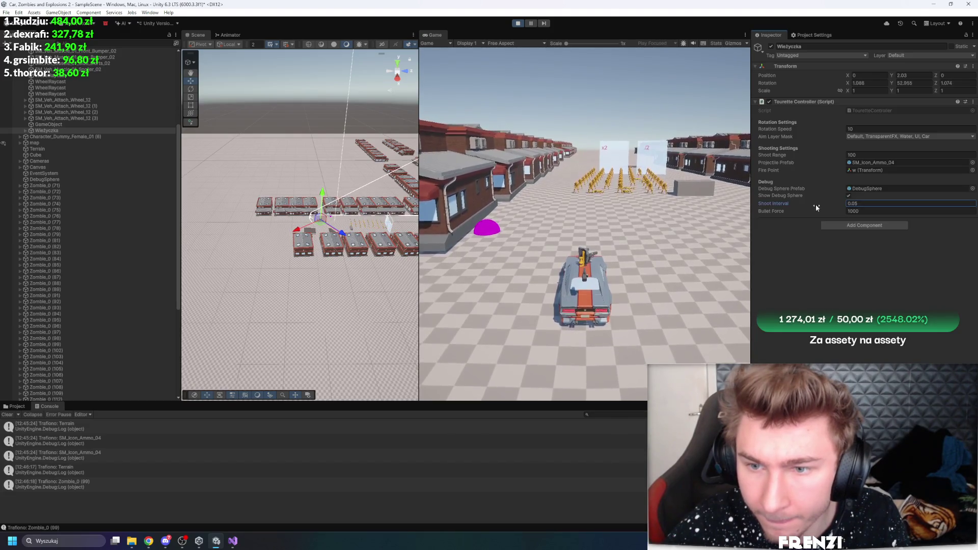
# - Set Bullet Force to 0.5, then orbit and widen the Scene view over the zombie crowd
pyautogui.click(860, 210)
pyautogui.write('1')
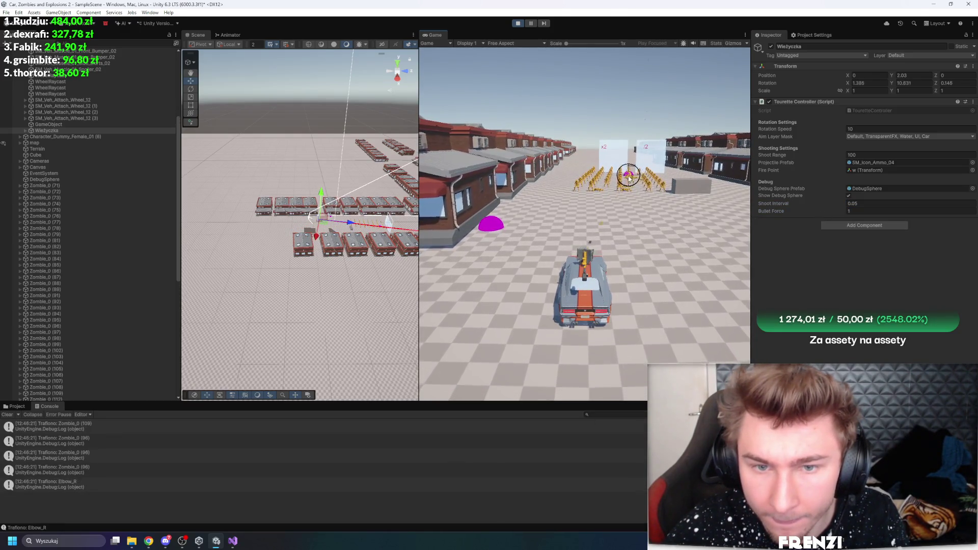
pyautogui.press('BackSpace')
pyautogui.write('0.5')
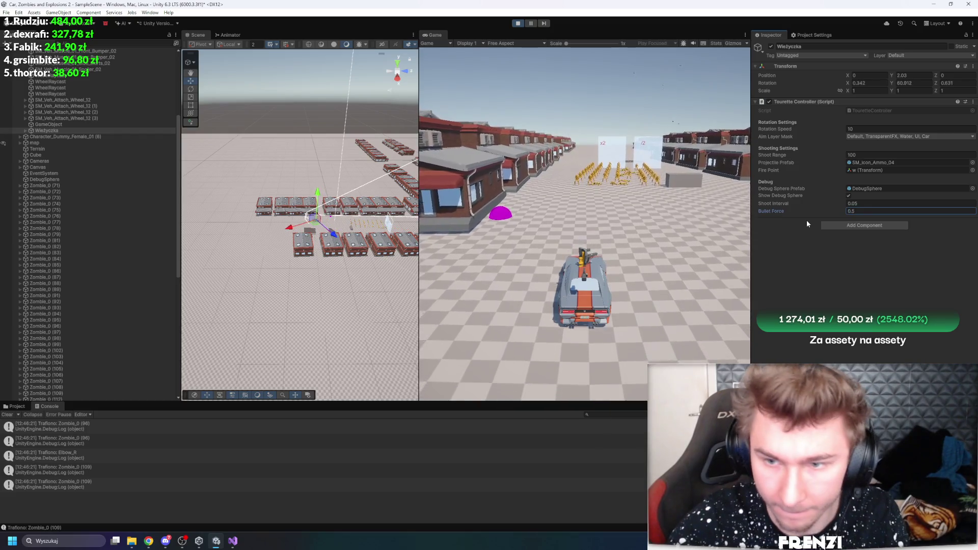
pyautogui.click(606, 154)
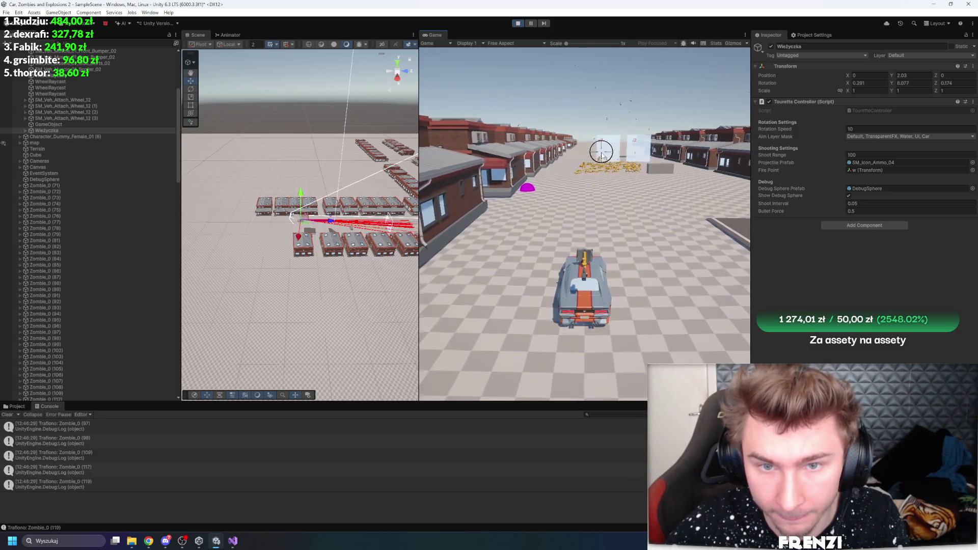
pyautogui.moveTo(387, 214)
pyautogui.mouseDown()
pyautogui.moveTo(410, 225)
pyautogui.moveTo(573, 219)
pyautogui.mouseUp()
pyautogui.moveTo(479, 219)
pyautogui.mouseDown()
pyautogui.moveTo(467, 216)
pyautogui.moveTo(481, 213)
pyautogui.mouseUp()
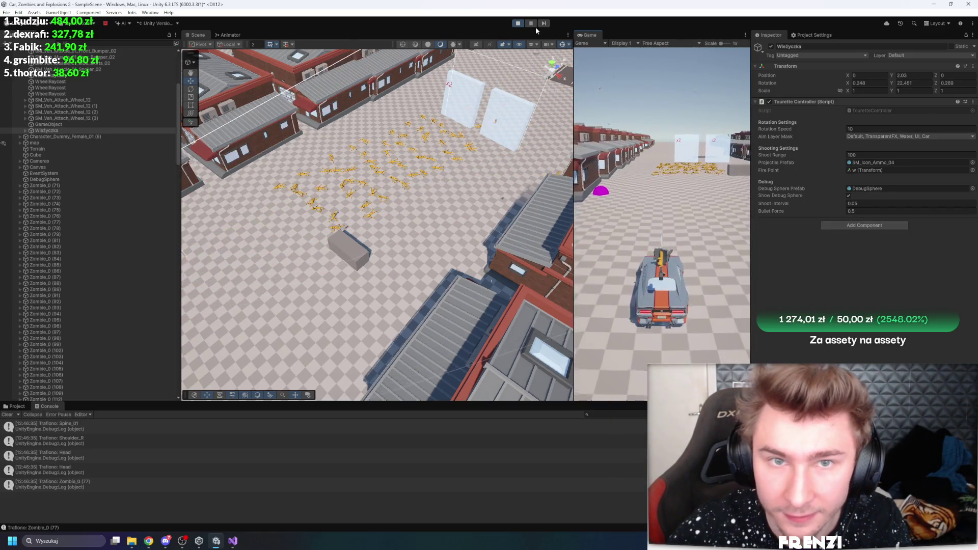
# - Keep the turret controller's tuned play-mode values by copying them and pasting them back after stopping
pyautogui.rightClick(808, 100)
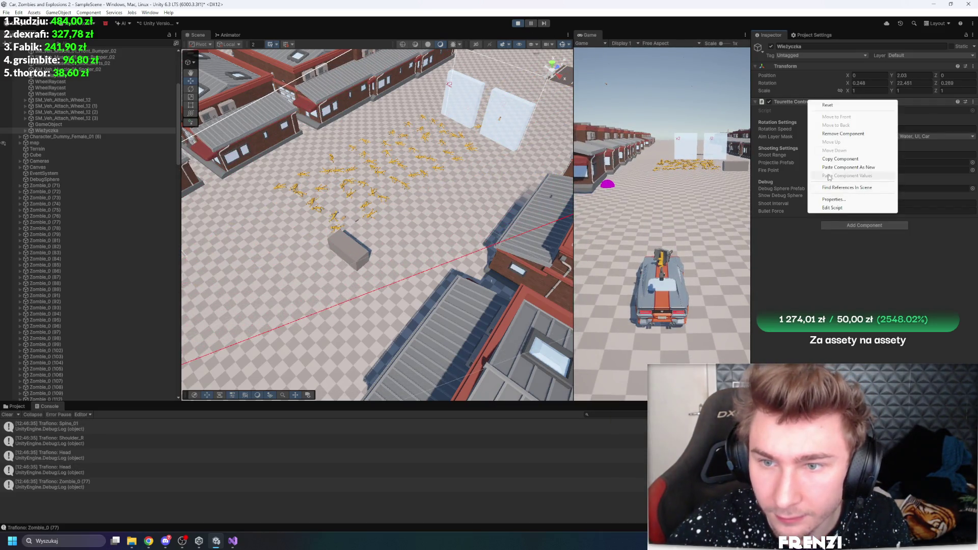
pyautogui.click(849, 162)
pyautogui.hotkey('ctrl', 'p')
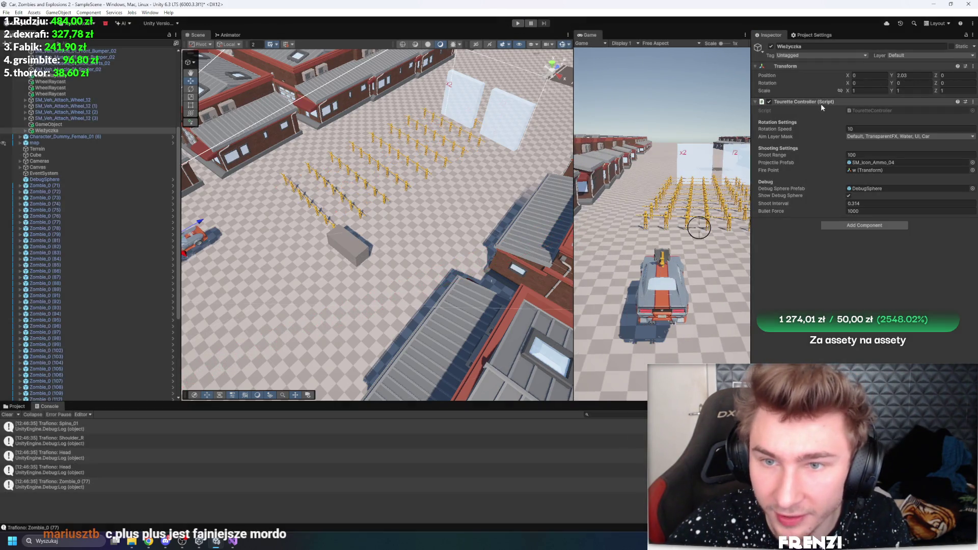
pyautogui.rightClick(820, 103)
pyautogui.click(869, 179)
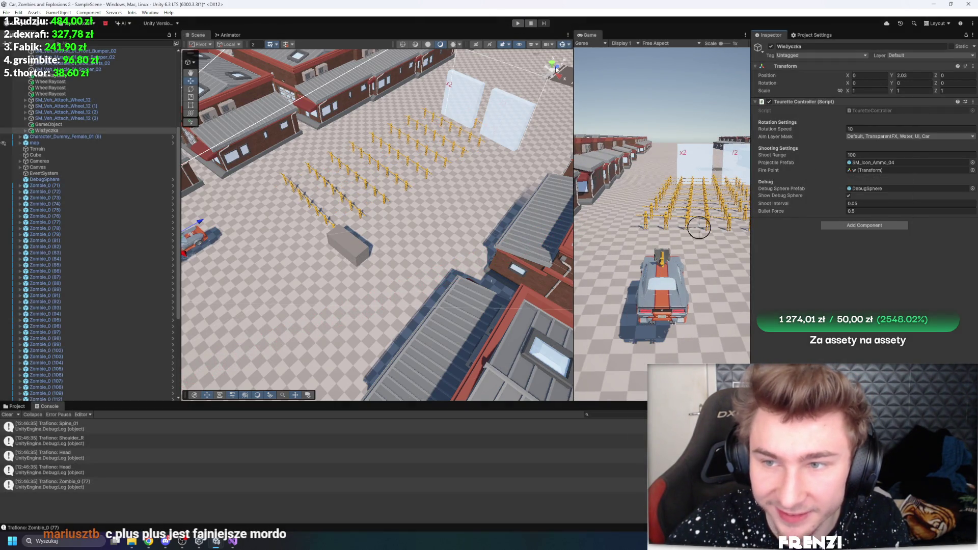
# - Add Enemy to the turret's Aim Layer Mask, then play and aim at the zombie crowd
pyautogui.click(900, 137)
pyautogui.click(885, 214)
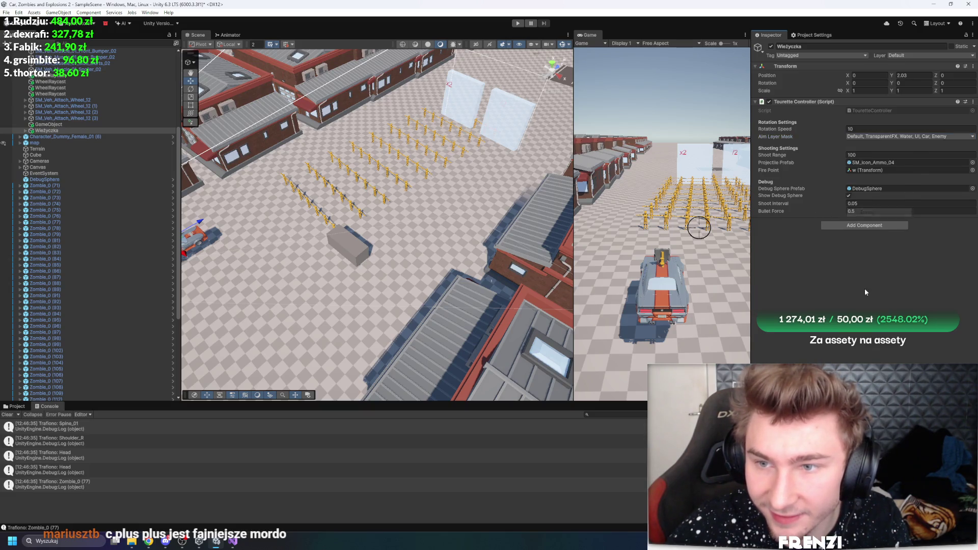
pyautogui.click(517, 23)
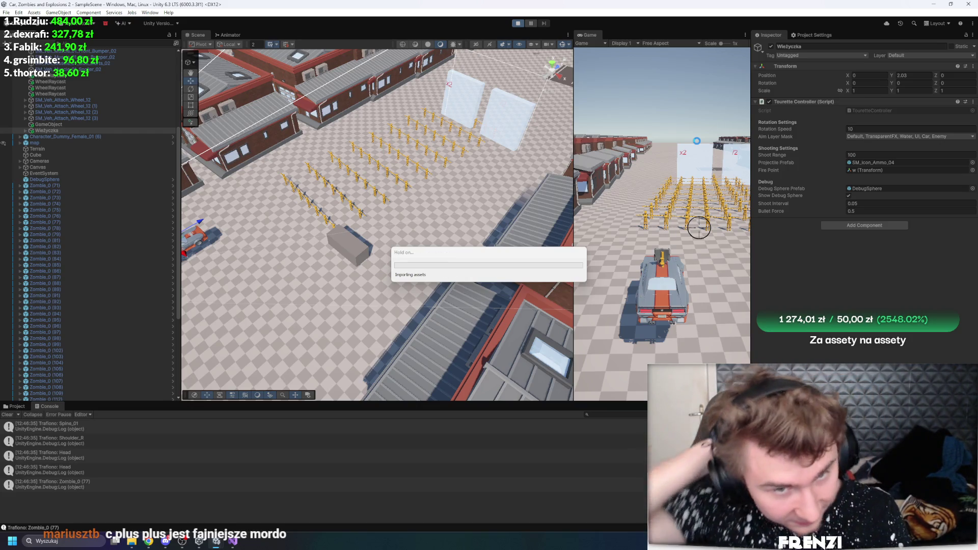
pyautogui.click(685, 219)
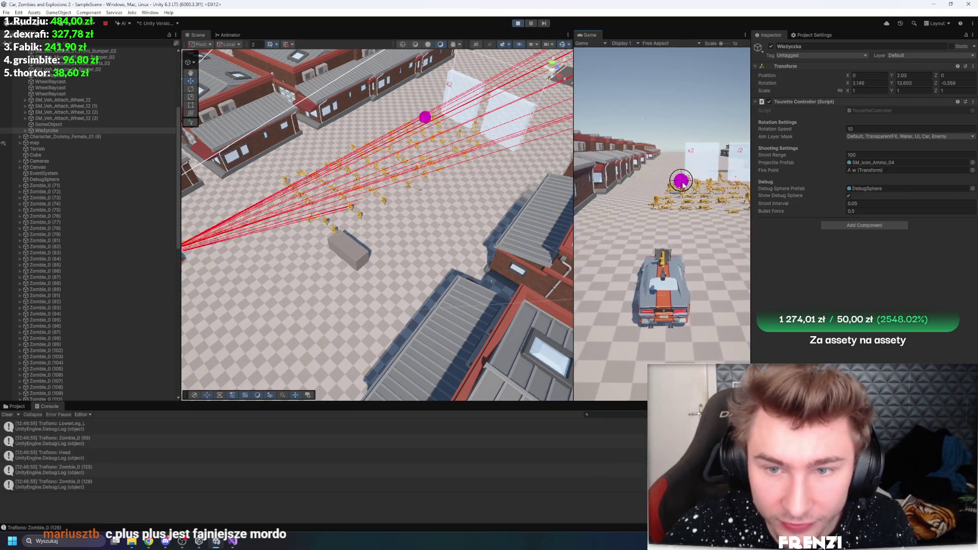
pyautogui.moveTo(387, 174); pyautogui.dragTo(451, 163)
pyautogui.press('f')
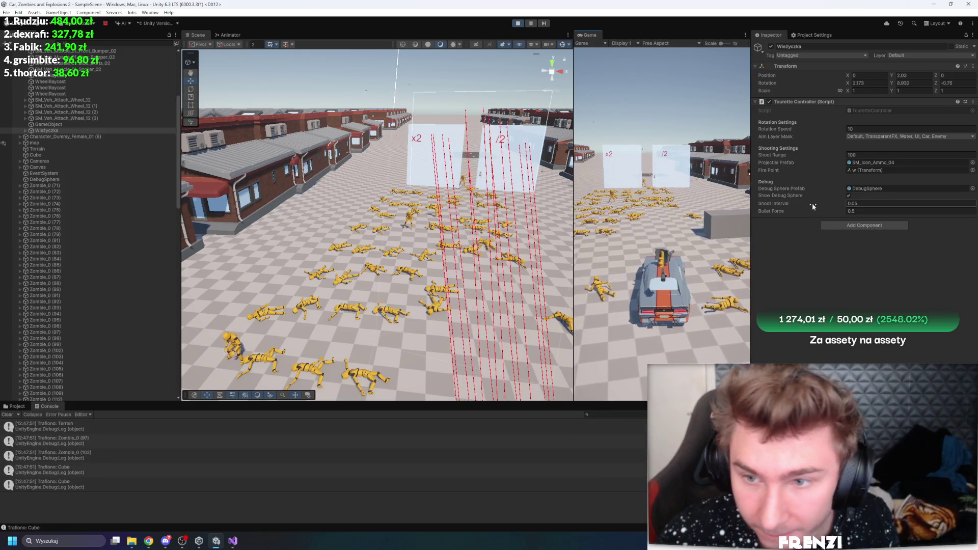
# - Lower Bullet Force to 0.1, then 0.01, while watching the shots in play mode
pyautogui.doubleClick(871, 210)
pyautogui.write('0.1')
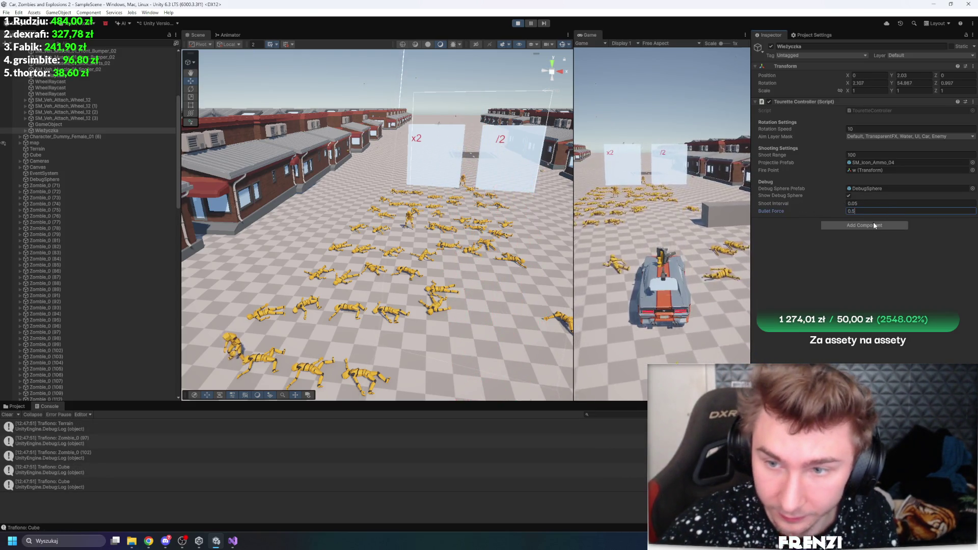
pyautogui.press('Return')
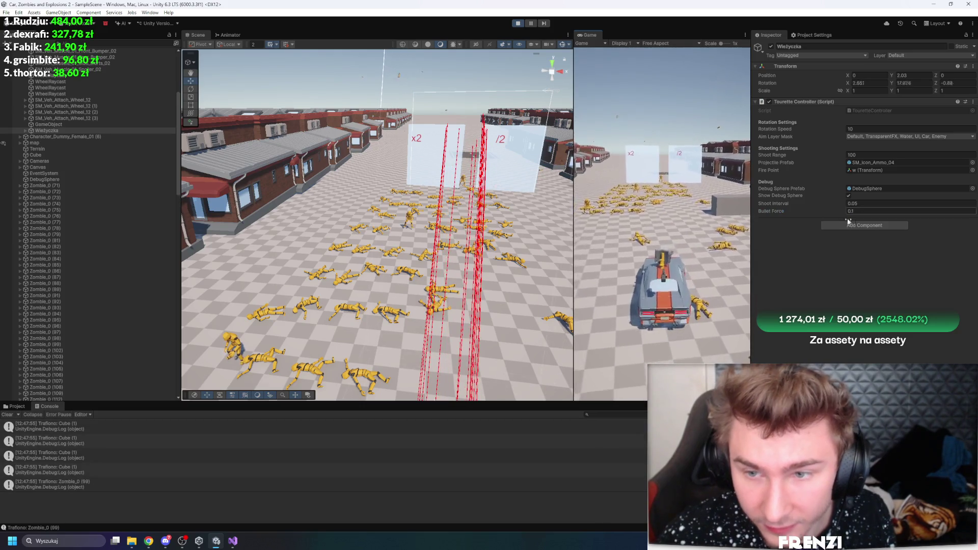
pyautogui.write('0.01')
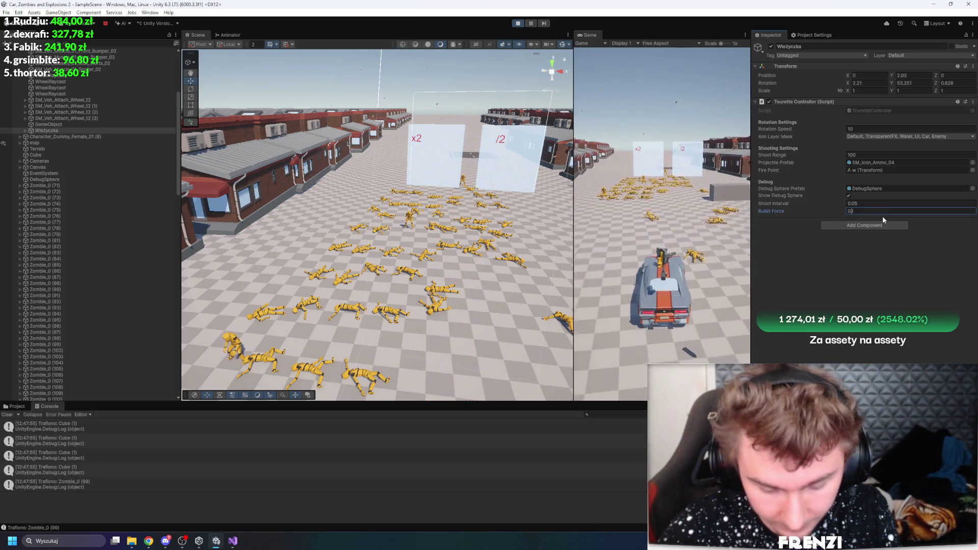
pyautogui.press('Return')
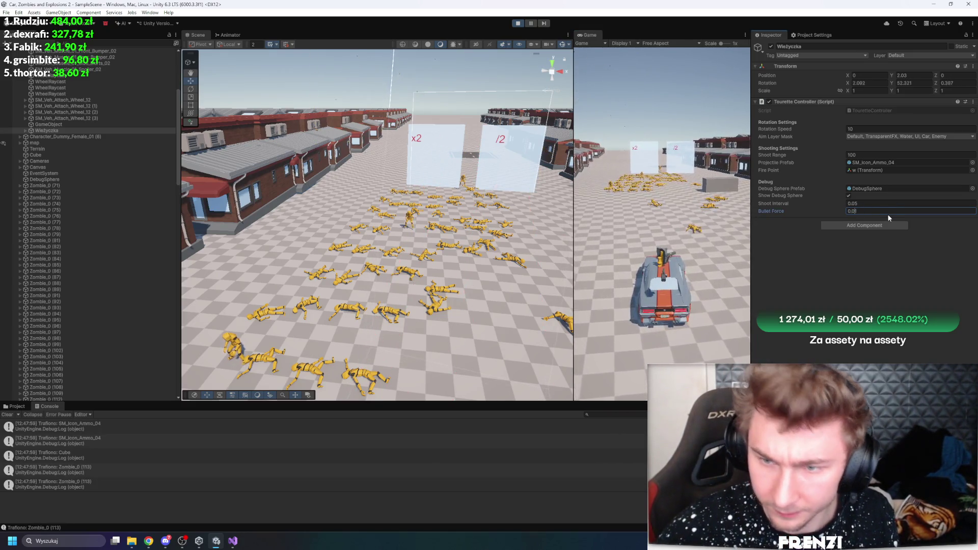
pyautogui.write('0.001')
pyautogui.click(799, 218)
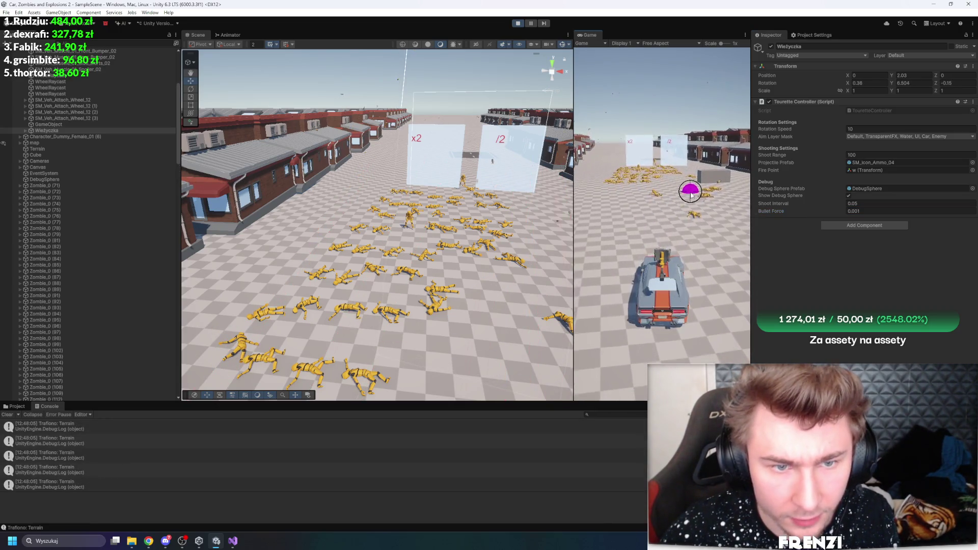
pyautogui.click(232, 542)
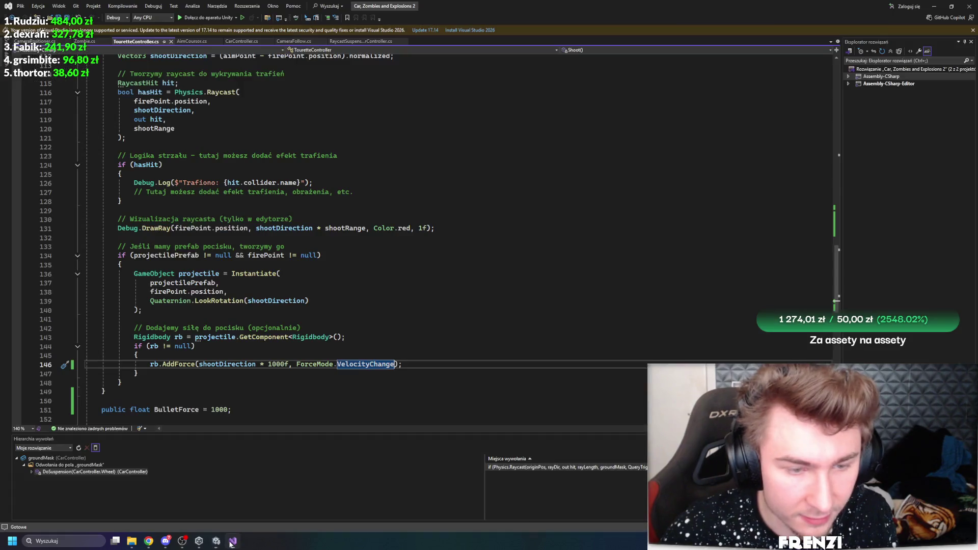
# - Replace '* 1000f' with '* BulletForce' in AddForce, default BulletForce to 10, and save TouretteController.cs
pyautogui.moveTo(289, 364); pyautogui.dragTo(261, 367)
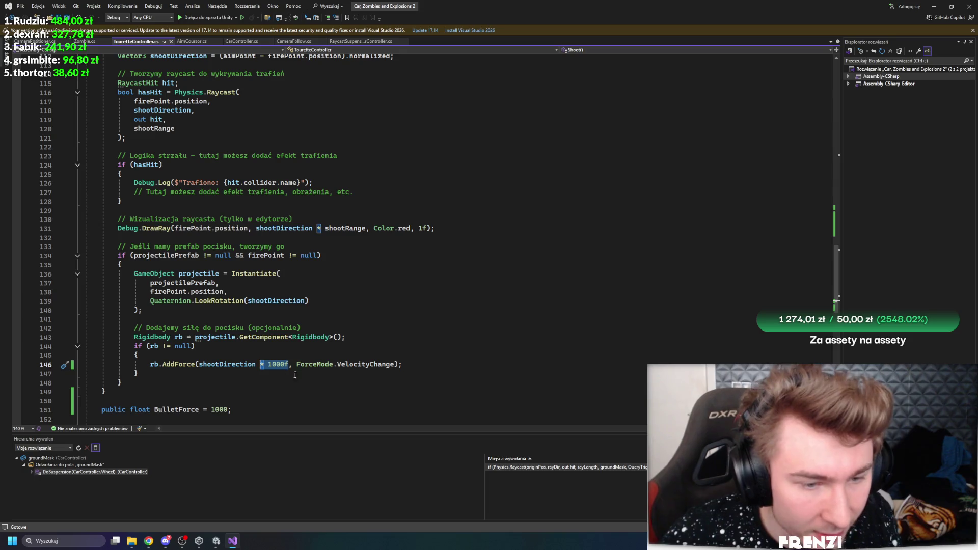
pyautogui.write('or')
pyautogui.press('BackSpace')
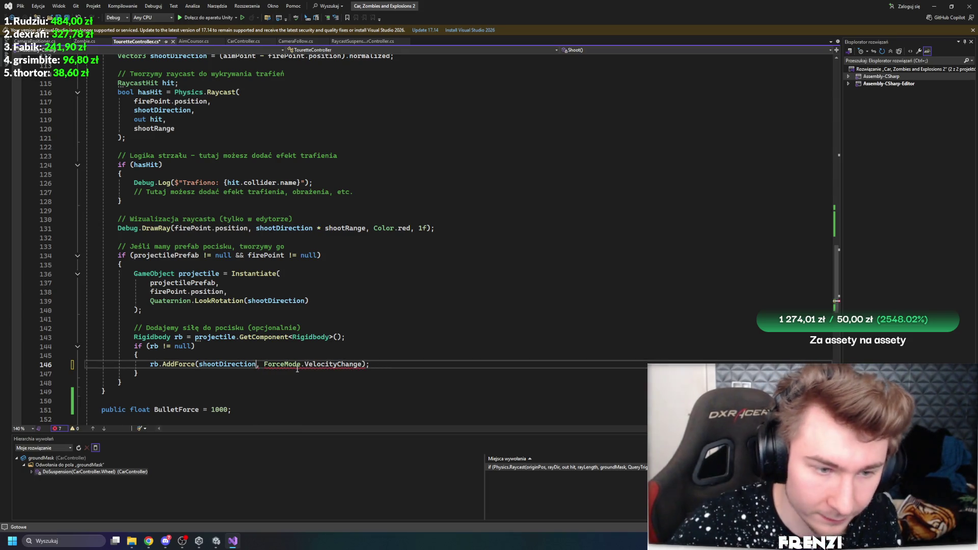
pyautogui.write('* BulletForce')
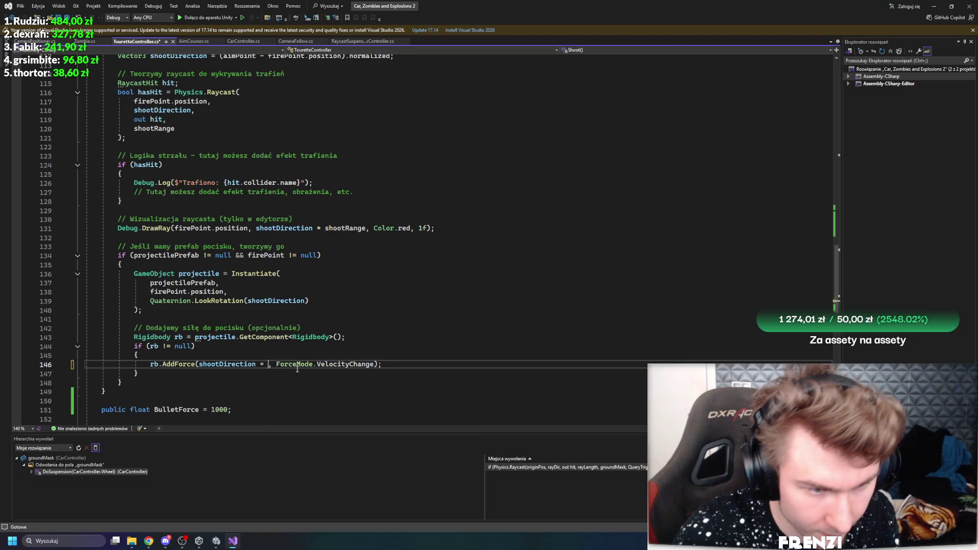
pyautogui.click(228, 410)
pyautogui.press('BackSpace')
pyautogui.press('BackSpace')
pyautogui.click(256, 400)
pyautogui.hotkey('ctrl', 's')
pyautogui.click(247, 388)
pyautogui.click(223, 543)
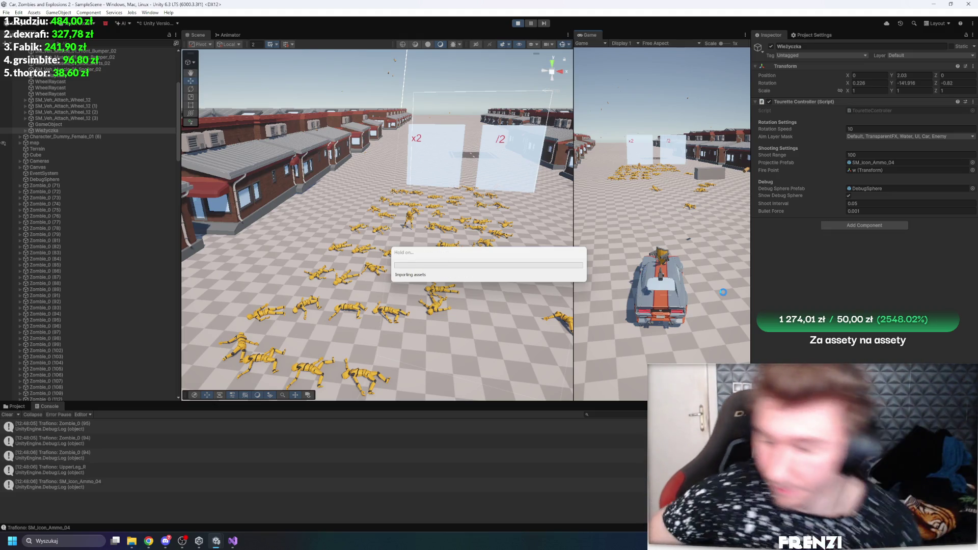
# - Raise the turret's Bullet Force in steps from 15 up to 100 while firing at zombies
pyautogui.click(667, 156)
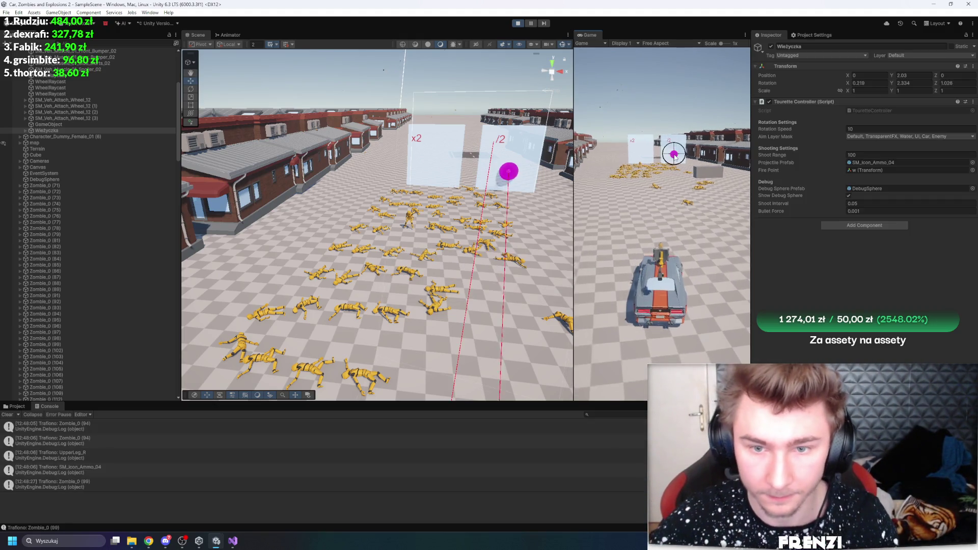
pyautogui.click(866, 211)
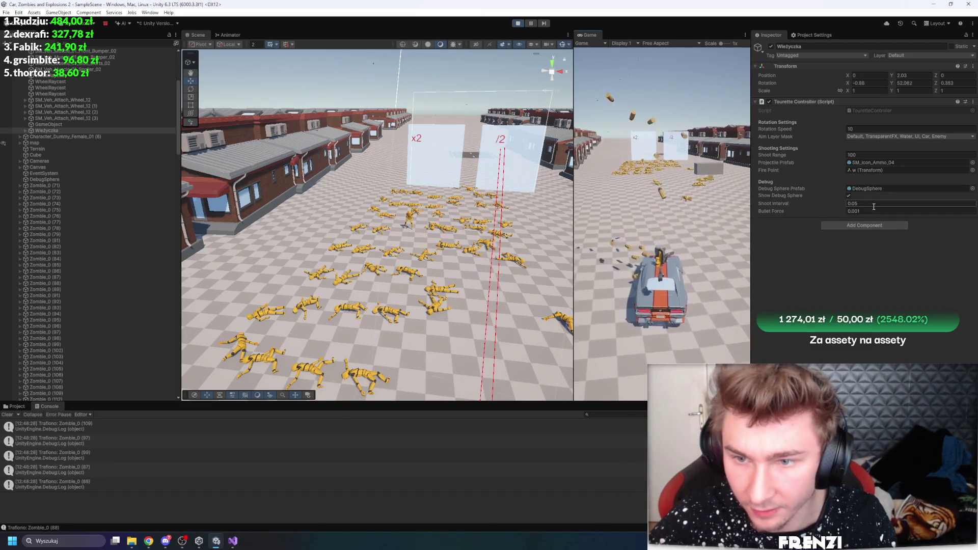
pyautogui.write('15')
pyautogui.press('Return')
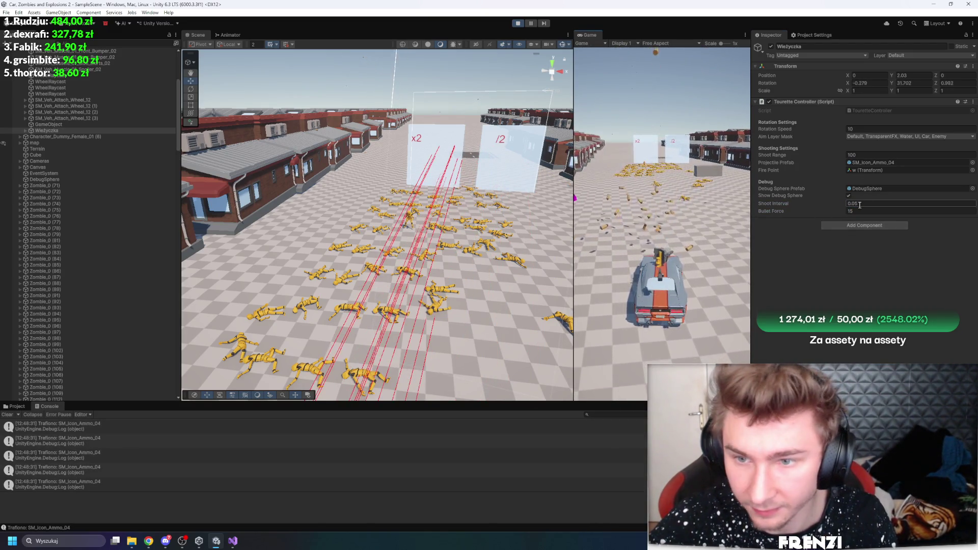
pyautogui.write('3')
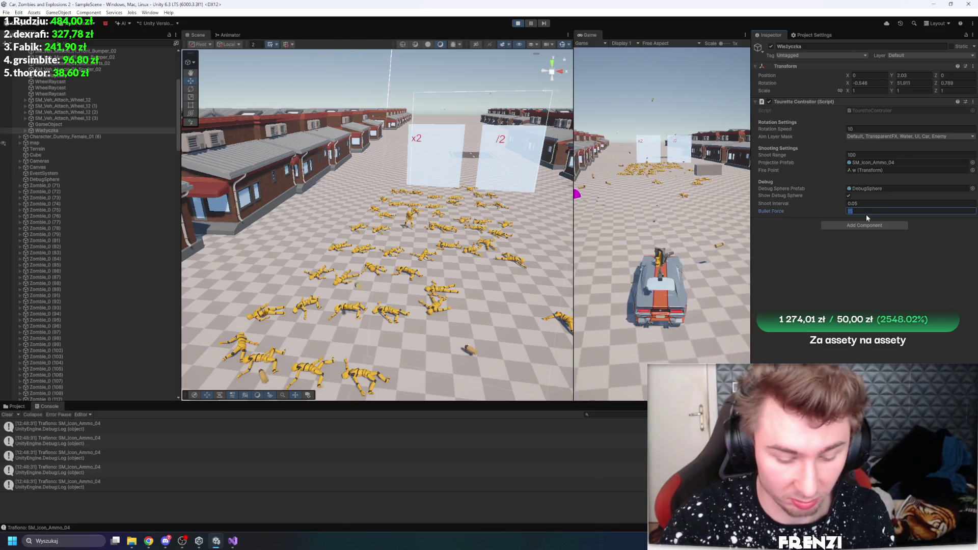
pyautogui.write('0')
pyautogui.press('Return')
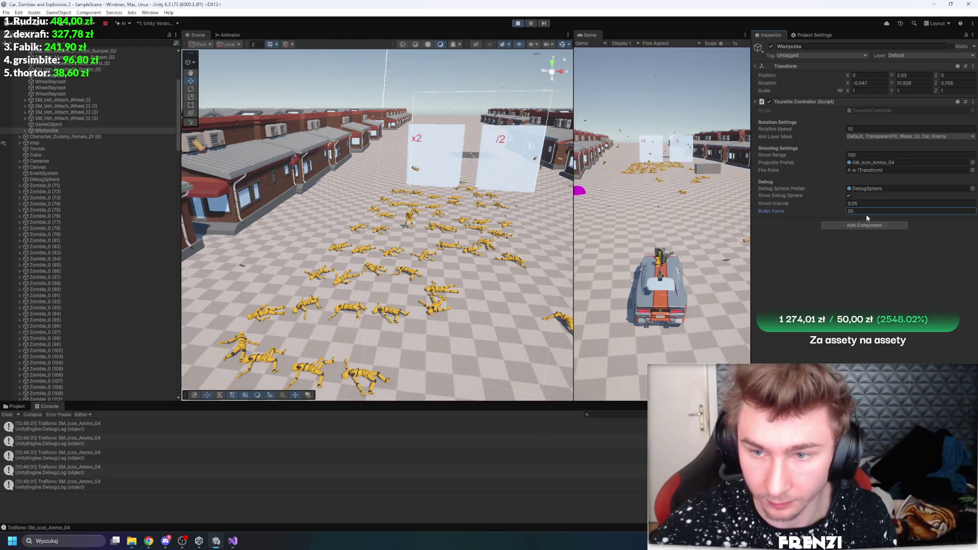
pyautogui.click(897, 211)
pyautogui.write('100')
pyautogui.press('Return')
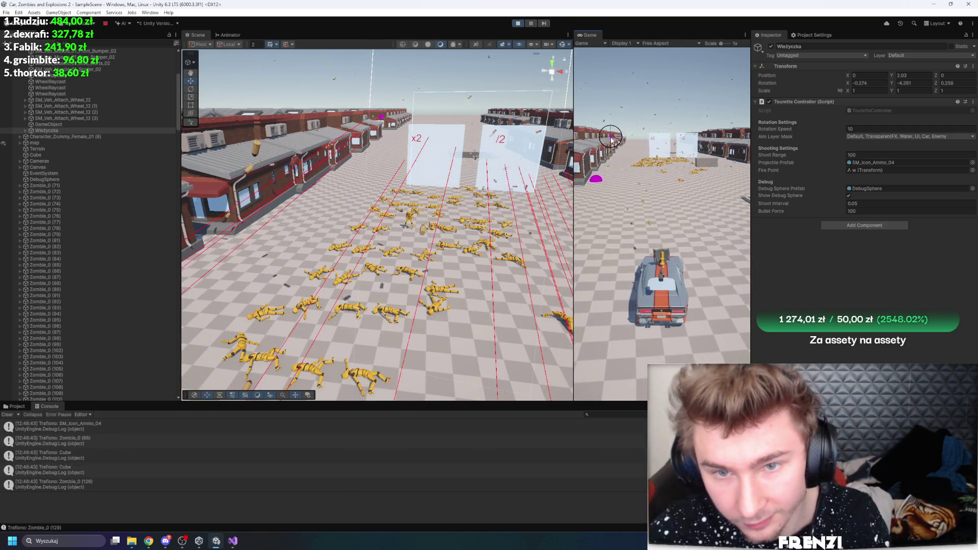
# - Copy the Tourette Controller component's settings and stop the game
pyautogui.rightClick(816, 101)
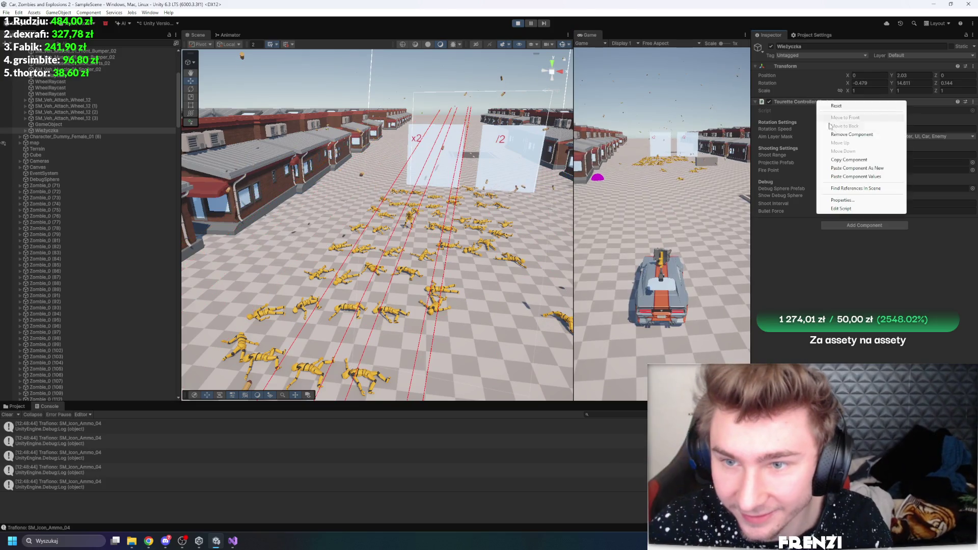
pyautogui.click(849, 160)
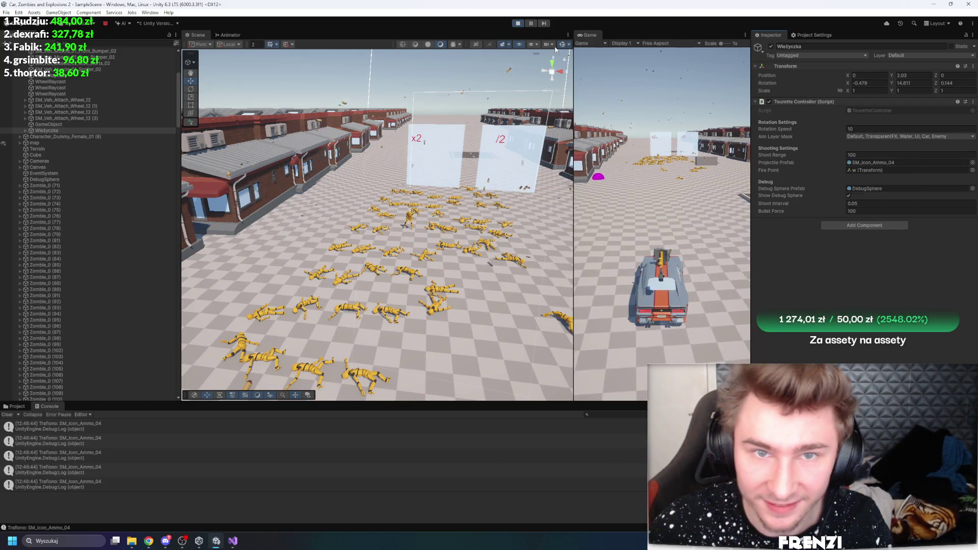
pyautogui.click(515, 24)
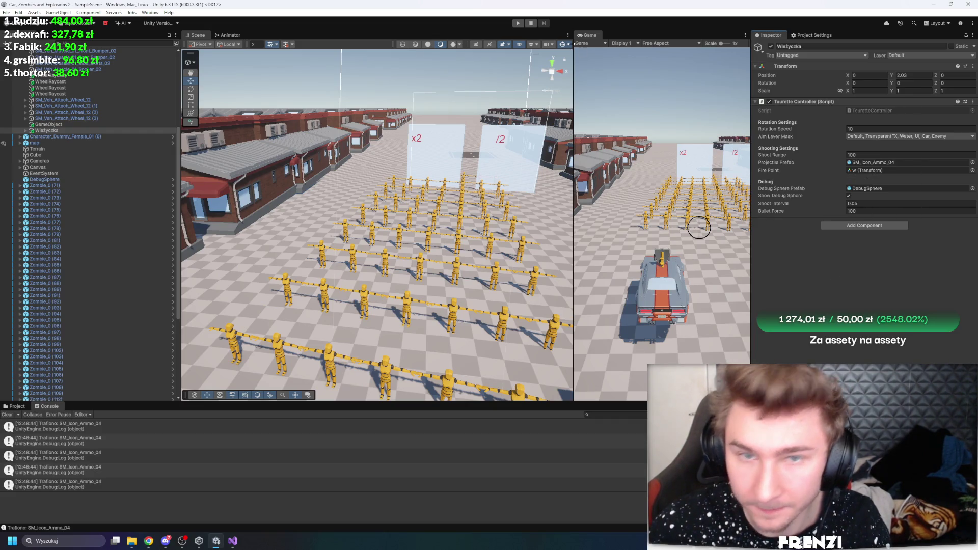
# - Test with a wider Game view, then restart play and maximize the Game view
pyautogui.click(517, 23)
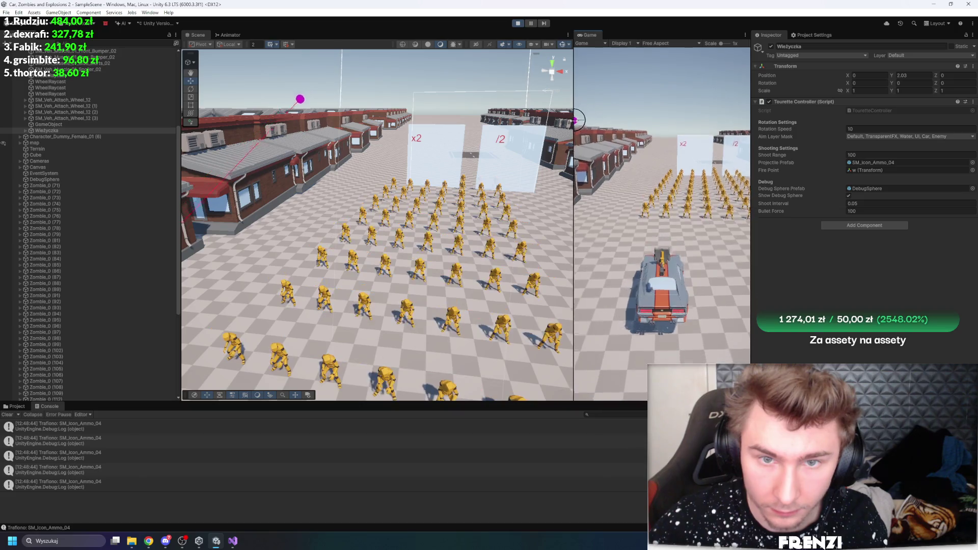
pyautogui.moveTo(574, 125); pyautogui.dragTo(422, 127)
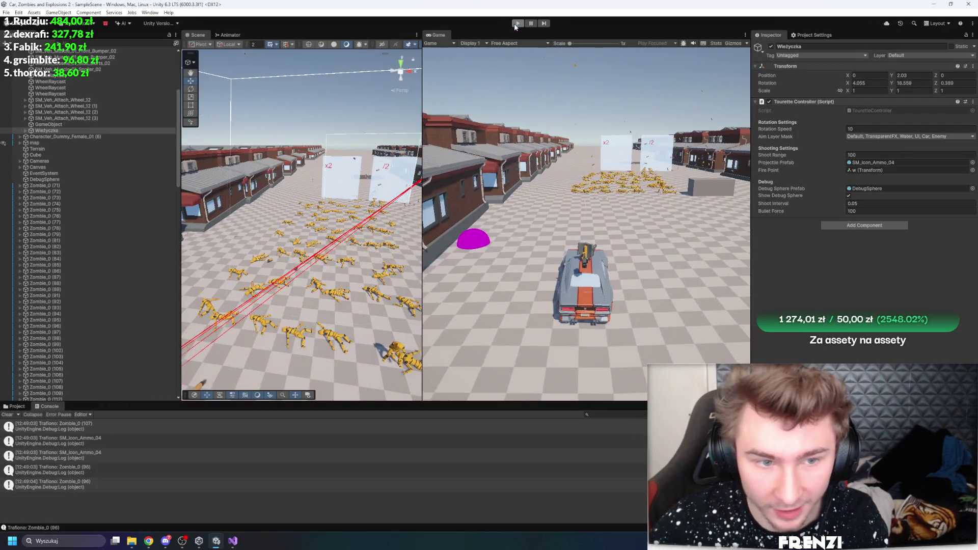
pyautogui.click(517, 23)
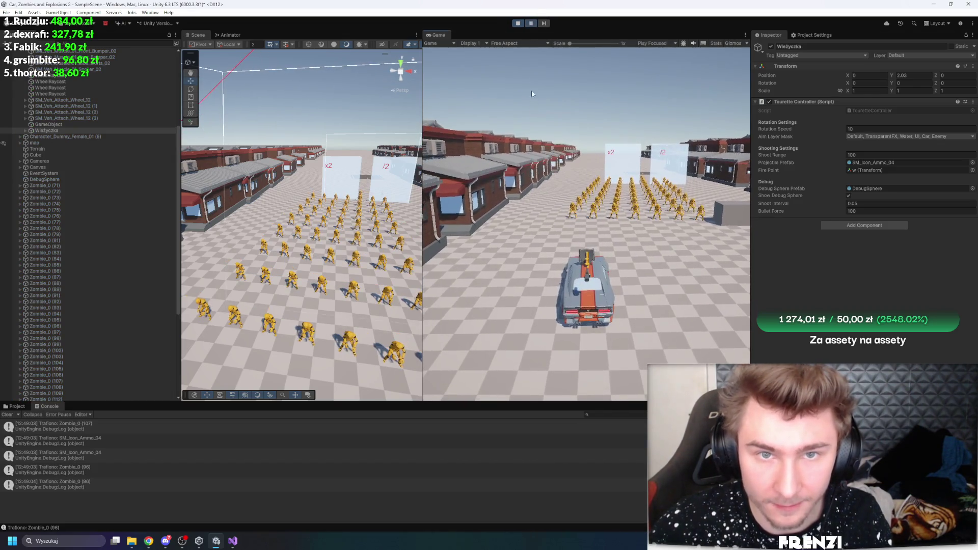
pyautogui.hotkey('shift', 'space')
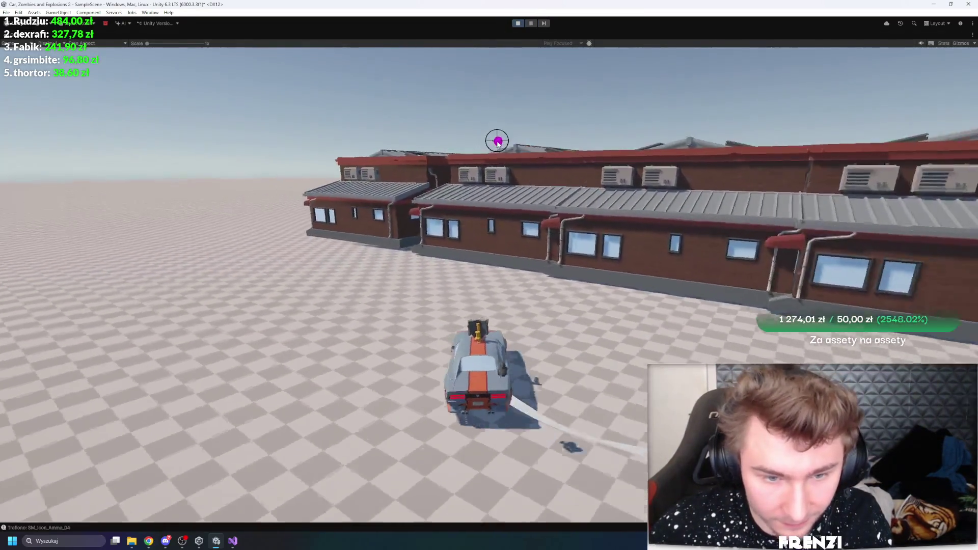
# - Steer the car with A and D through the x2 and /2 gates and past the zombies
pyautogui.press('d')
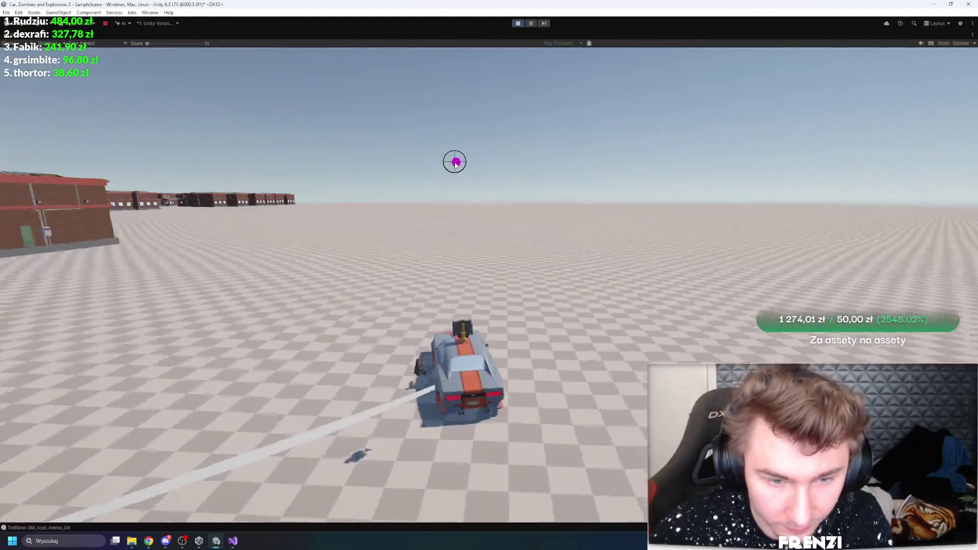
pyautogui.press('a')
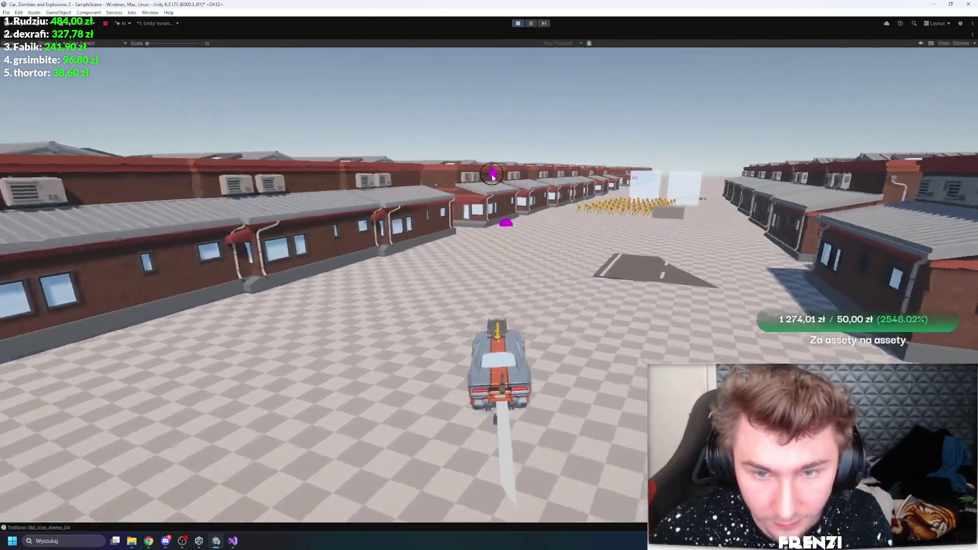
pyautogui.press('d')
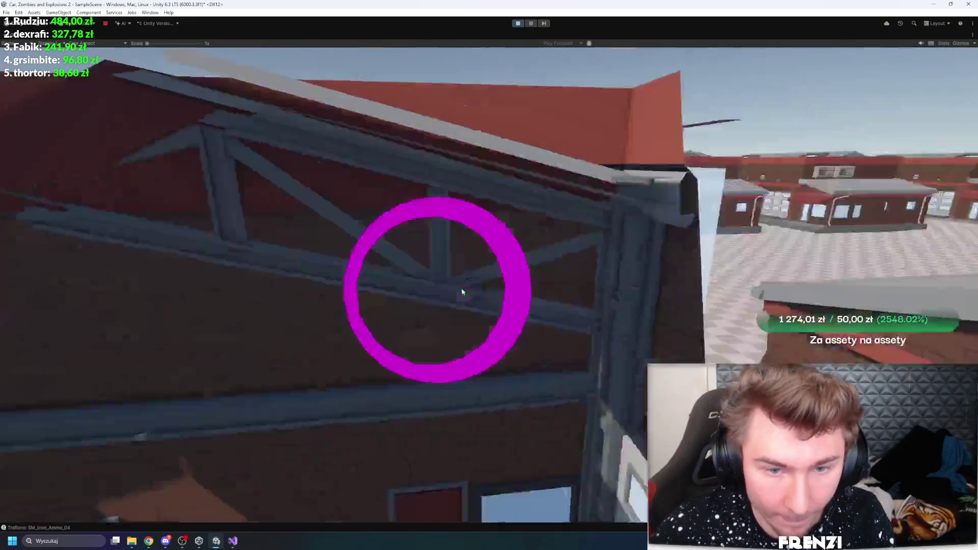
pyautogui.press('a')
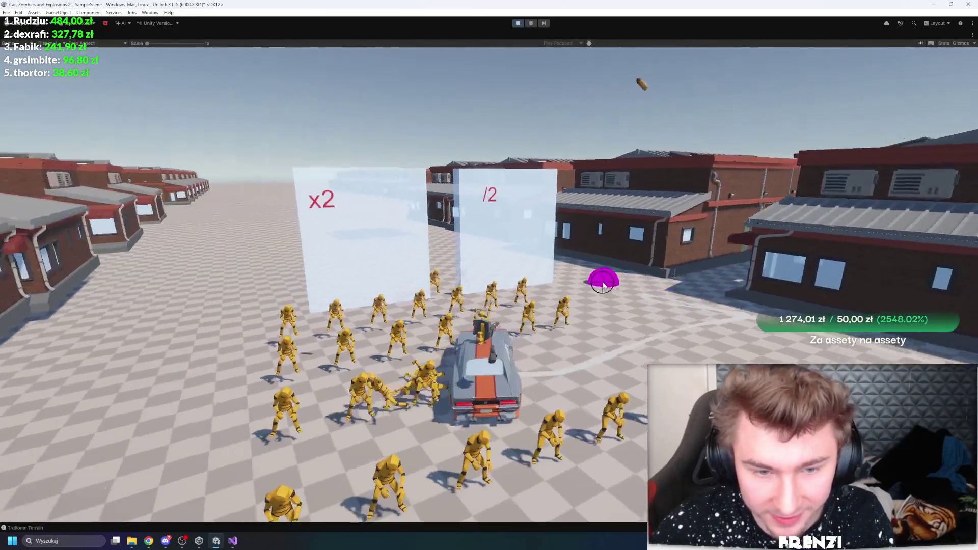
pyautogui.press('a')
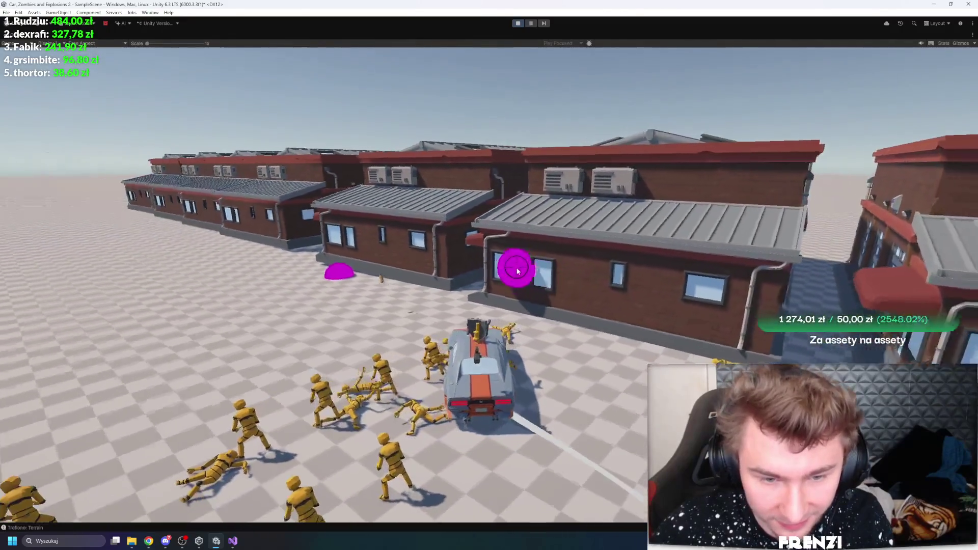
pyautogui.press('a')
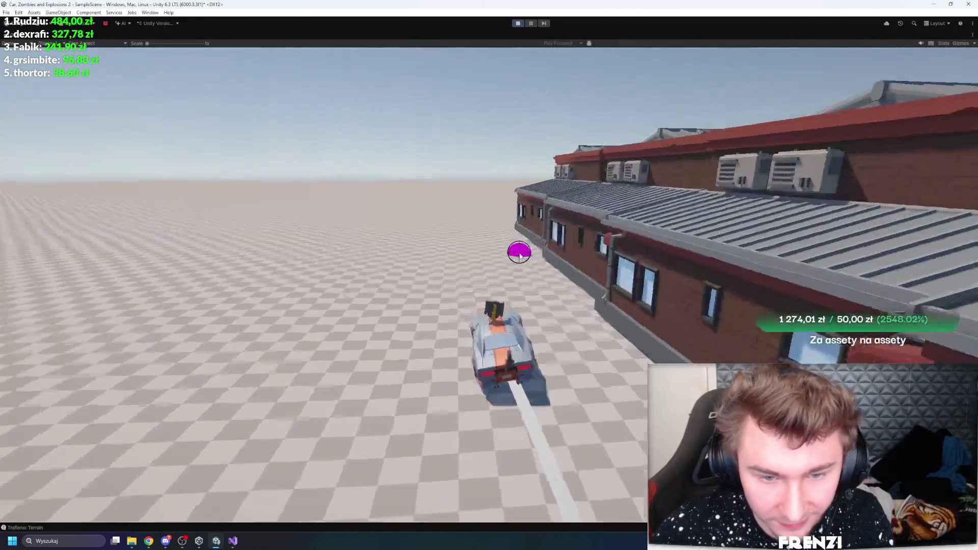
pyautogui.press('a')
pyautogui.press('a')
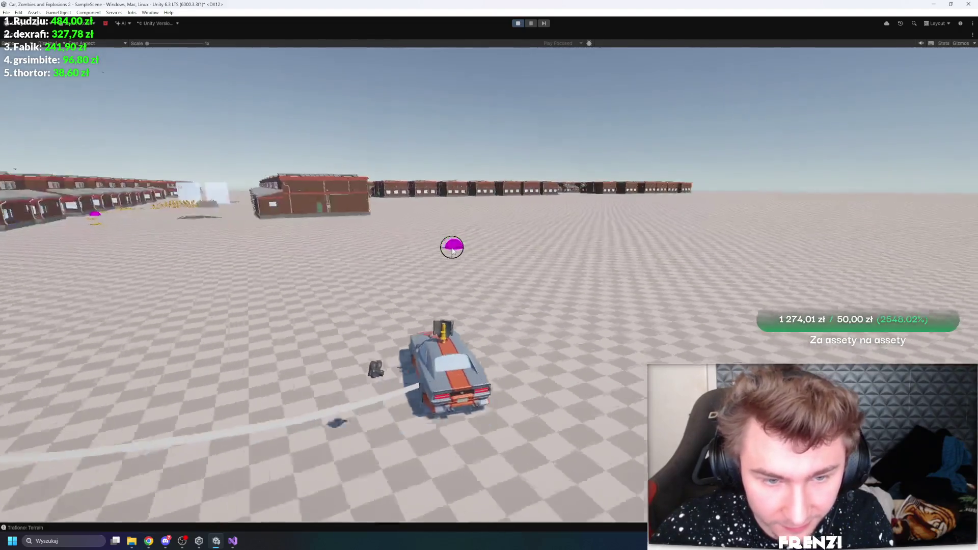
pyautogui.press('d')
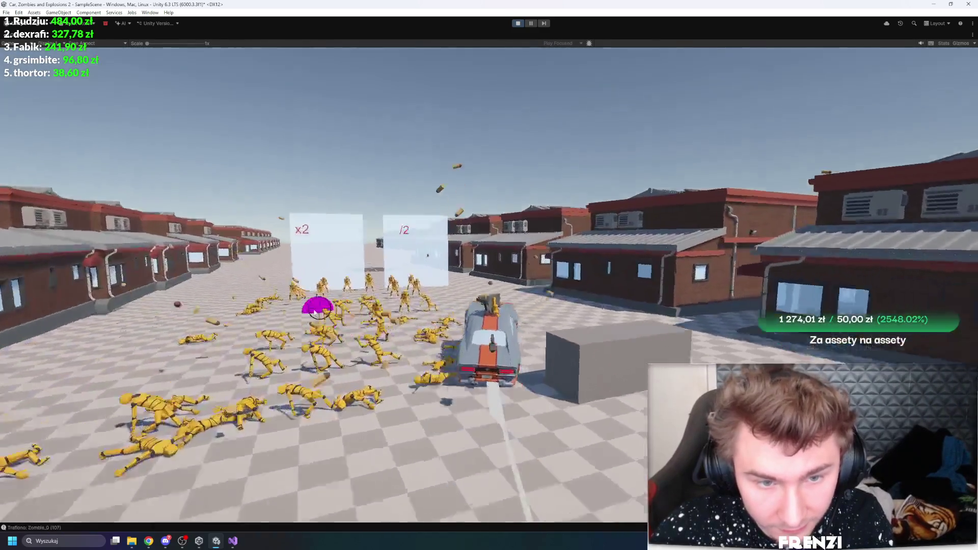
pyautogui.press('d')
pyautogui.press('a')
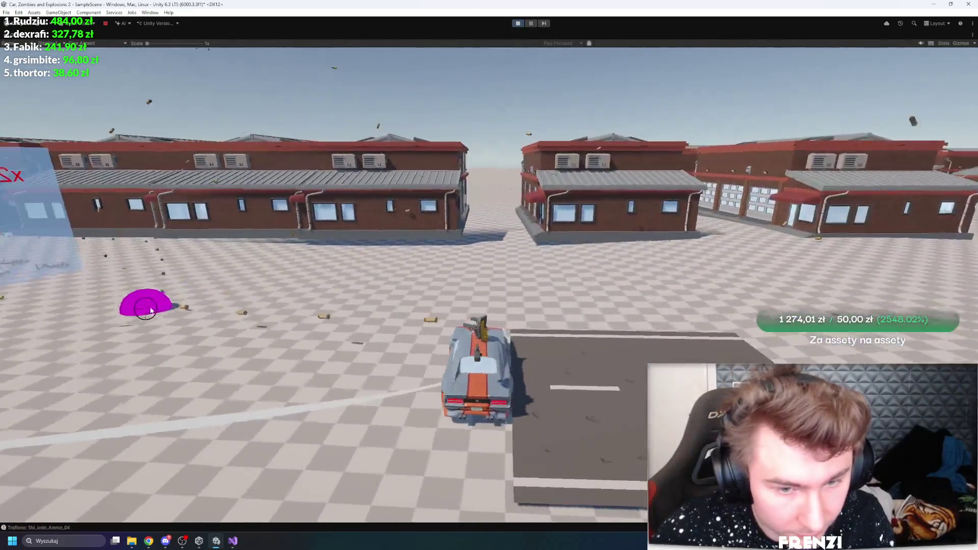
pyautogui.press('a')
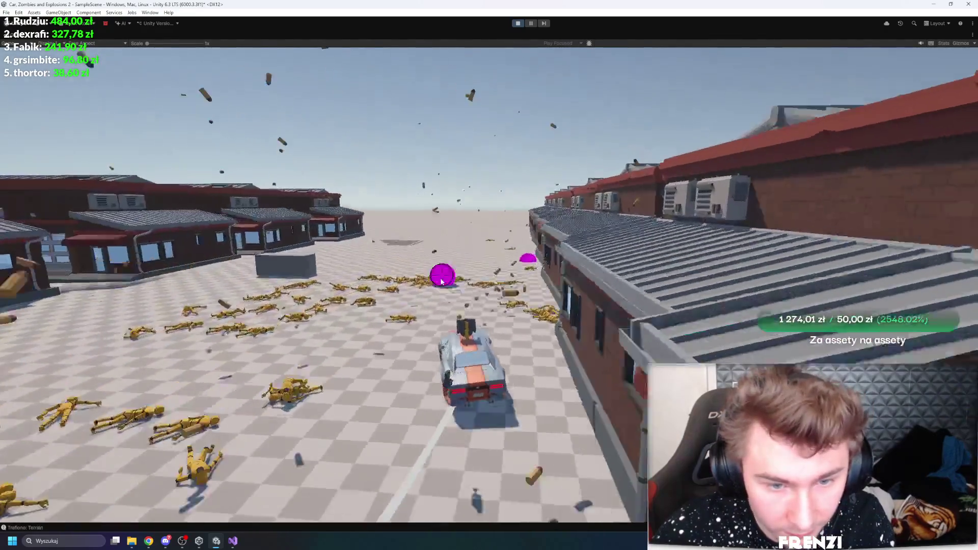
pyautogui.press('a')
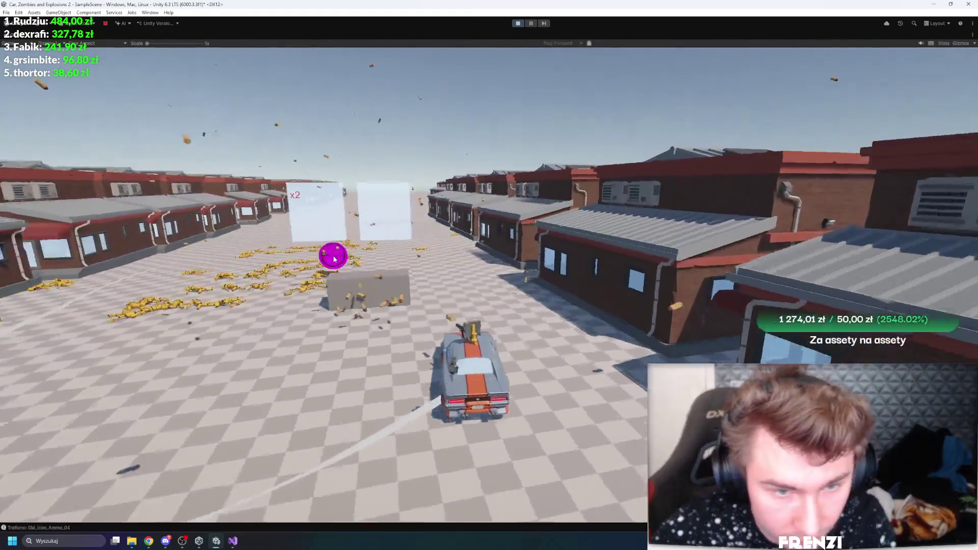
pyautogui.press('a')
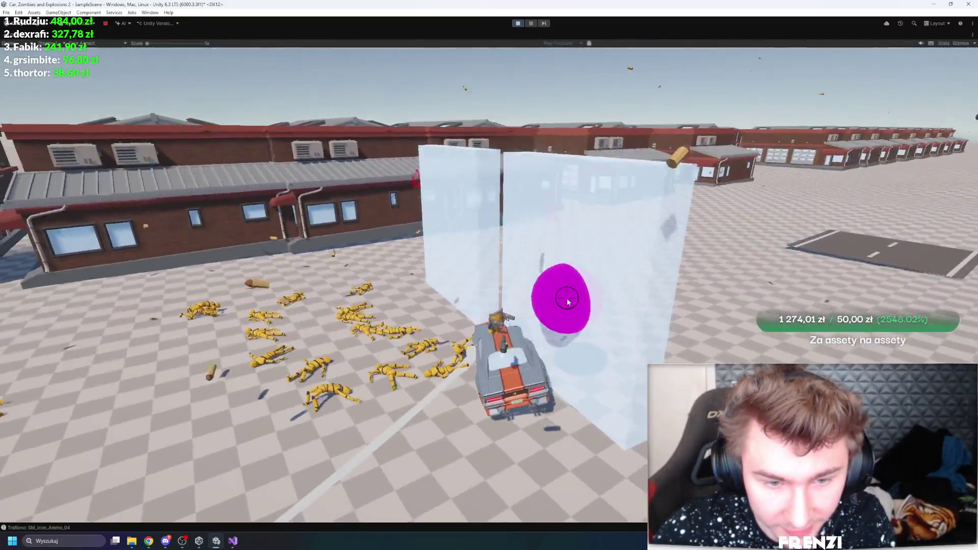
pyautogui.moveTo(568, 301); pyautogui.dragTo(594, 290)
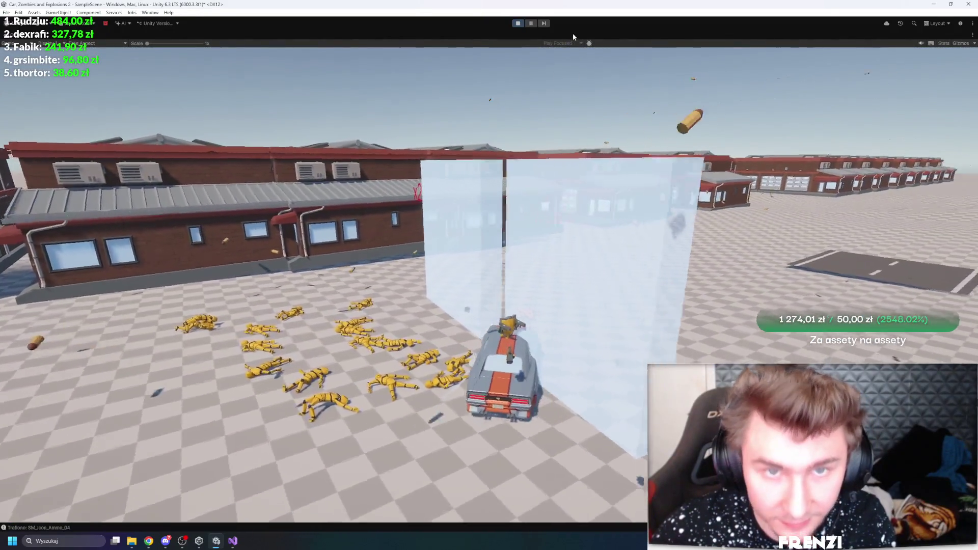
pyautogui.press('a')
pyautogui.press('a')
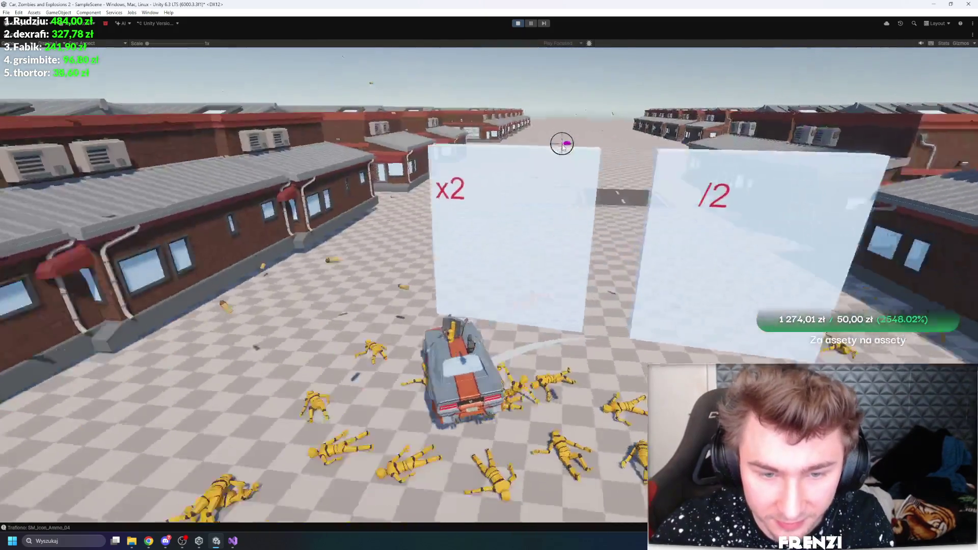
pyautogui.press('a')
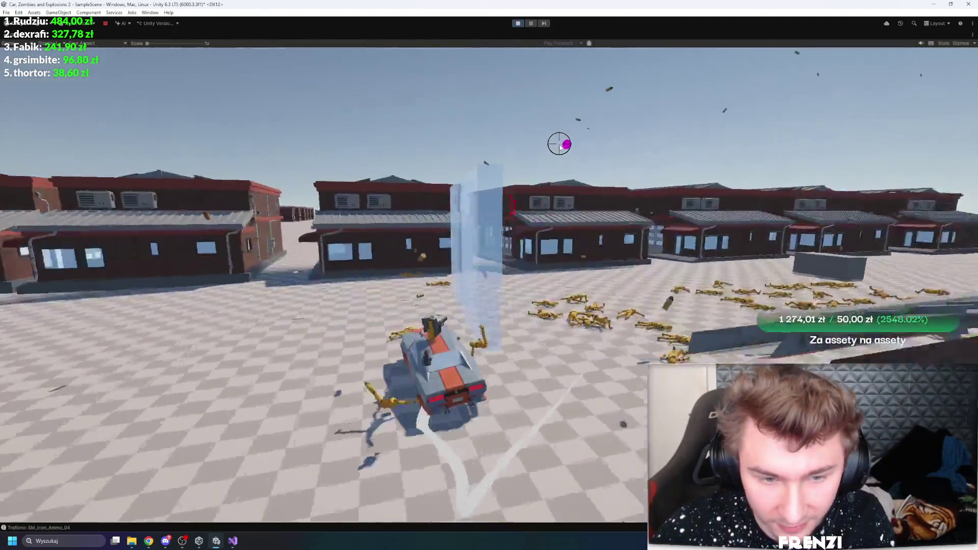
pyautogui.press('a')
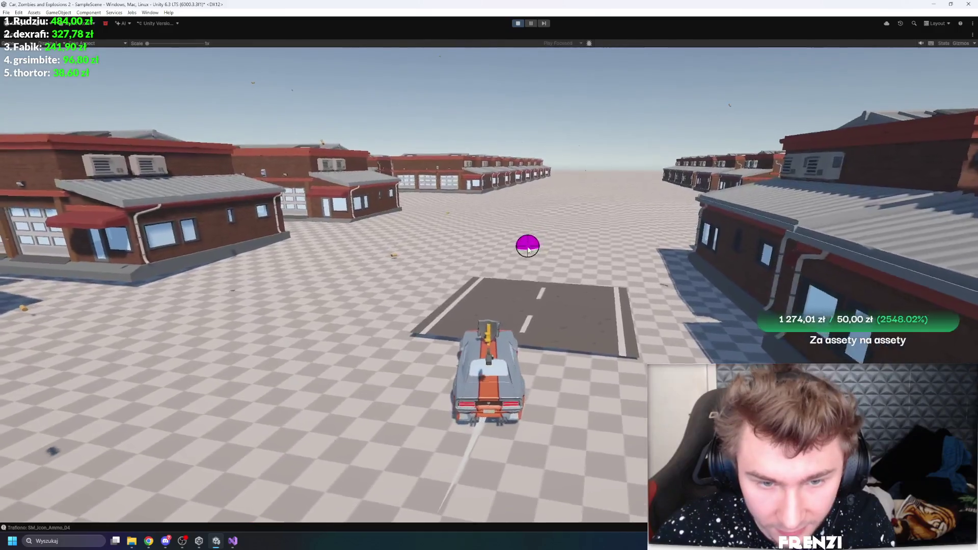
pyautogui.press('a')
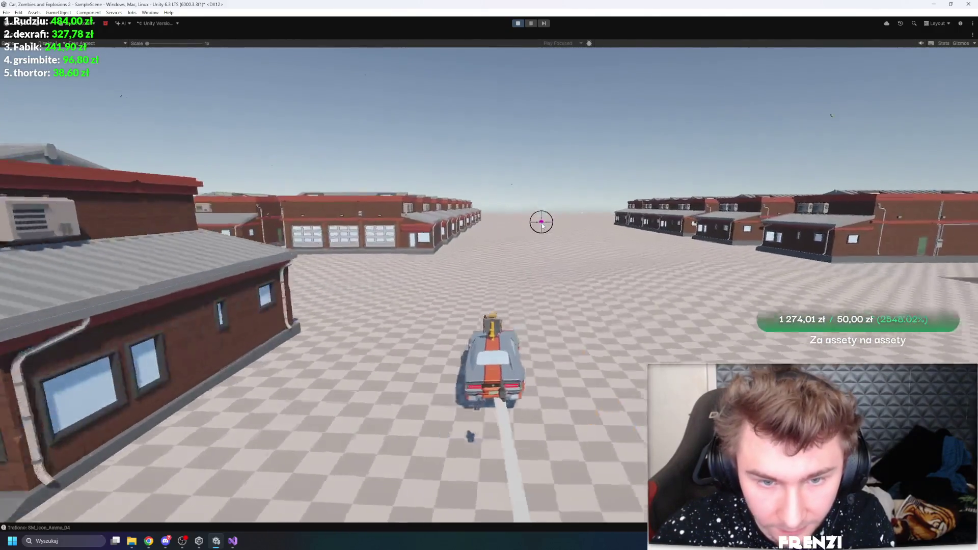
pyautogui.press('d')
pyautogui.press('d')
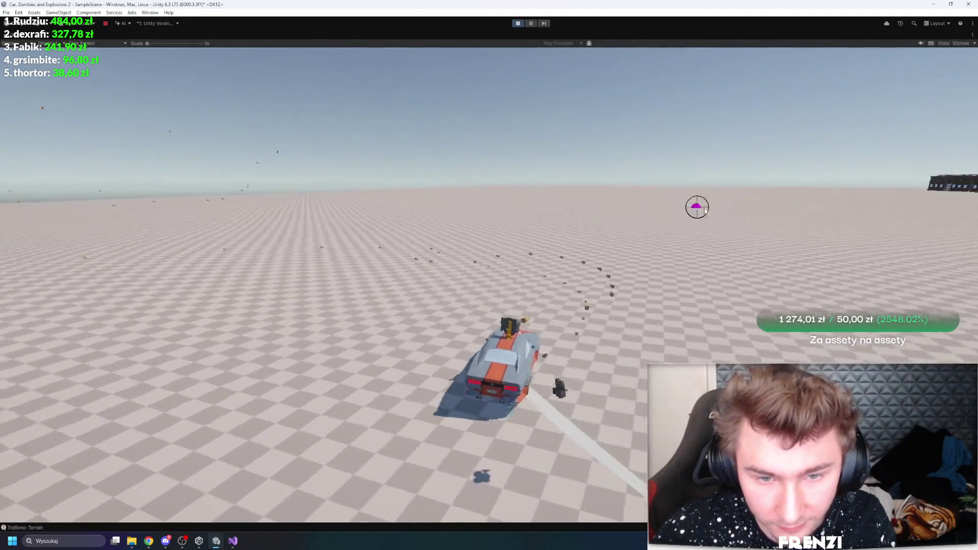
pyautogui.press('a')
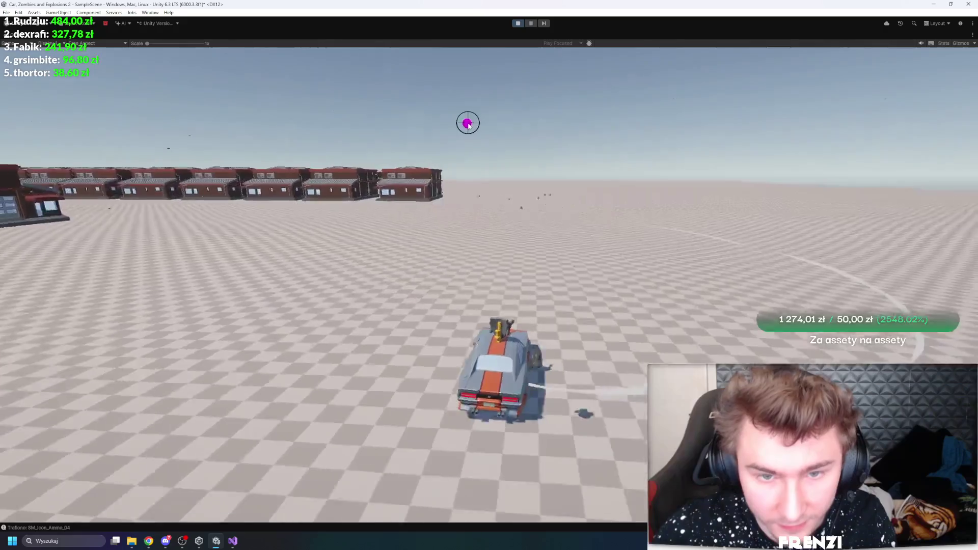
pyautogui.press('a')
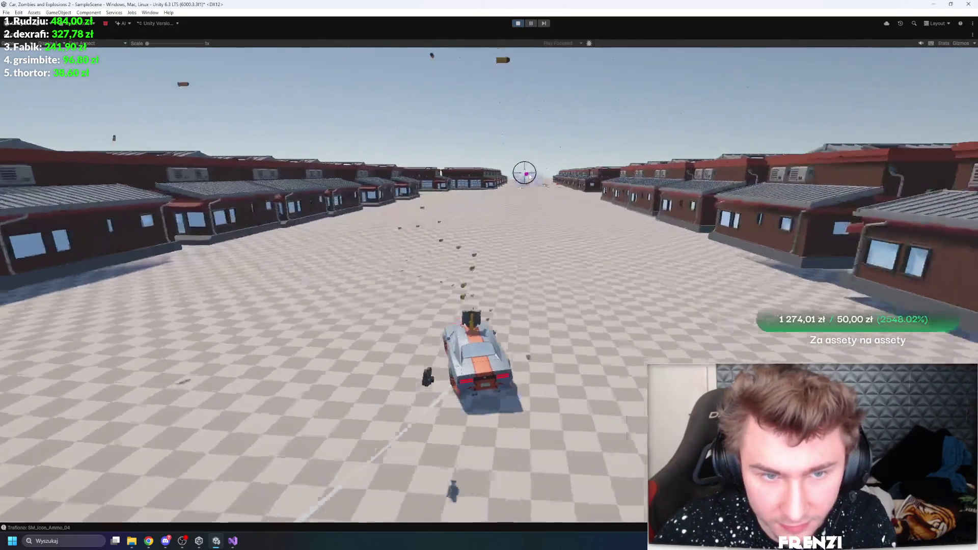
pyautogui.press('d')
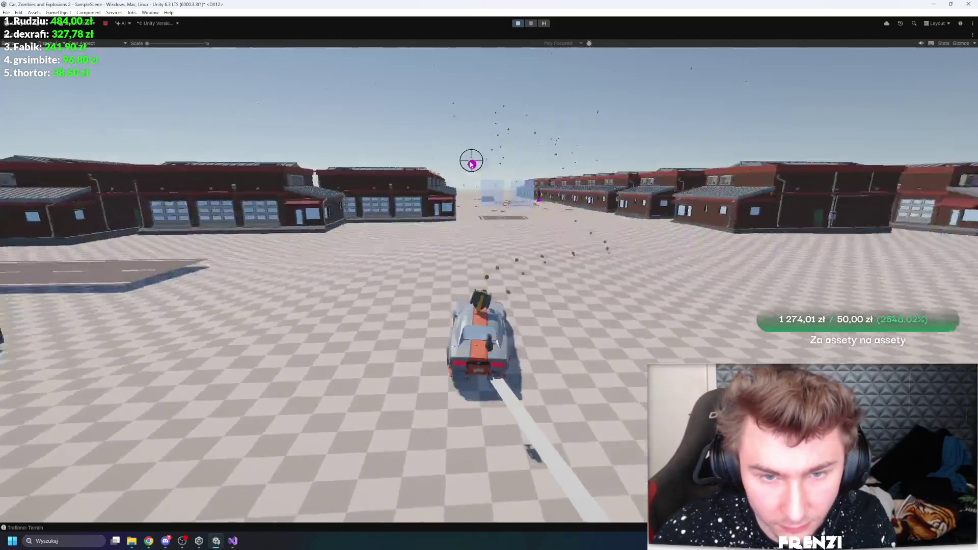
pyautogui.press('d')
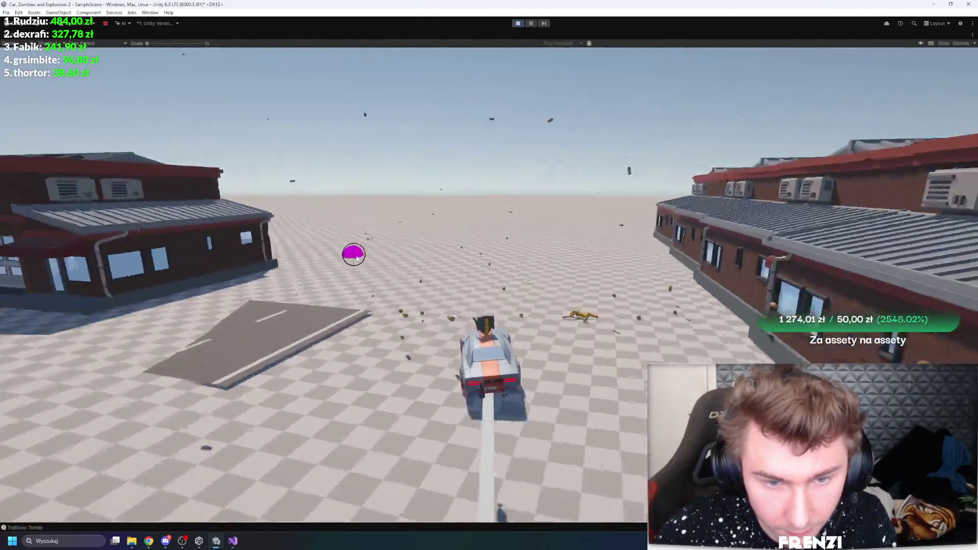
pyautogui.press('d')
pyautogui.press('d')
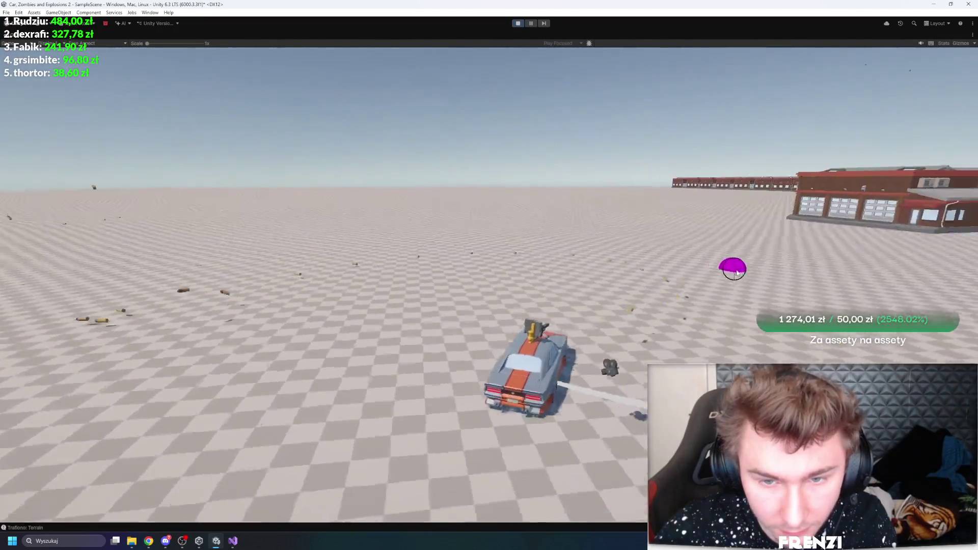
pyautogui.press('a')
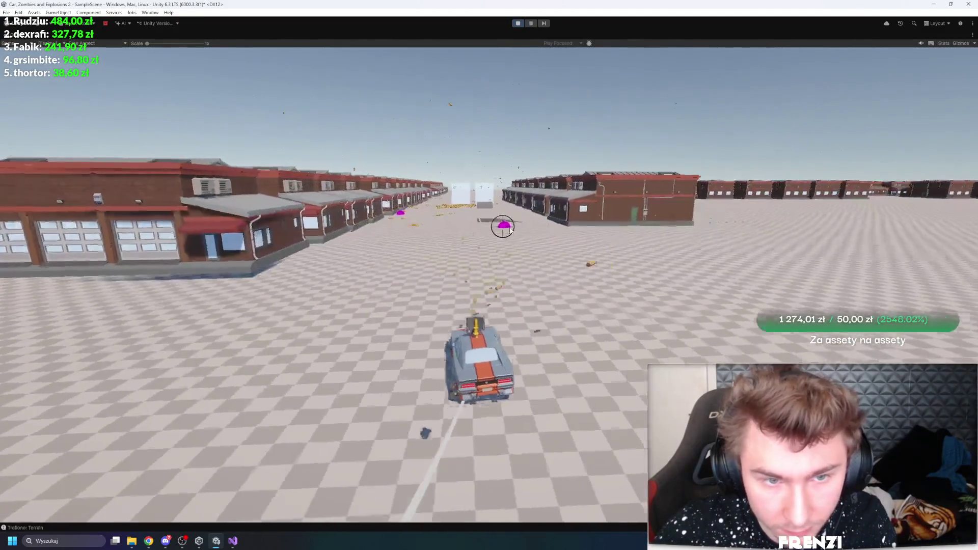
pyautogui.press('d')
pyautogui.press('a')
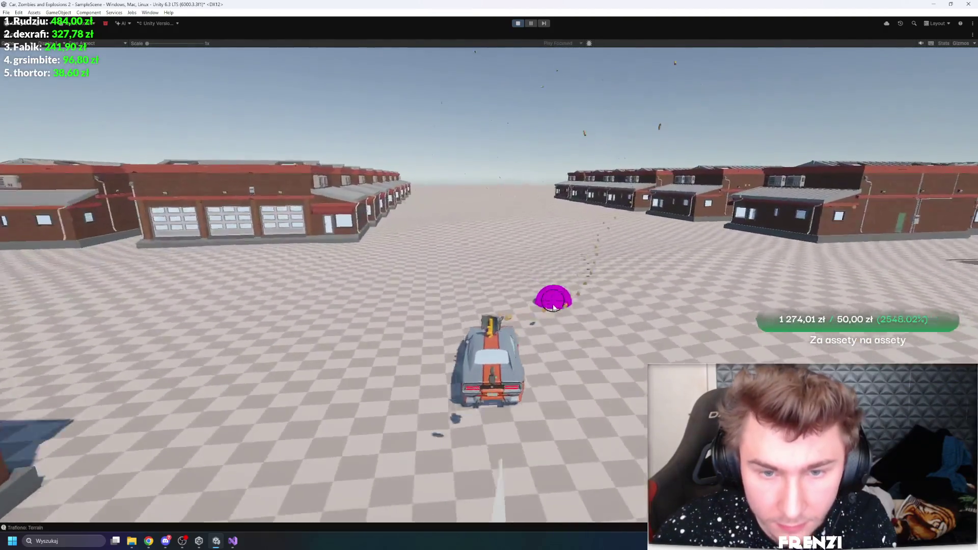
# - Drive up the street and loop among the building rows, then restore the full editor layout
pyautogui.press('w')
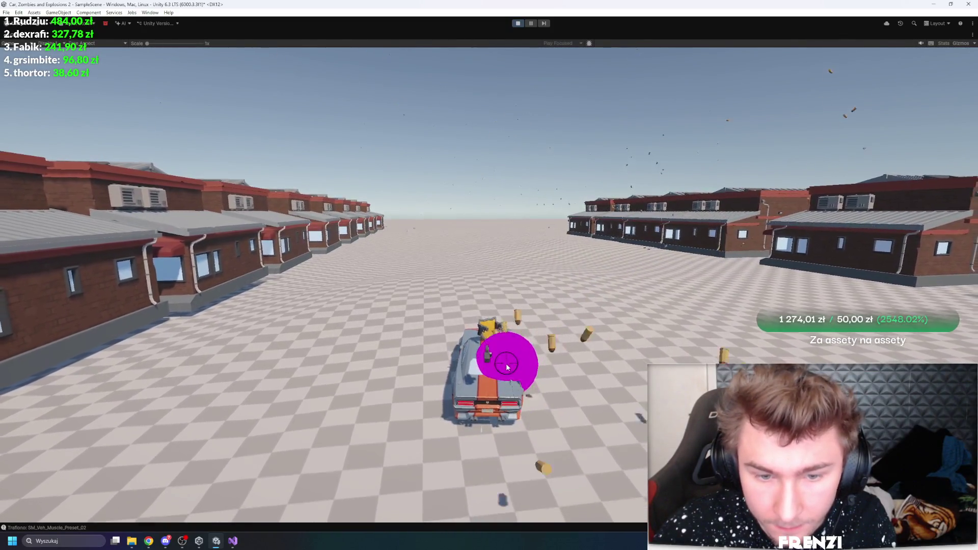
pyautogui.press('w')
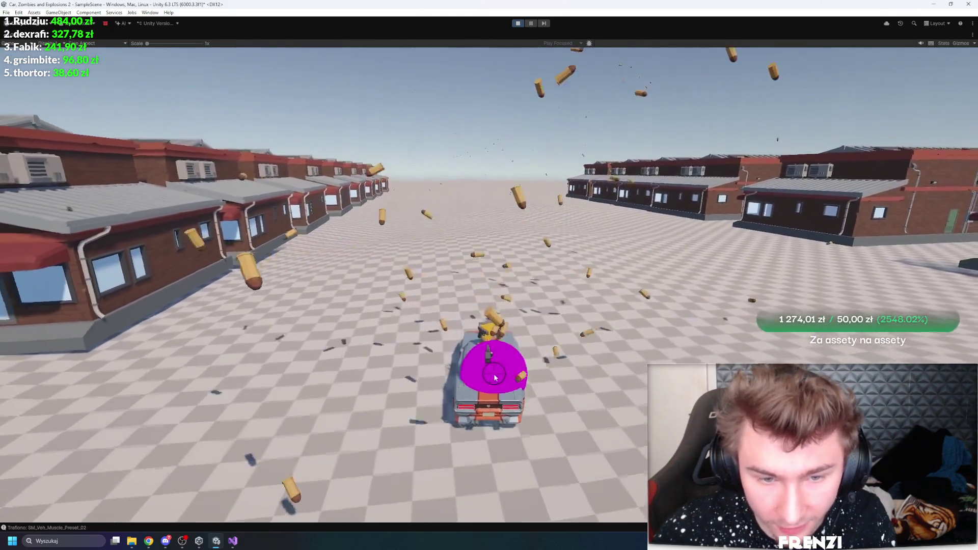
pyautogui.press('d')
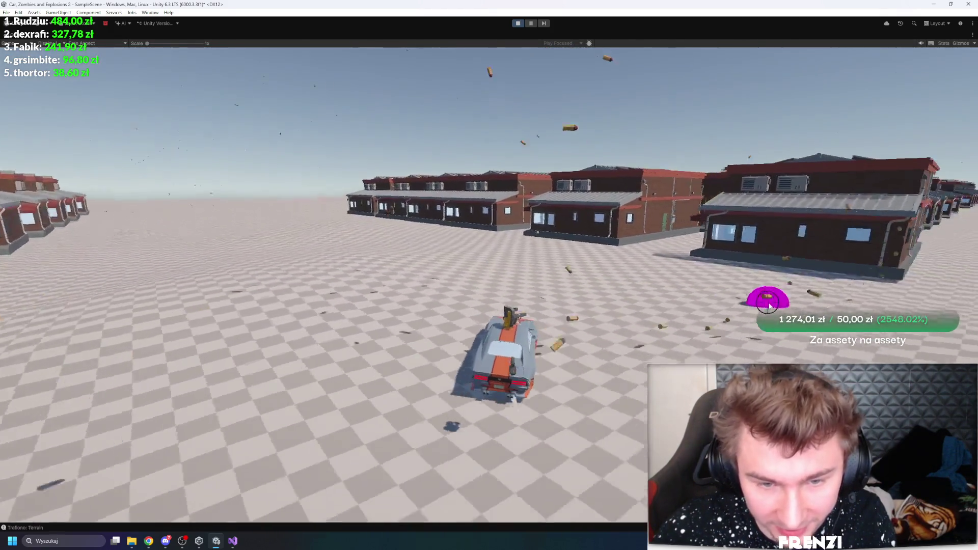
pyautogui.press('a')
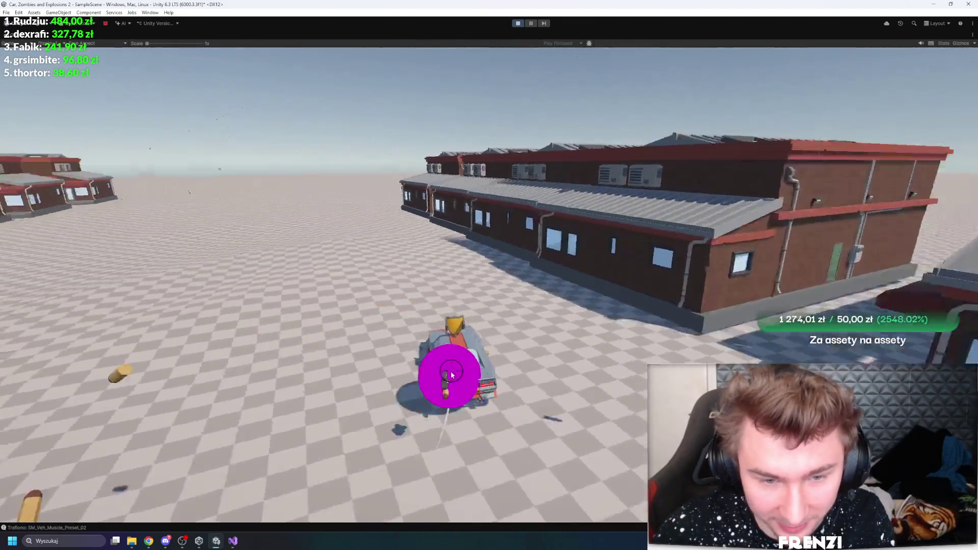
pyautogui.press('d')
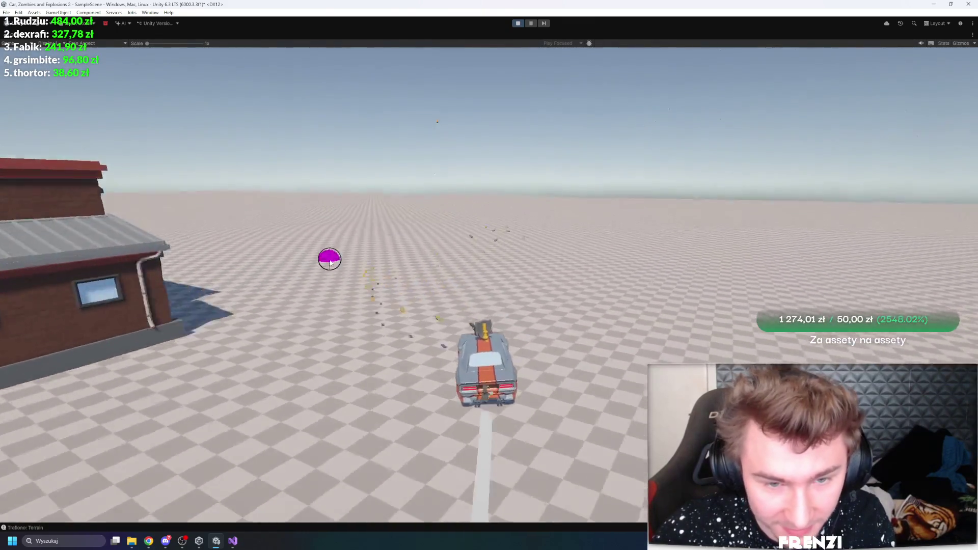
pyautogui.press('a')
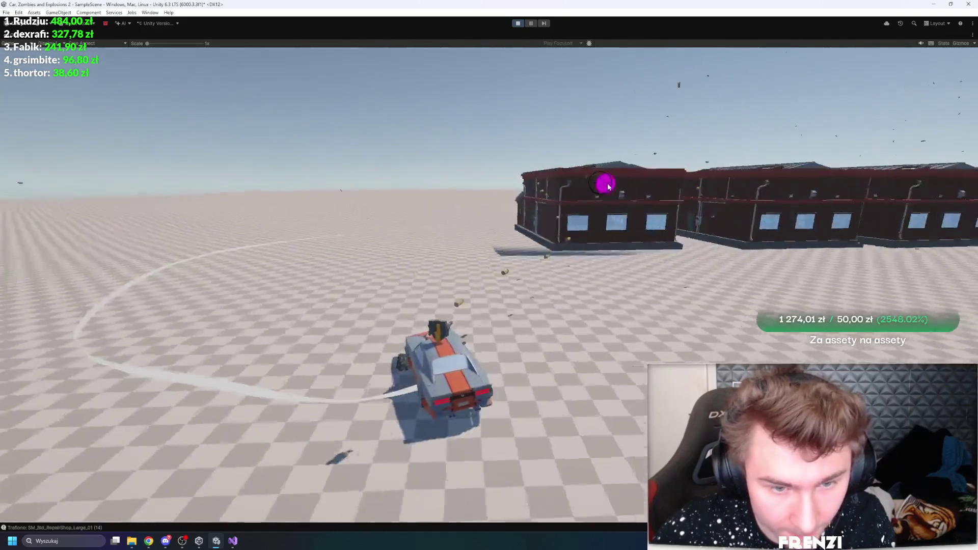
pyautogui.press('d')
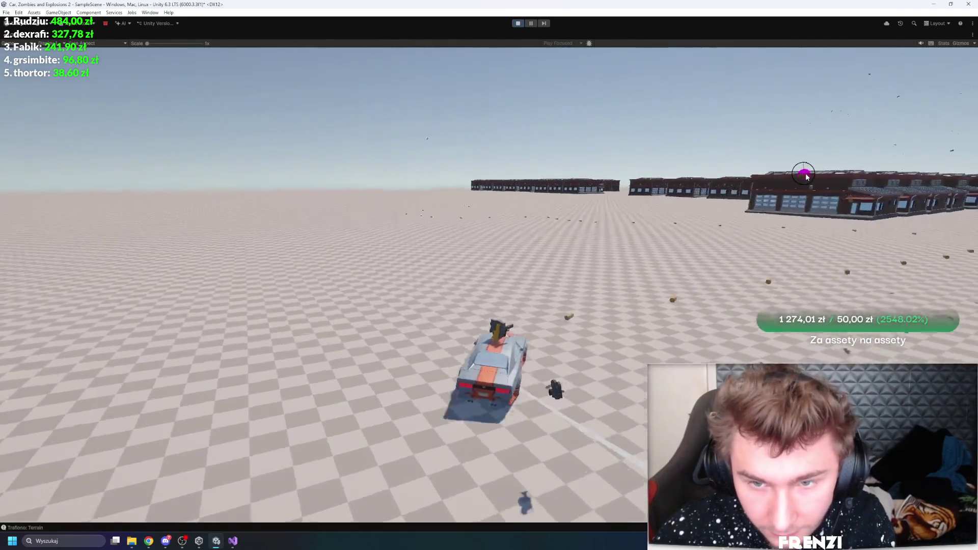
pyautogui.press('d')
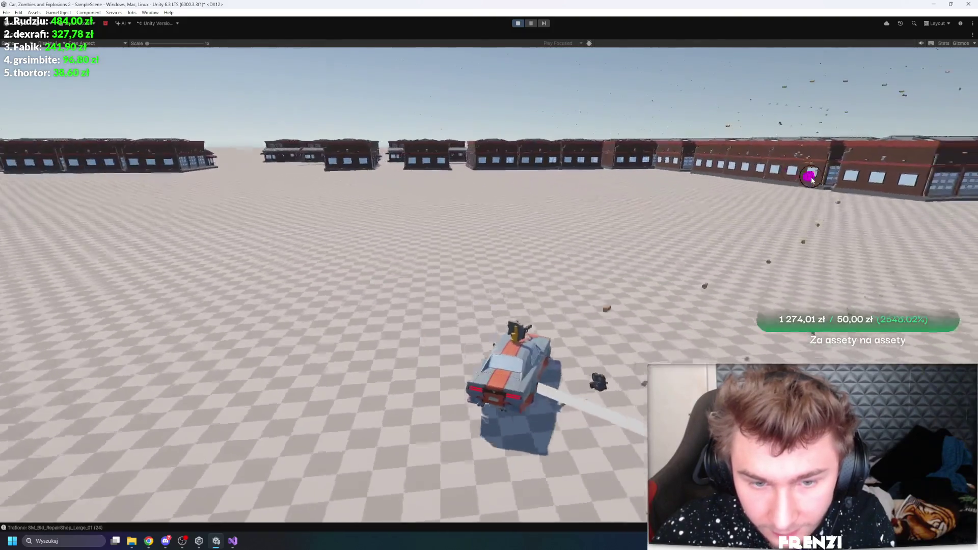
pyautogui.press('w')
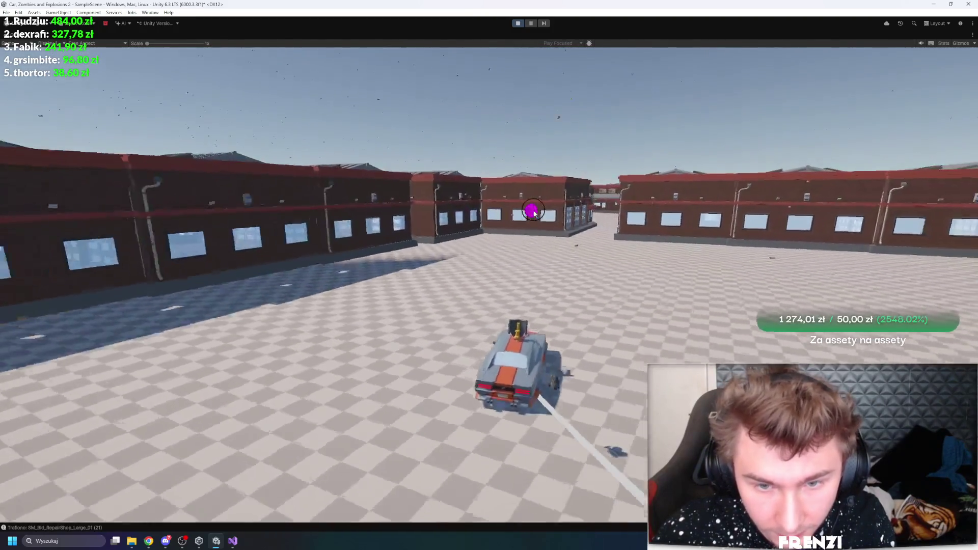
pyautogui.press('a')
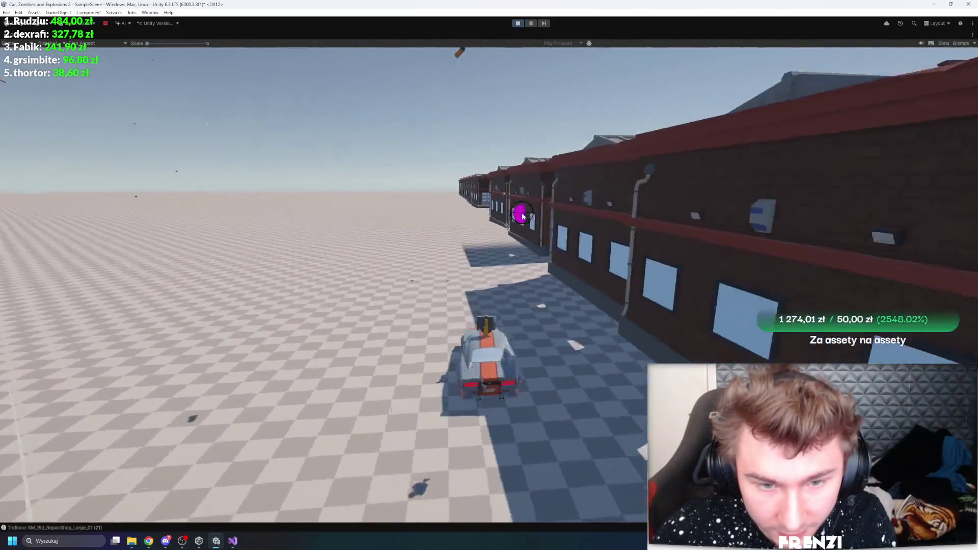
pyautogui.press('w')
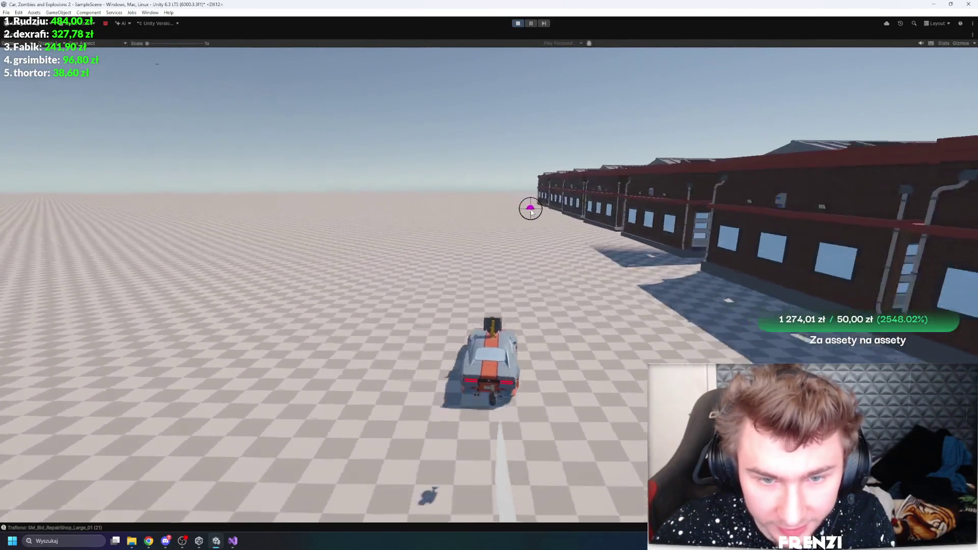
pyautogui.press('w')
pyautogui.press('d')
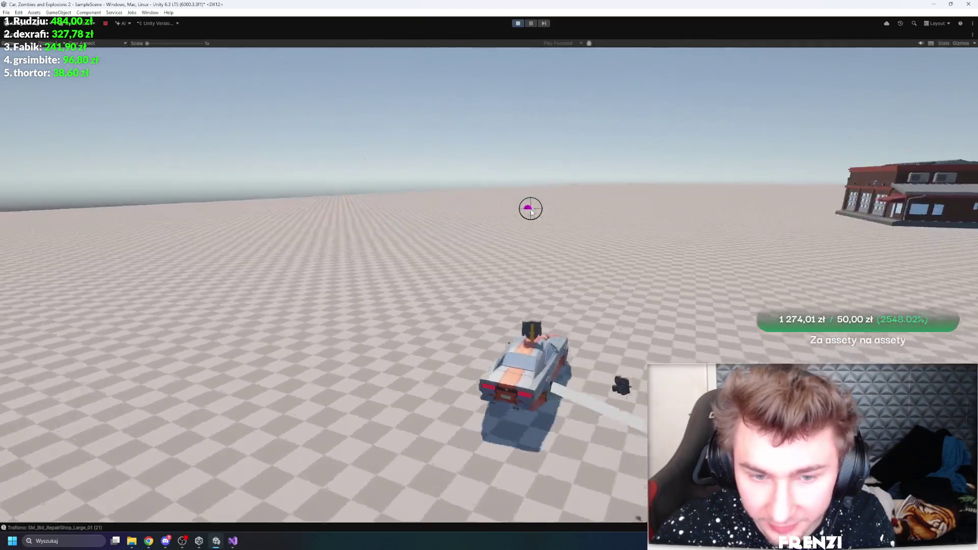
pyautogui.press('a')
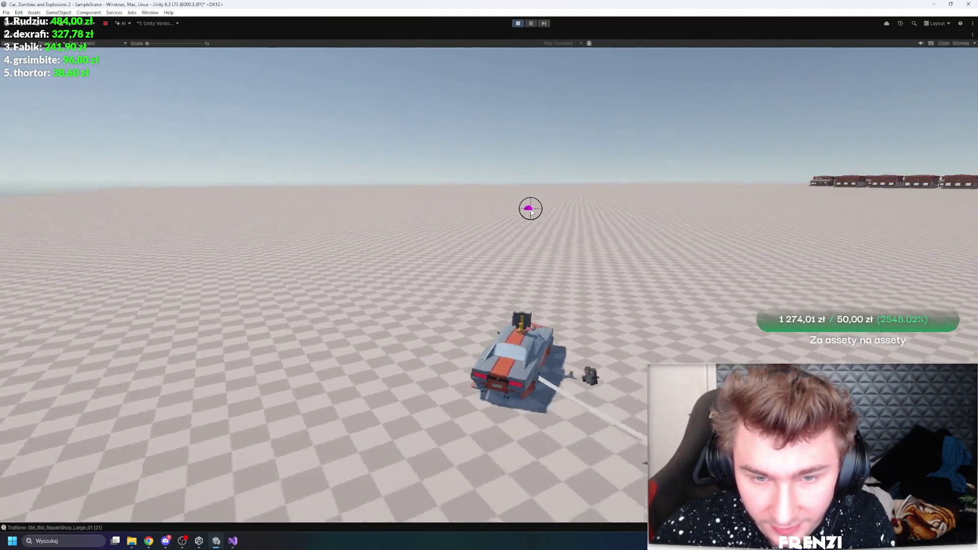
pyautogui.press('d')
pyautogui.press('a')
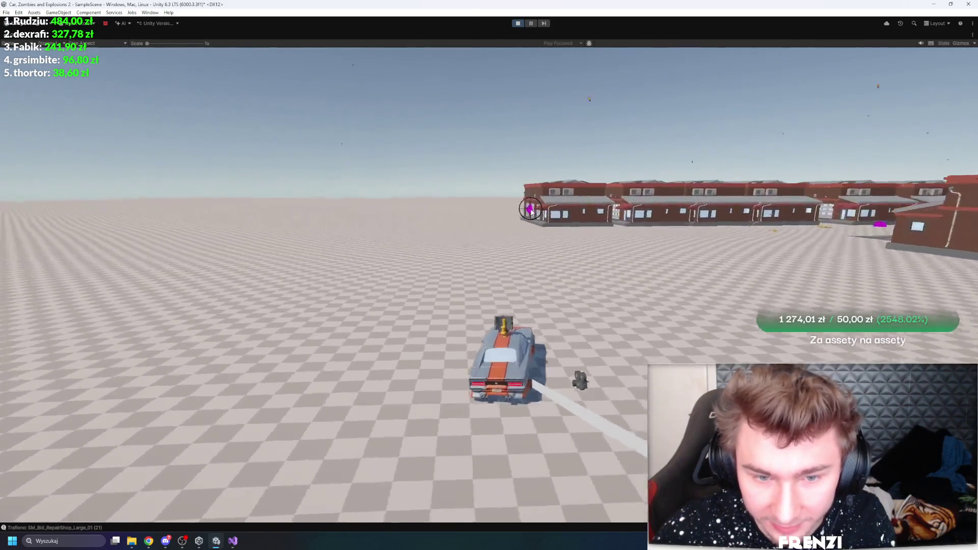
pyautogui.press('a')
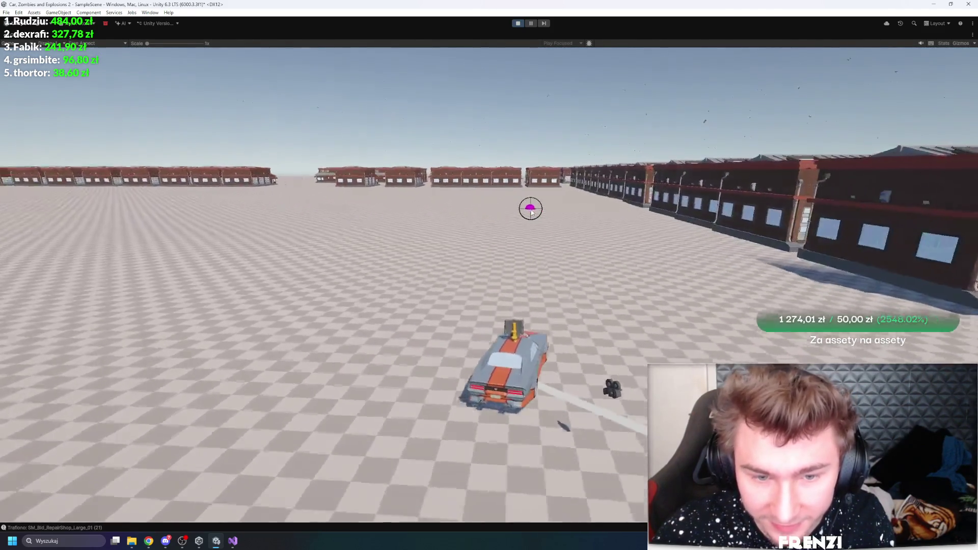
pyautogui.press('a')
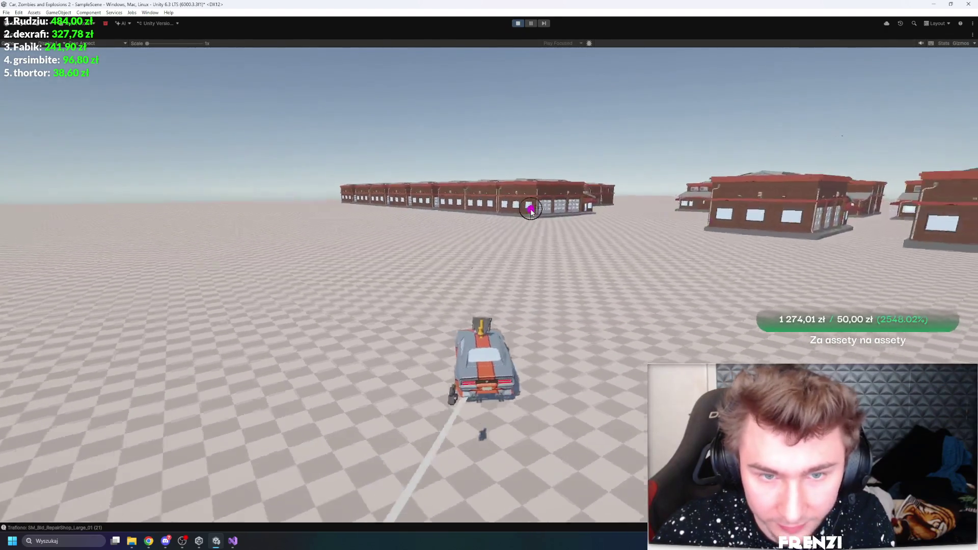
pyautogui.press('w')
pyautogui.press('d')
pyautogui.press('a')
pyautogui.press('w')
pyautogui.press('a')
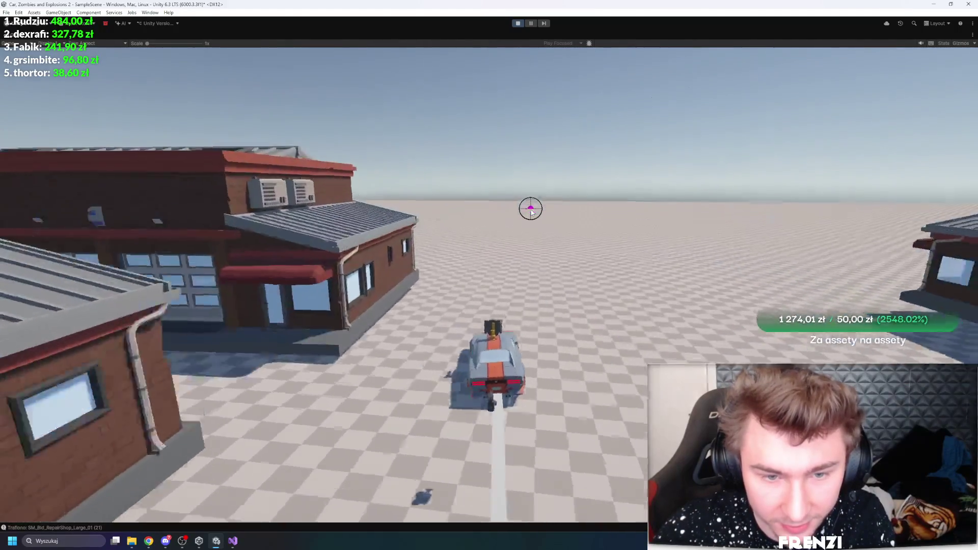
pyautogui.press('a')
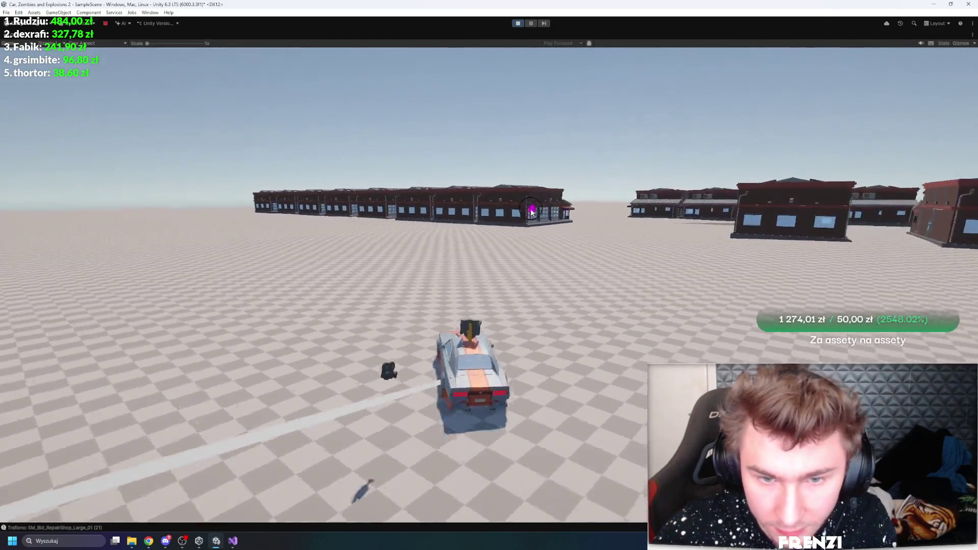
pyautogui.press('a')
pyautogui.press('d')
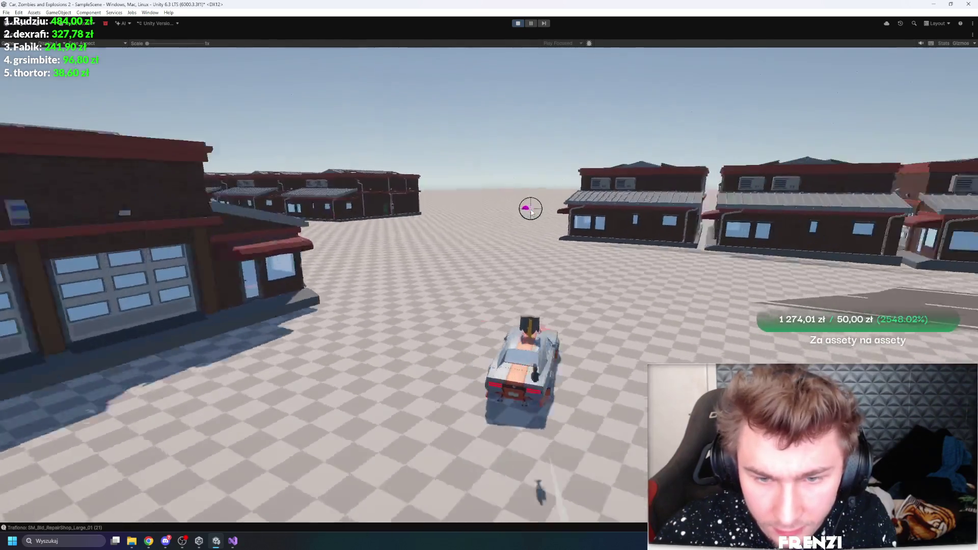
pyautogui.press('a')
pyautogui.press('a')
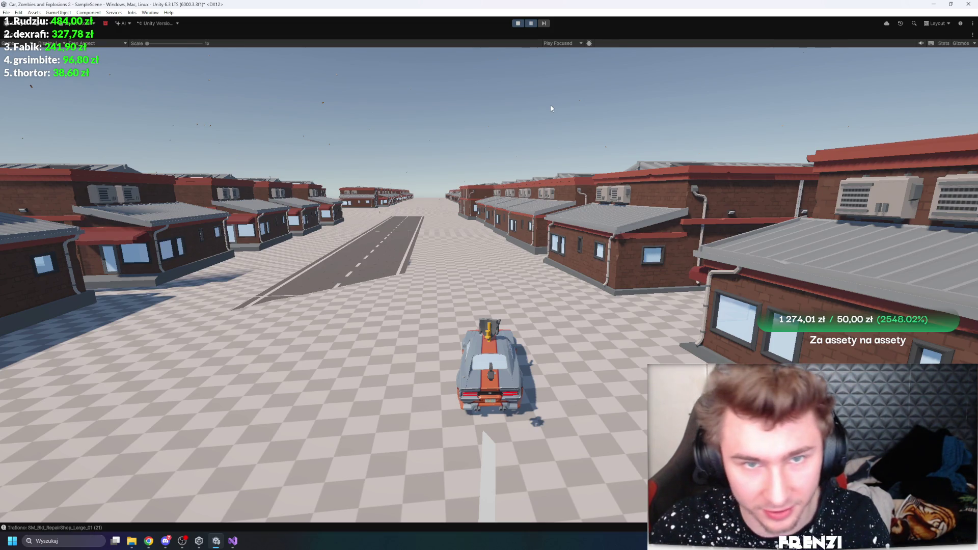
pyautogui.hotkey('shift', 'space')
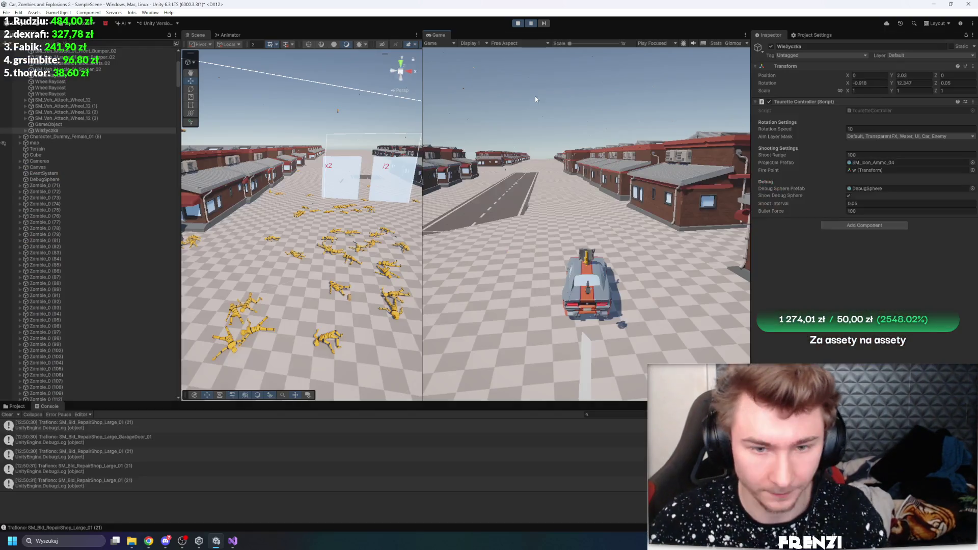
# - Stop play, clear the Console, and browse the Hovl Studio pack to open its Magic effects demo
pyautogui.hotkey('ctrl', 'p')
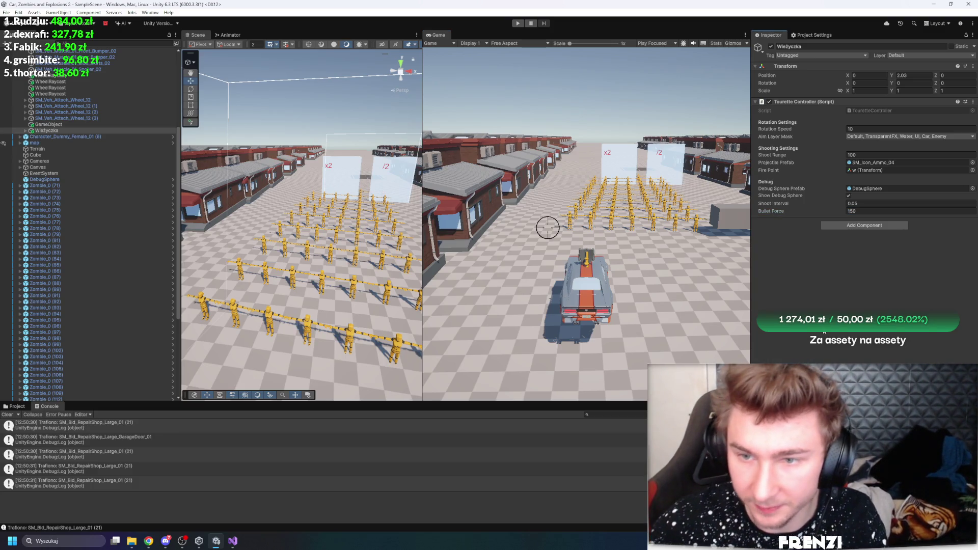
pyautogui.click(10, 415)
pyautogui.click(17, 405)
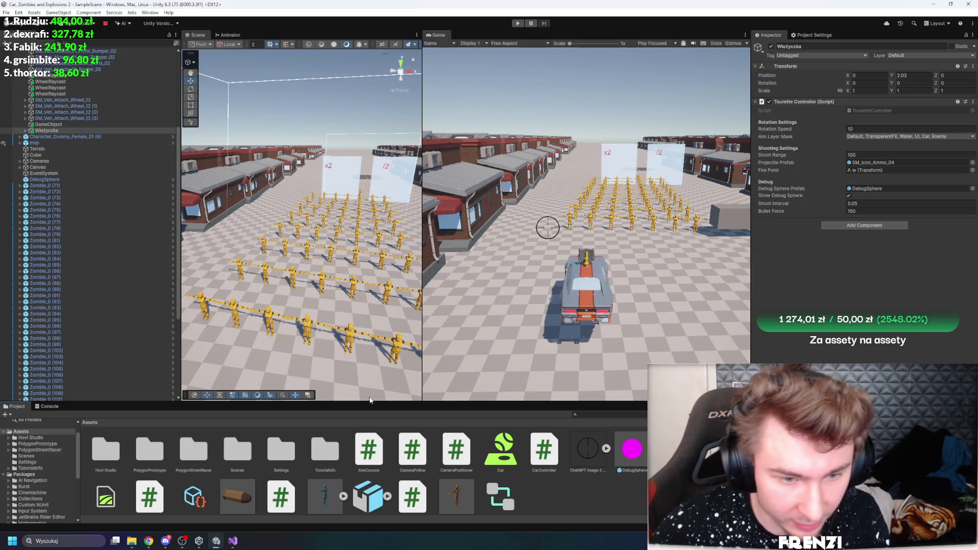
pyautogui.moveTo(378, 402); pyautogui.dragTo(378, 313)
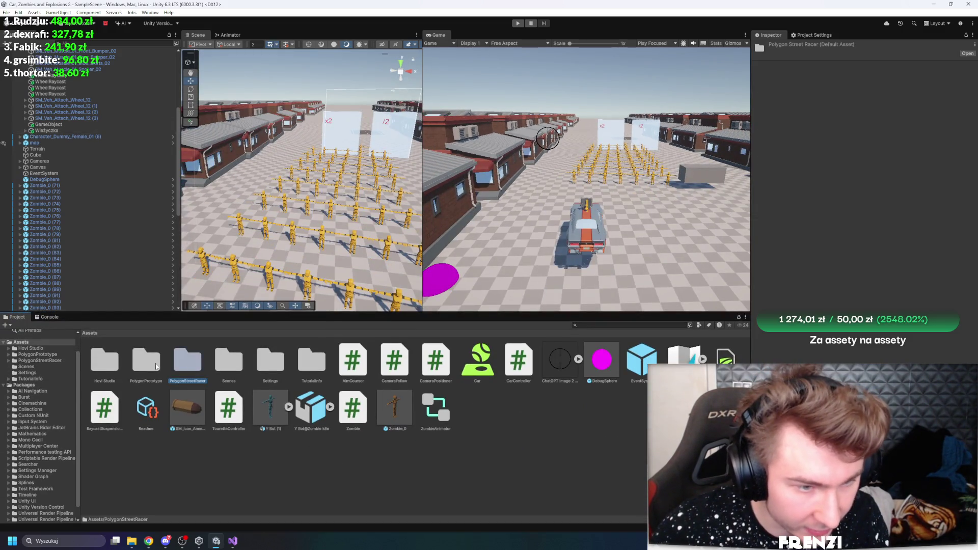
pyautogui.doubleClick(111, 366)
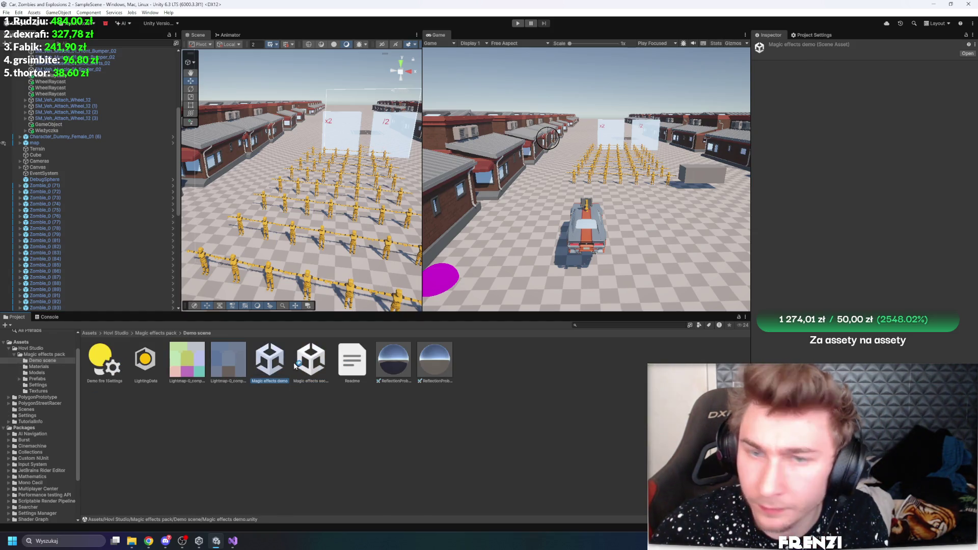
pyautogui.moveTo(464, 320); pyautogui.dragTo(465, 437)
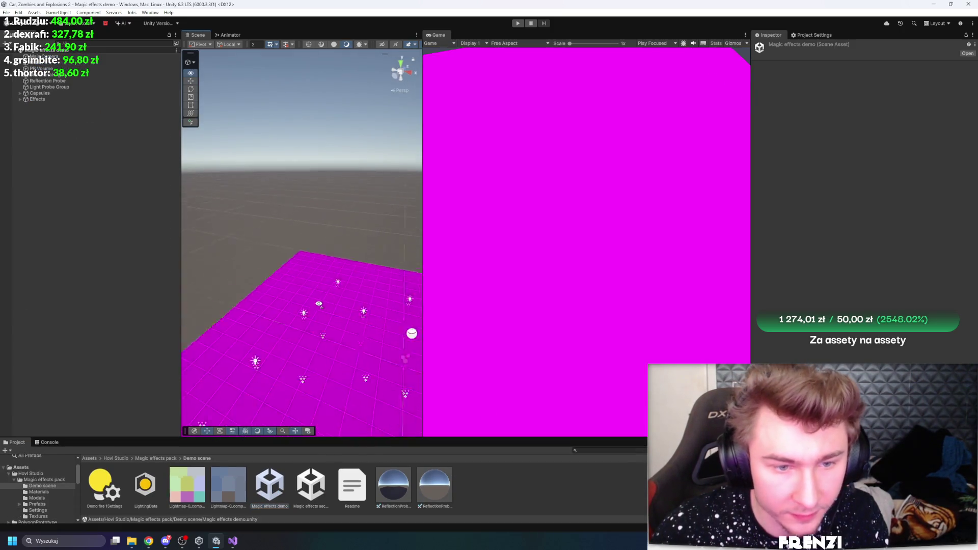
# - Switch the Crystal1 material to Universal Render Pipeline/Lit with Crystal1_Base as its base map
pyautogui.doubleClick(46, 62)
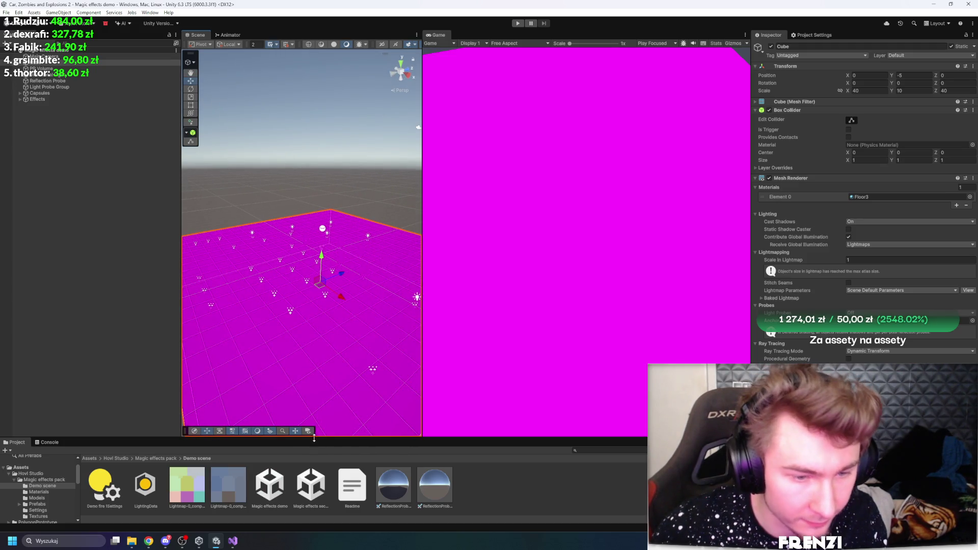
pyautogui.moveTo(313, 438); pyautogui.dragTo(314, 297)
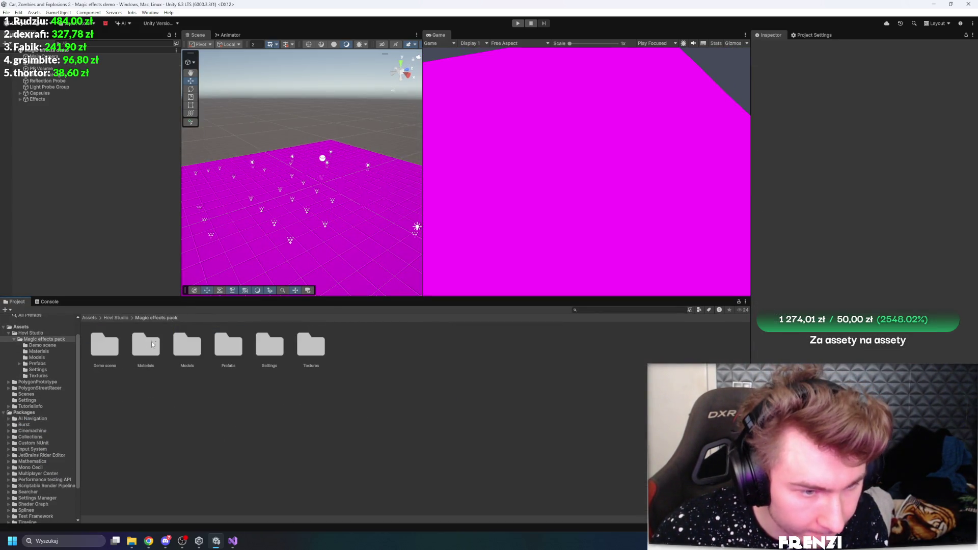
pyautogui.doubleClick(157, 345)
pyautogui.click(353, 344)
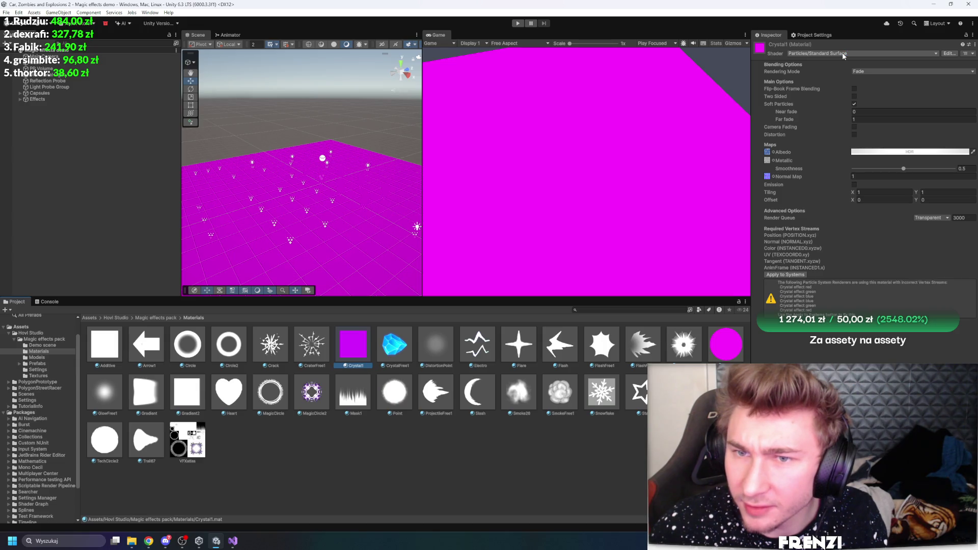
pyautogui.click(766, 152)
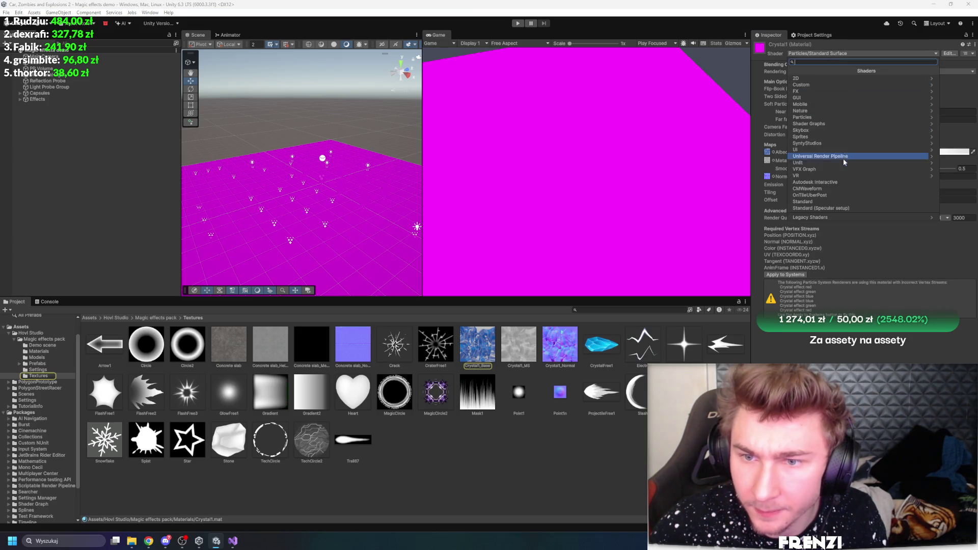
pyautogui.click(852, 158)
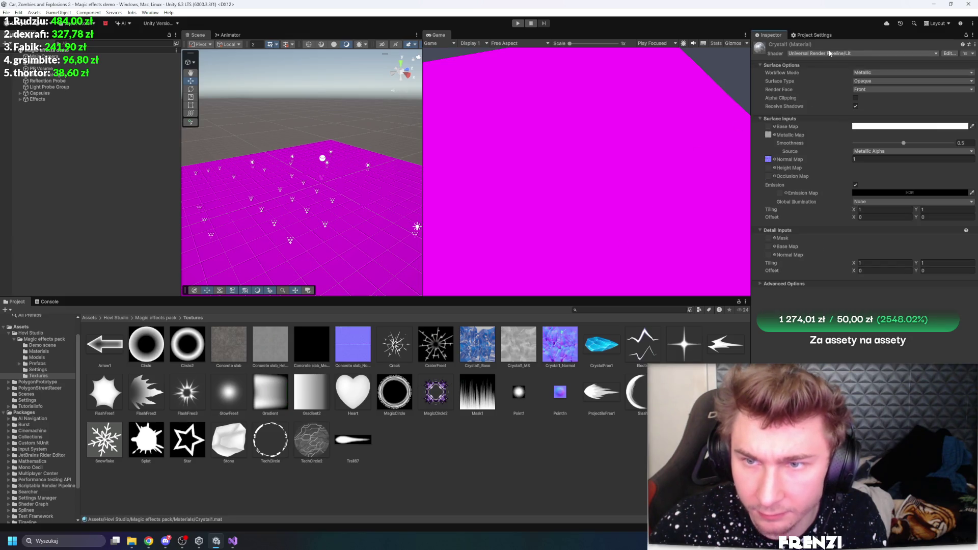
pyautogui.click(774, 127)
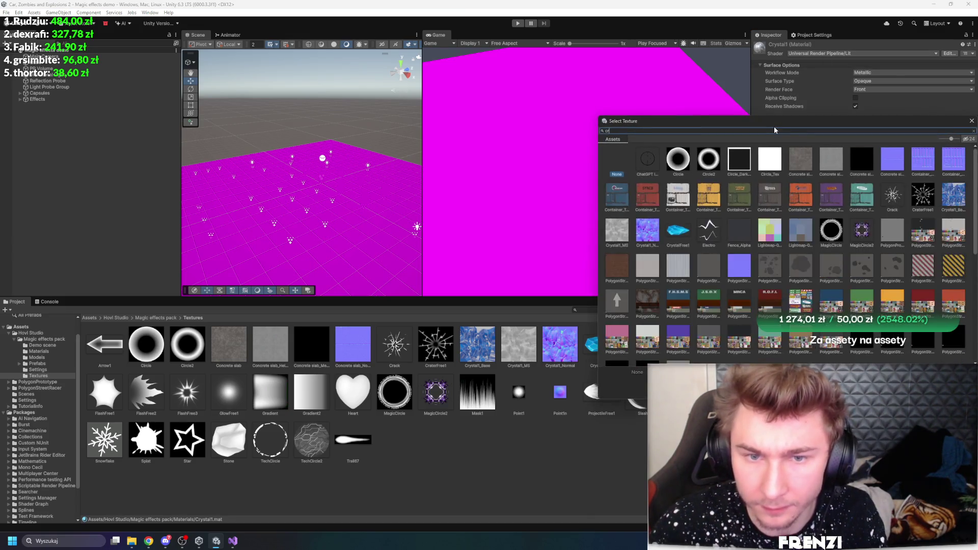
pyautogui.write('crys')
pyautogui.doubleClick(653, 160)
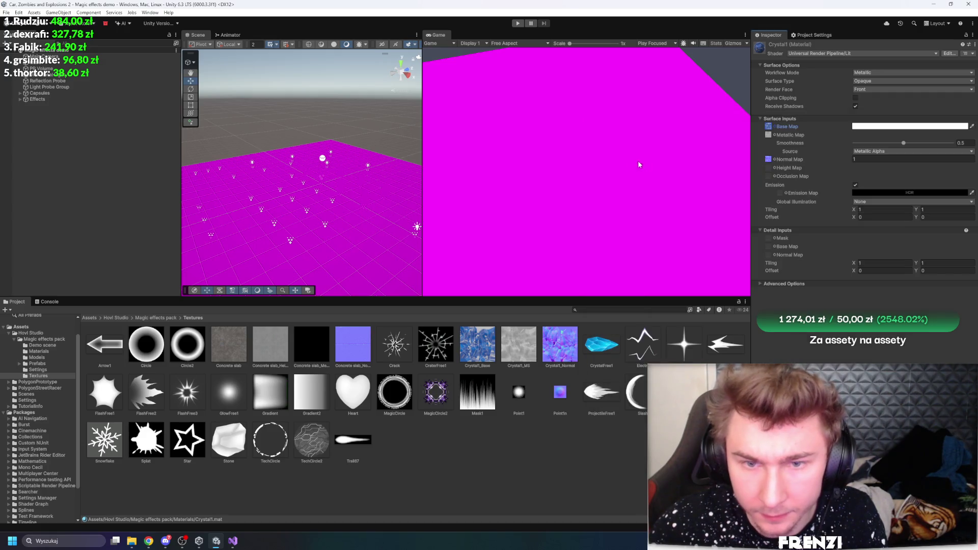
pyautogui.click(70, 148)
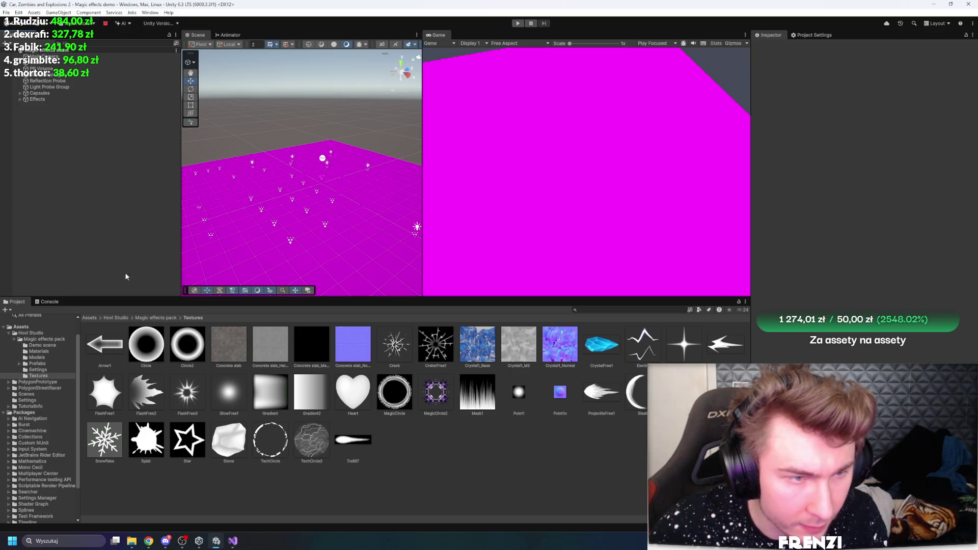
# - Open the Render Pipeline Converter from Window > Rendering
pyautogui.click(149, 13)
pyautogui.moveTo(186, 141)
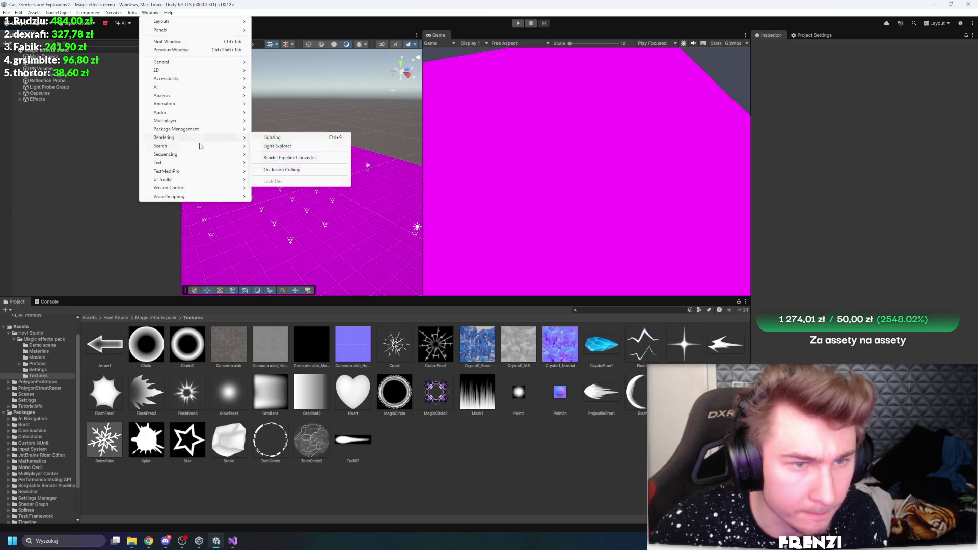
pyautogui.click(300, 159)
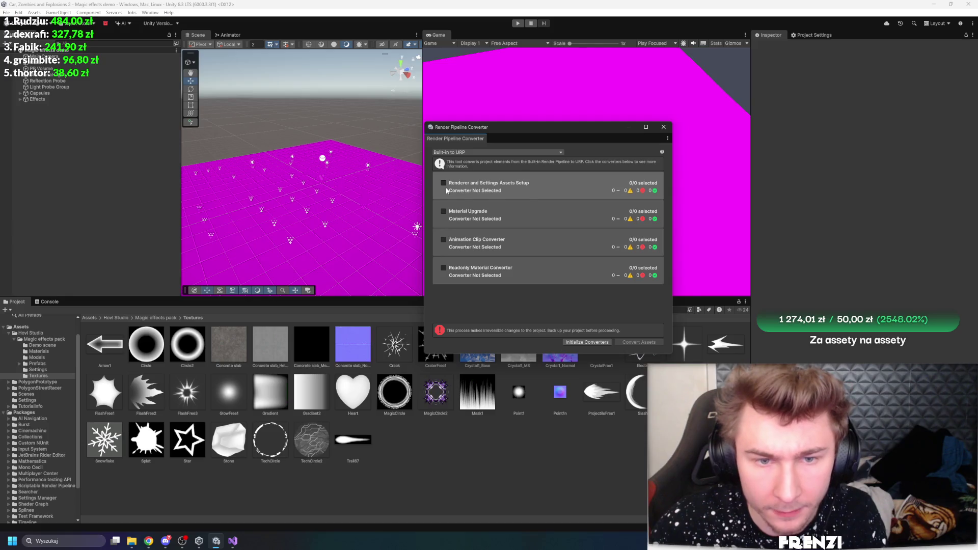
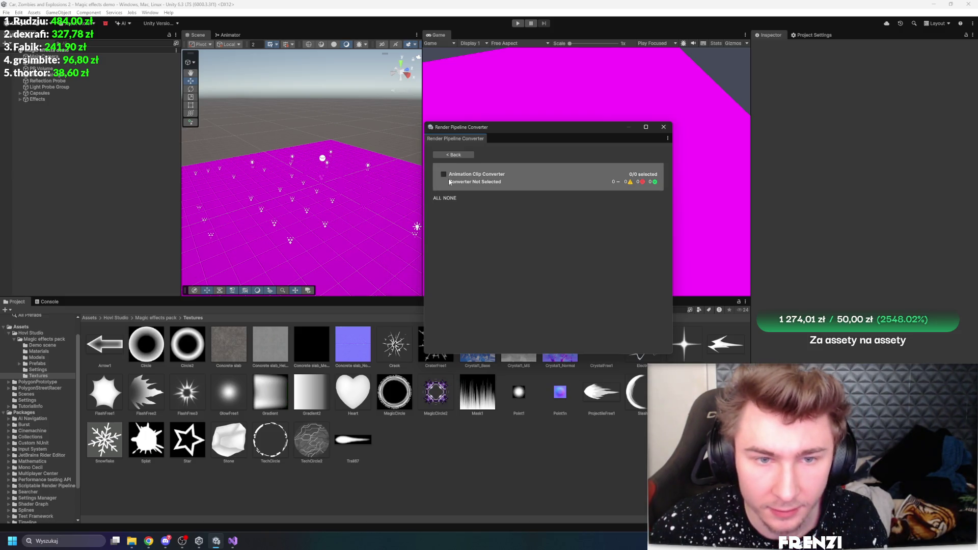
# - Select the Material Upgrade converter and convert the project's materials to URP
pyautogui.click(454, 155)
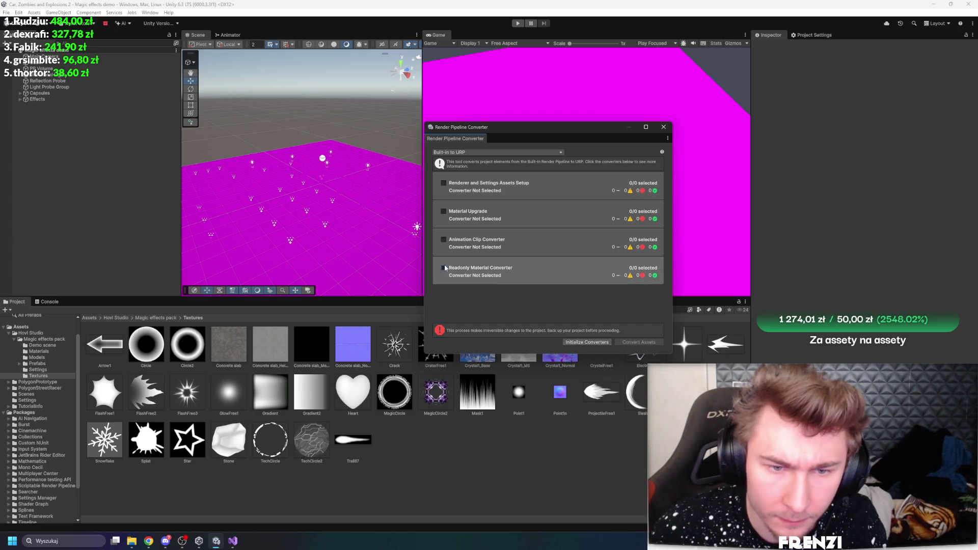
pyautogui.click(444, 214)
pyautogui.click(454, 154)
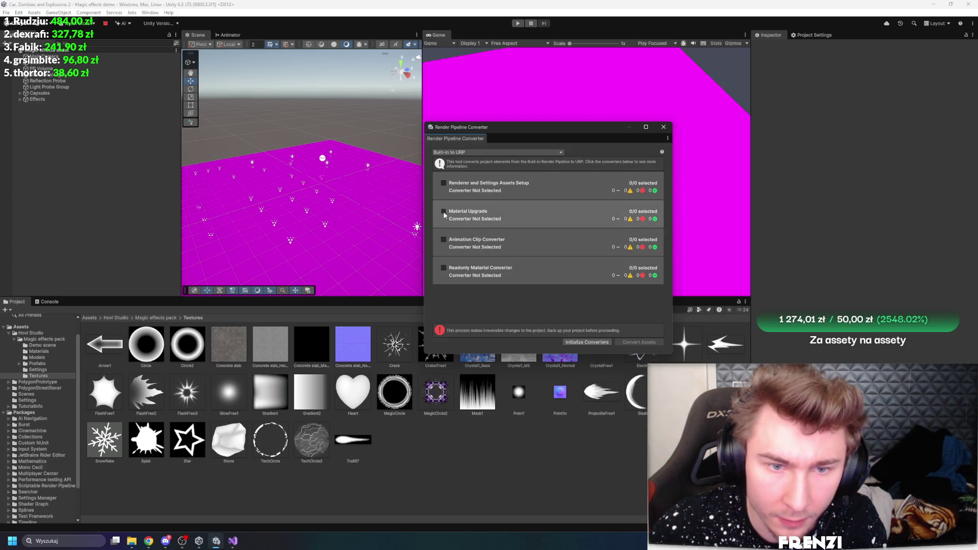
pyautogui.click(444, 211)
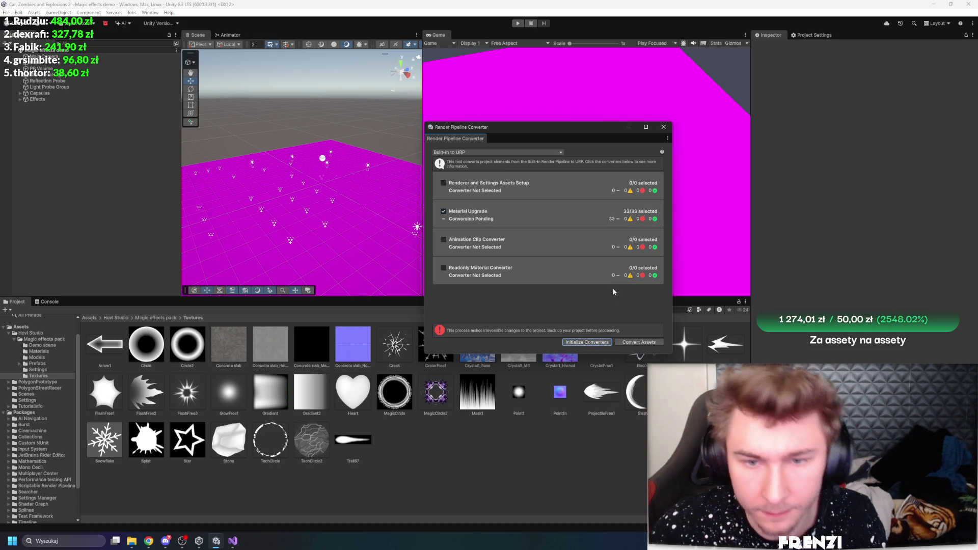
pyautogui.click(648, 345)
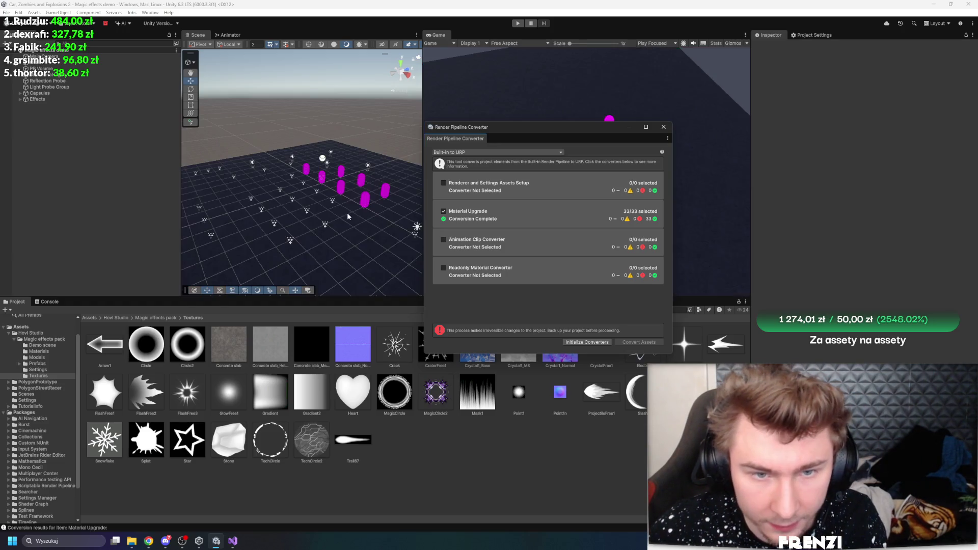
# - Initialize the renderer and settings converter, check a magenta capsule, and close the converter window
pyautogui.click(443, 210)
pyautogui.click(443, 183)
pyautogui.click(580, 344)
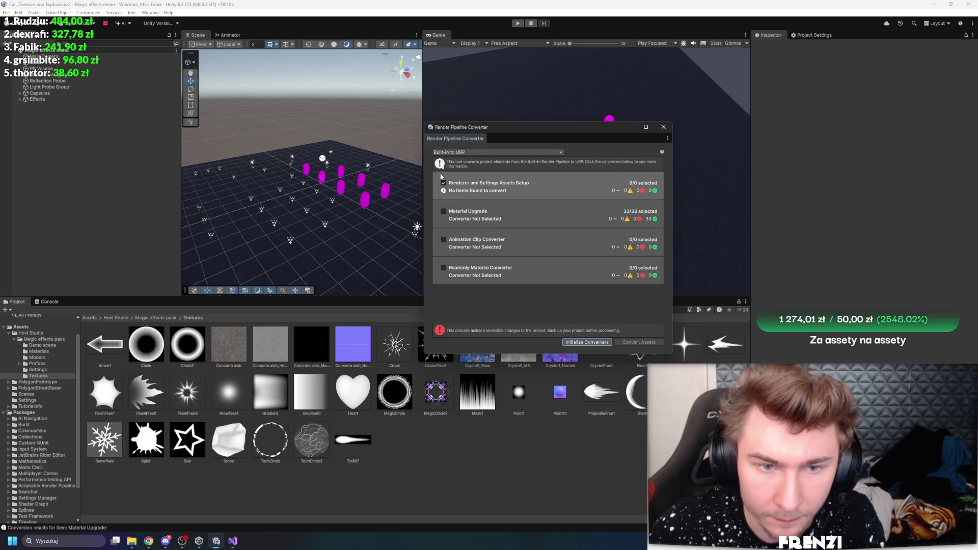
pyautogui.click(444, 183)
pyautogui.moveTo(305, 153)
pyautogui.mouseDown()
pyautogui.moveTo(277, 148)
pyautogui.moveTo(285, 184)
pyautogui.mouseUp()
pyautogui.click(288, 211)
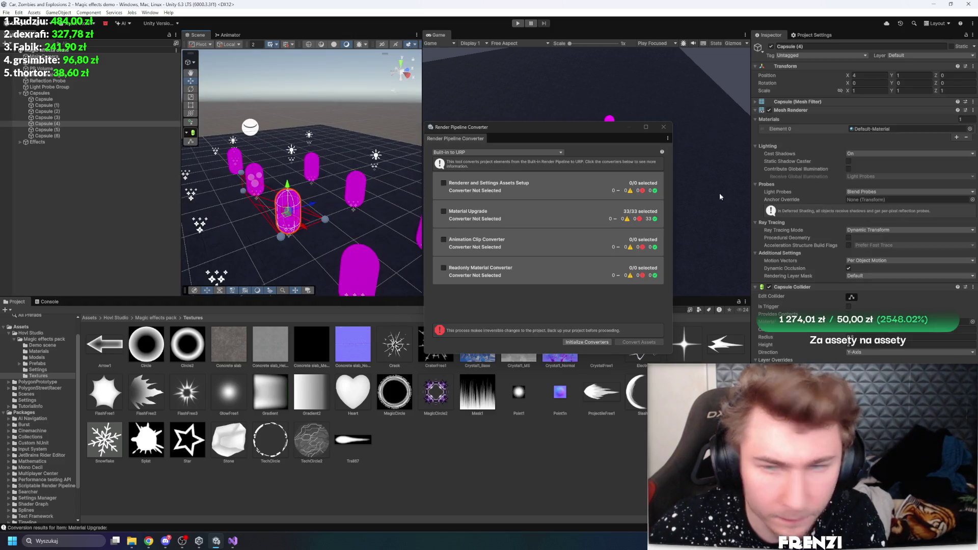
pyautogui.click(857, 131)
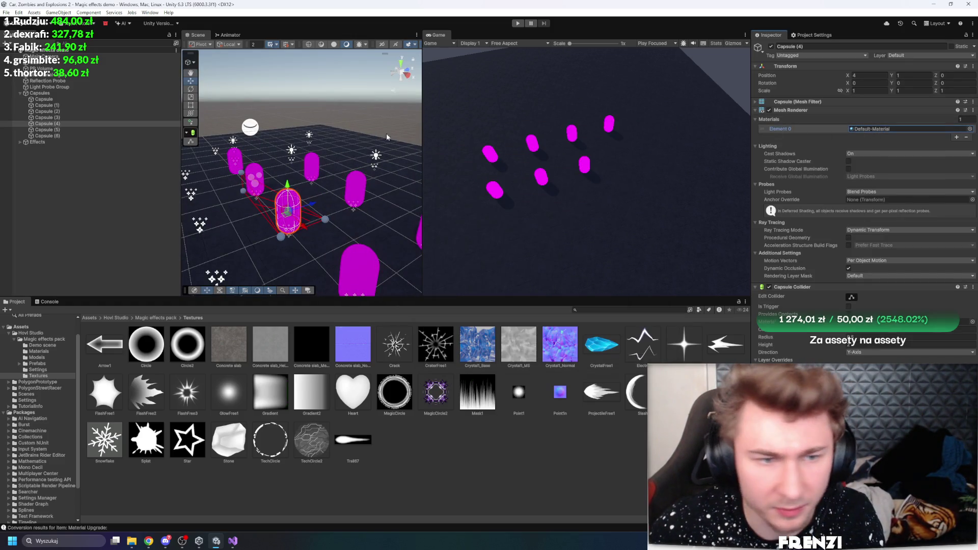
# - Start Play mode, widen and heighten the Scene view, and frame the orange effect sphere
pyautogui.moveTo(253, 165)
pyautogui.mouseDown()
pyautogui.moveTo(824, 174)
pyautogui.moveTo(634, 63)
pyautogui.mouseUp()
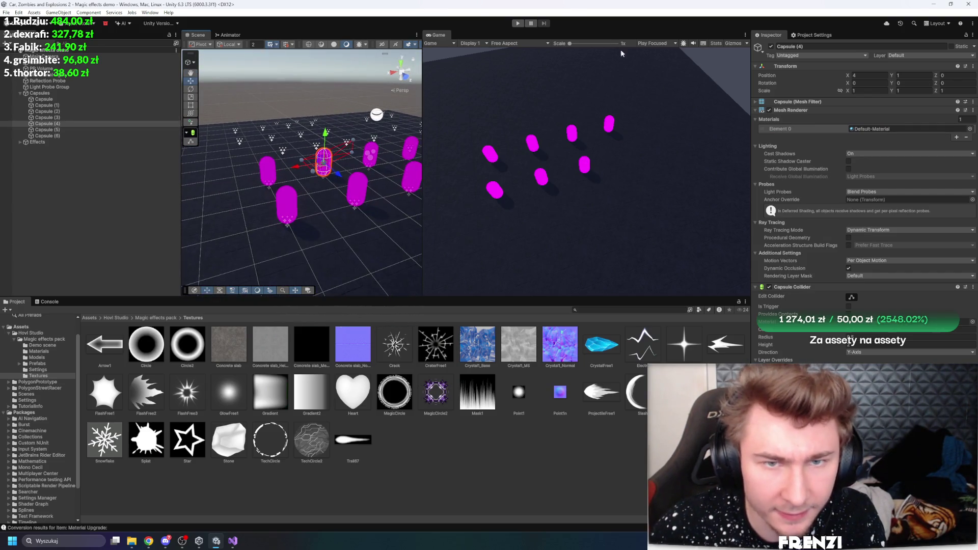
pyautogui.click(518, 23)
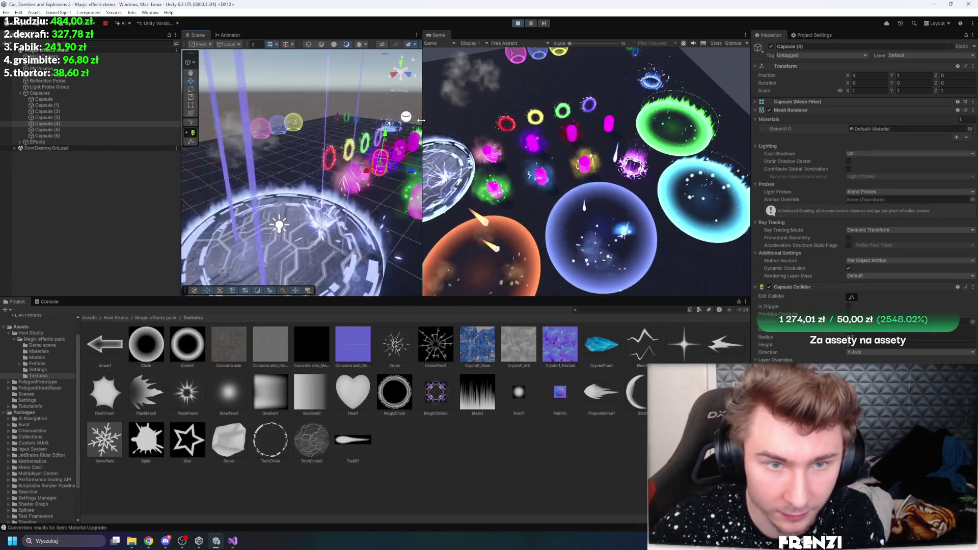
pyautogui.moveTo(421, 129); pyautogui.dragTo(645, 129)
pyautogui.scroll(-5, 413, 168)
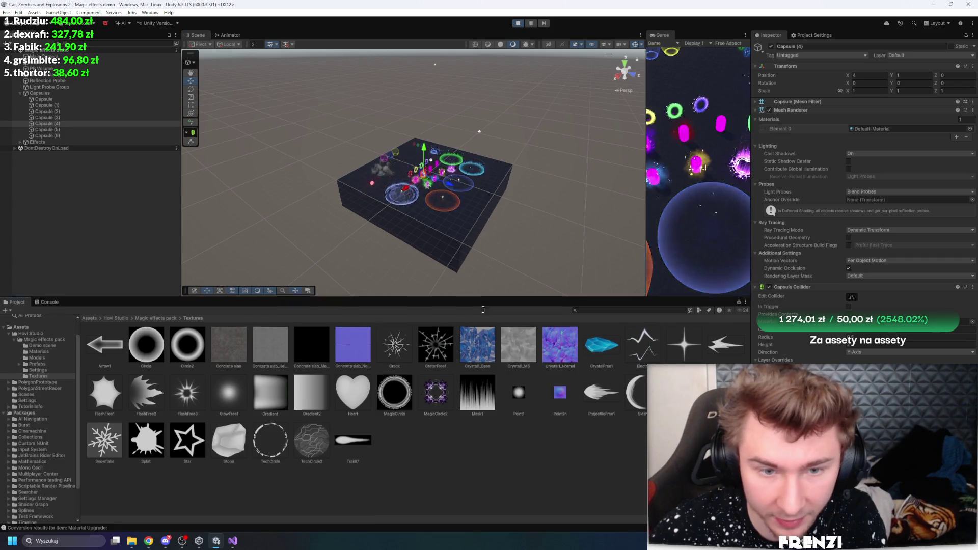
pyautogui.moveTo(480, 298); pyautogui.dragTo(480, 418)
pyautogui.scroll(5, 345, 320)
pyautogui.moveTo(345, 320)
pyautogui.mouseDown()
pyautogui.moveTo(241, 309)
pyautogui.moveTo(120, 333)
pyautogui.moveTo(168, 334)
pyautogui.moveTo(126, 279)
pyautogui.mouseUp()
pyautogui.press('f')
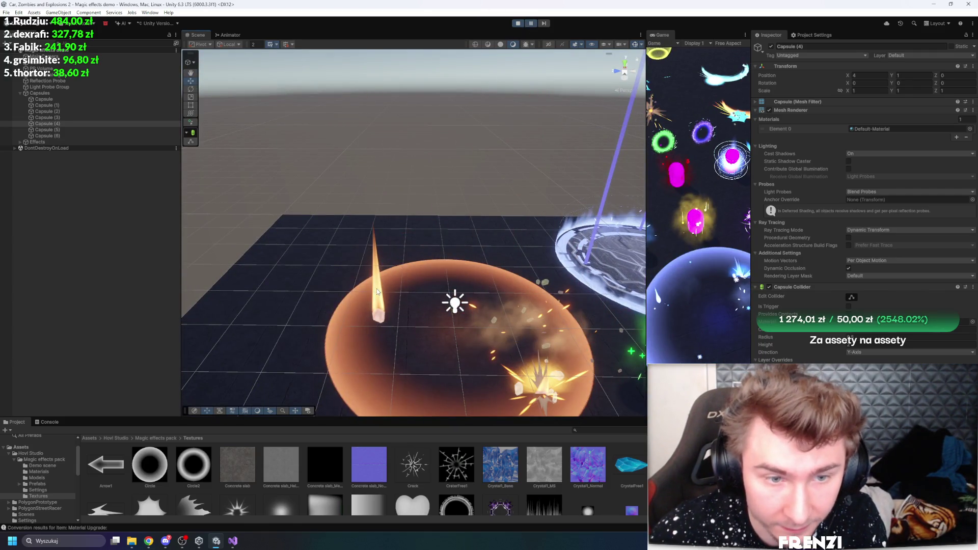
pyautogui.click(377, 291)
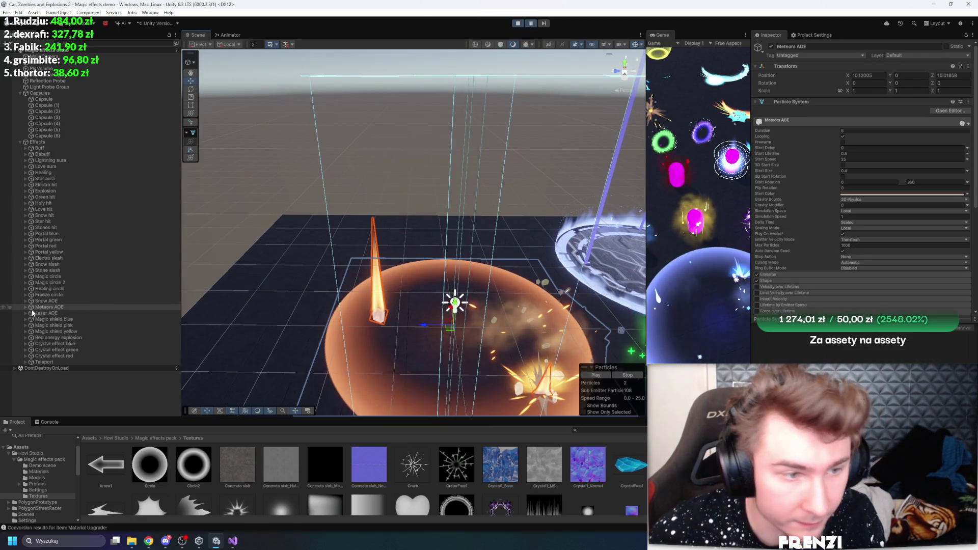
pyautogui.click(24, 308)
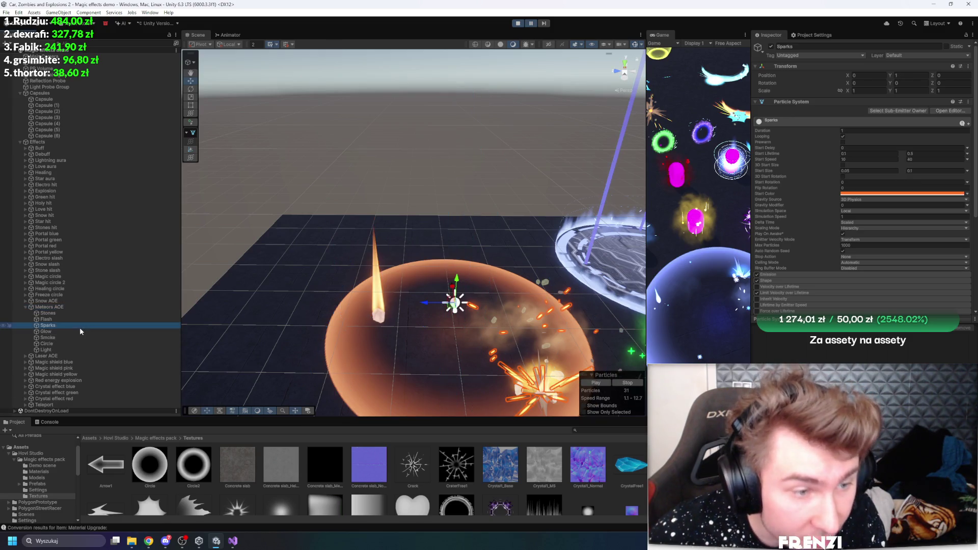
pyautogui.press('Up')
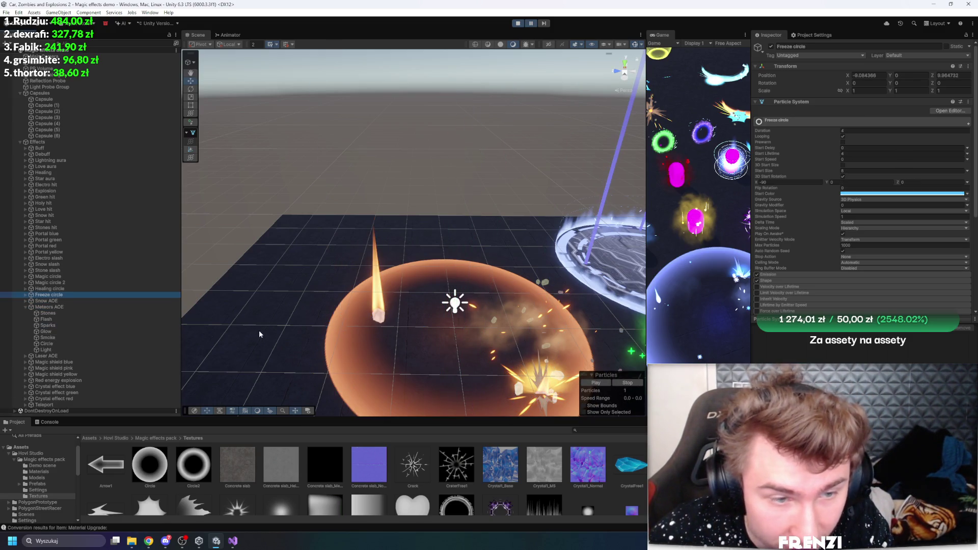
pyautogui.press('Down')
pyautogui.press('Down')
pyautogui.press('Down')
pyautogui.press('Down')
pyautogui.press('Down')
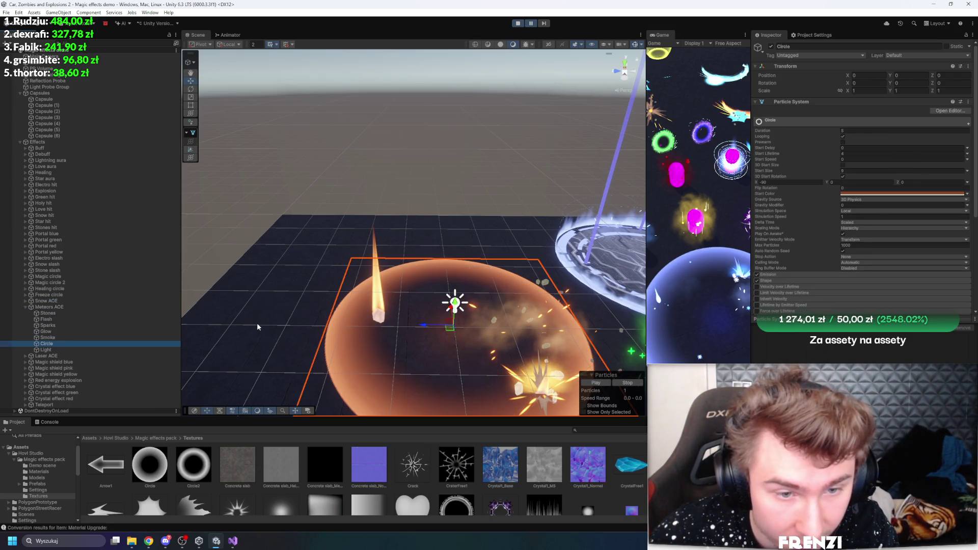
pyautogui.press('Up')
pyautogui.press('Up')
pyautogui.press('Up')
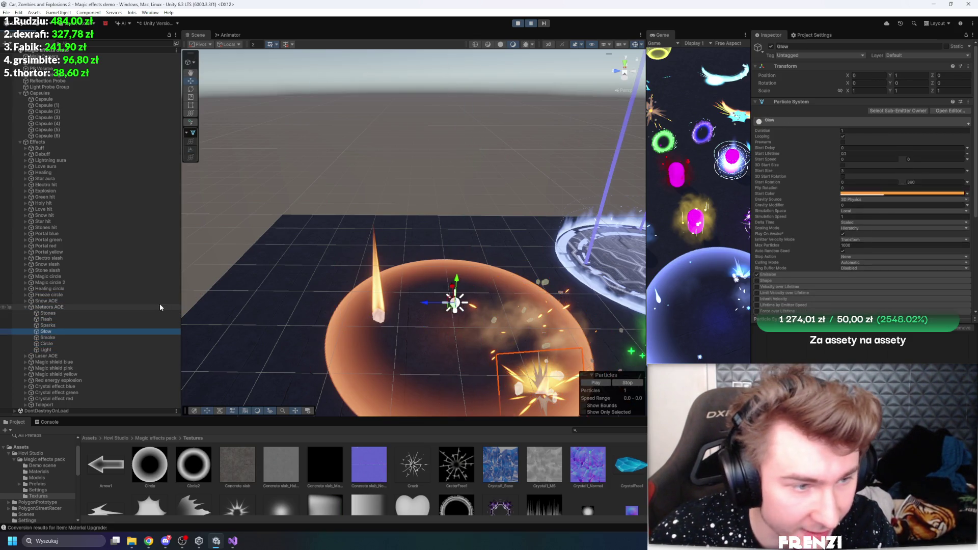
pyautogui.press('Up')
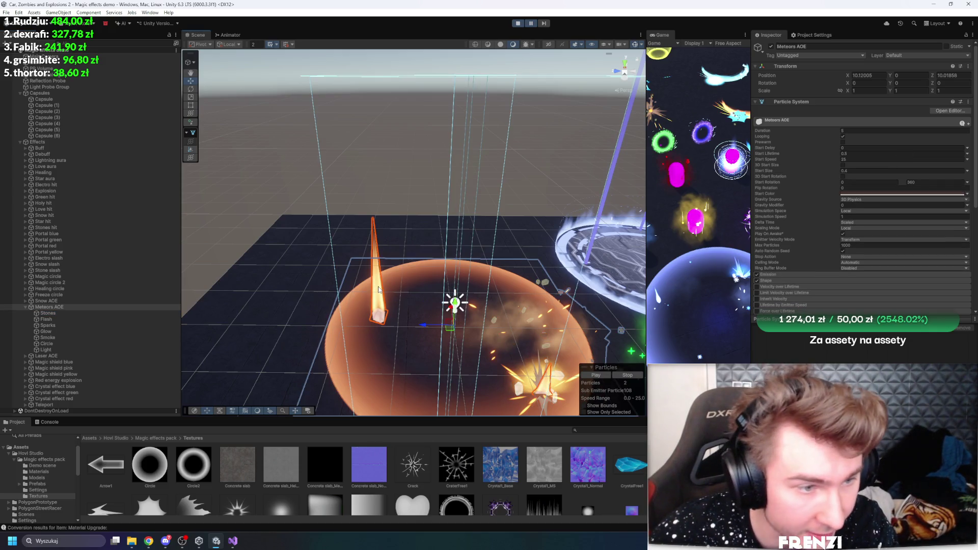
pyautogui.click(379, 290)
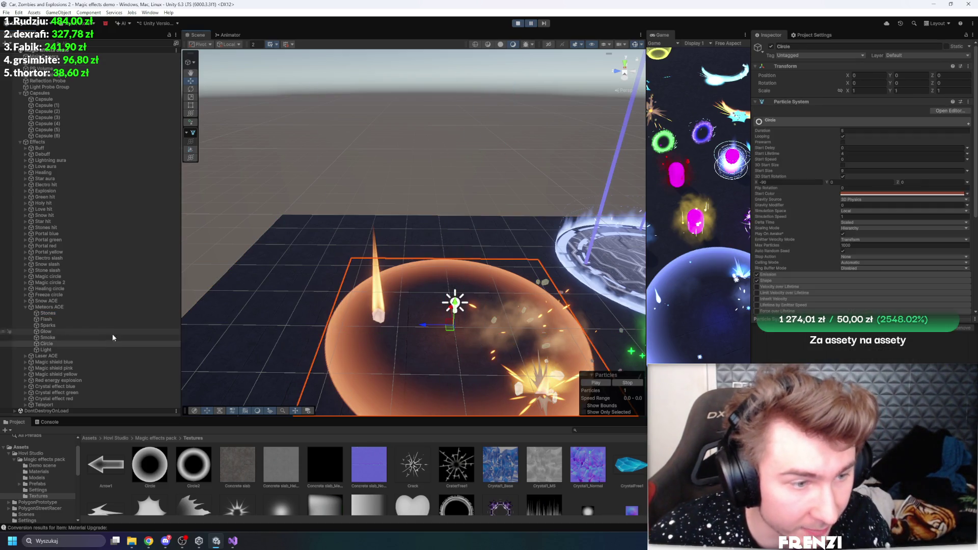
pyautogui.click(88, 325)
pyautogui.doubleClick(140, 326)
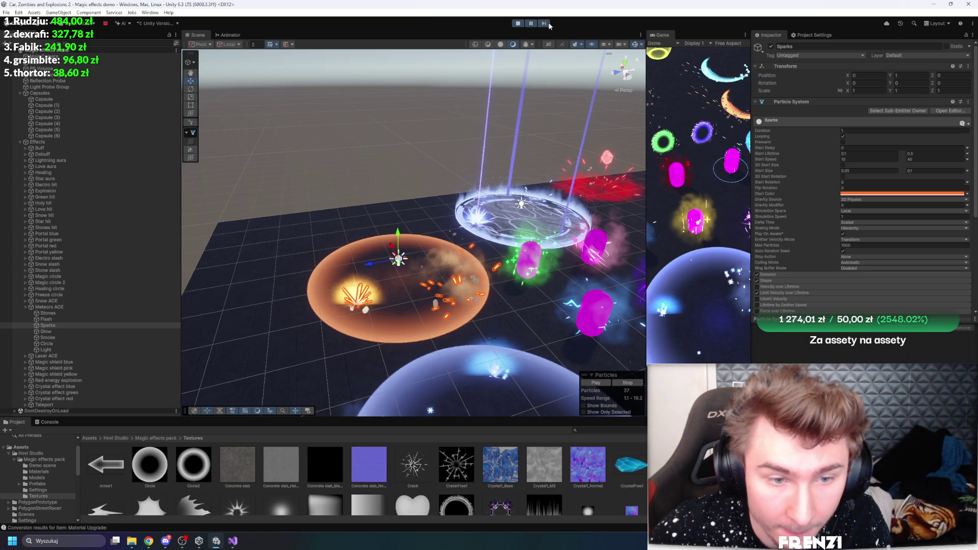
# - Fly the camera over the capsules and inspect the Buff effect's Smoke layer
pyautogui.moveTo(512, 63)
pyautogui.mouseDown()
pyautogui.moveTo(536, 184)
pyautogui.moveTo(457, 202)
pyautogui.mouseUp()
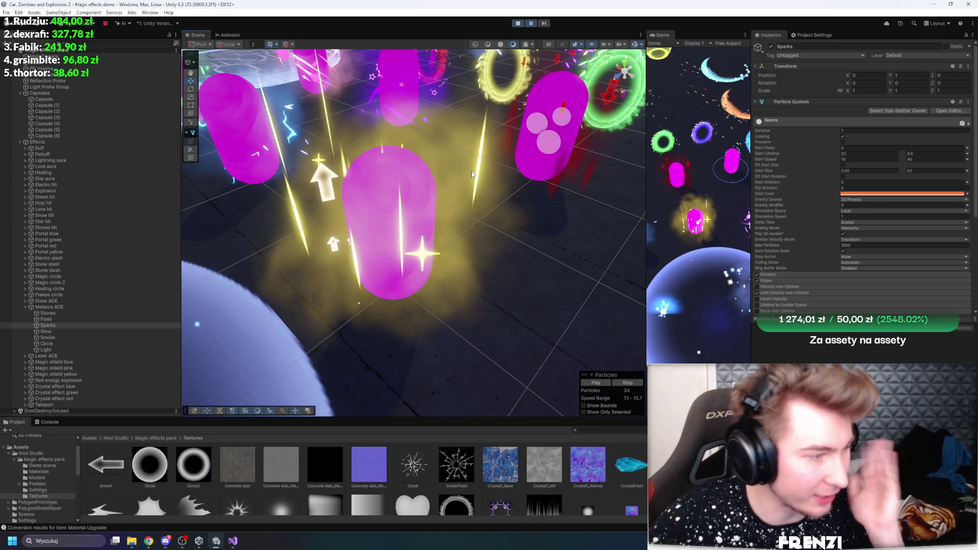
pyautogui.moveTo(452, 175)
pyautogui.mouseDown()
pyautogui.moveTo(344, 133)
pyautogui.moveTo(516, 273)
pyautogui.moveTo(547, 268)
pyautogui.mouseUp()
pyautogui.click(467, 185)
pyautogui.press('f')
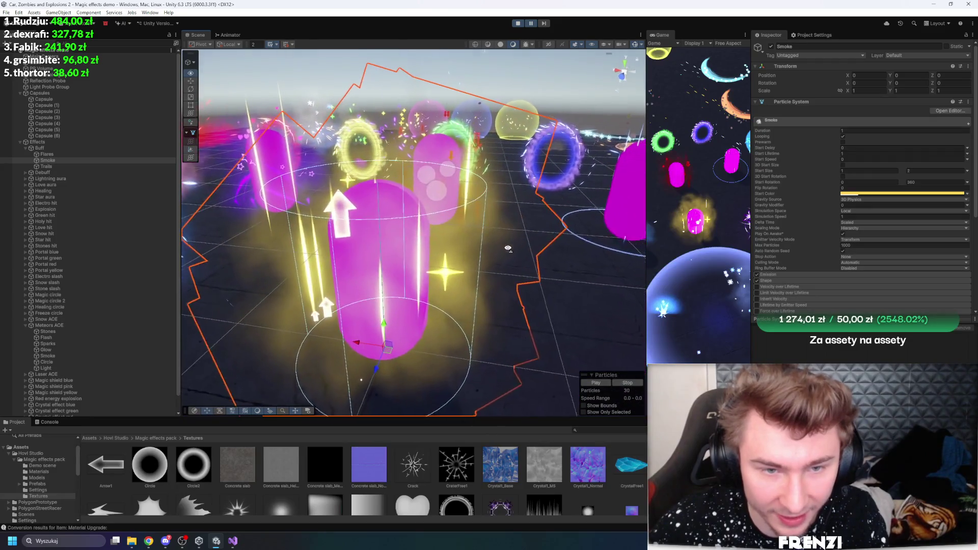
pyautogui.moveTo(467, 185)
pyautogui.mouseDown()
pyautogui.moveTo(294, 224)
pyautogui.moveTo(320, 142)
pyautogui.moveTo(433, 214)
pyautogui.moveTo(556, 256)
pyautogui.mouseUp()
pyautogui.click(311, 161)
pyautogui.scroll(10, 556, 256)
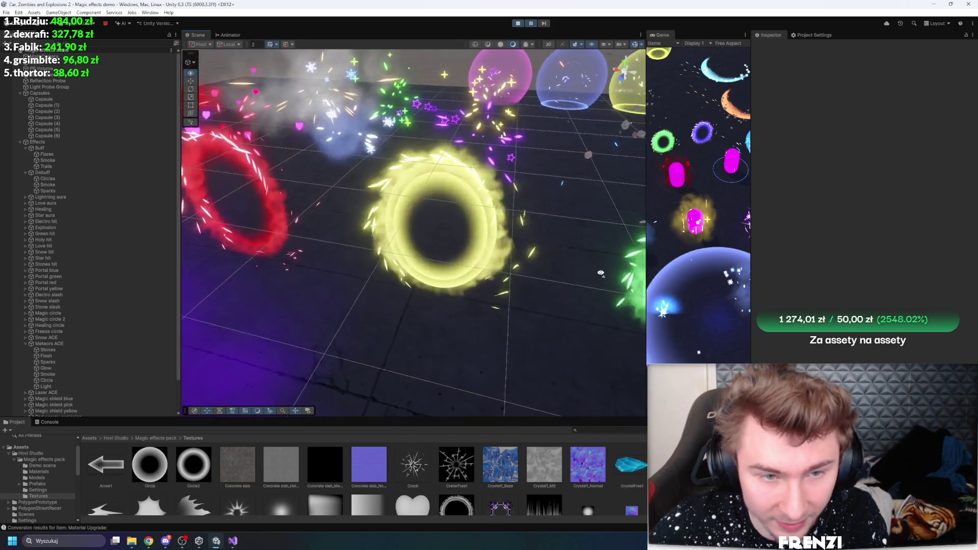
pyautogui.press('Left')
pyautogui.press('Left')
pyautogui.press('Left')
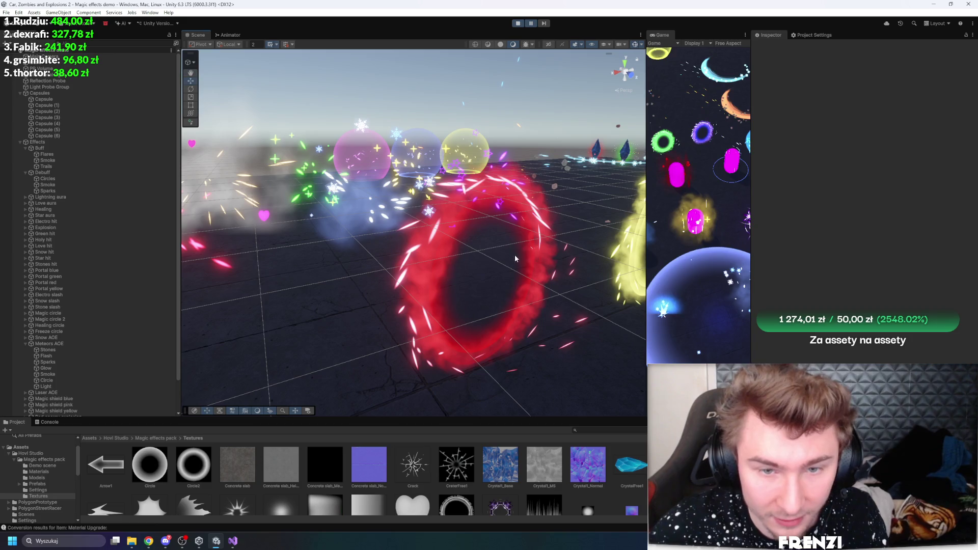
# - Inspect the Smoke layers of the red portal and the Explosion effect
pyautogui.click(515, 259)
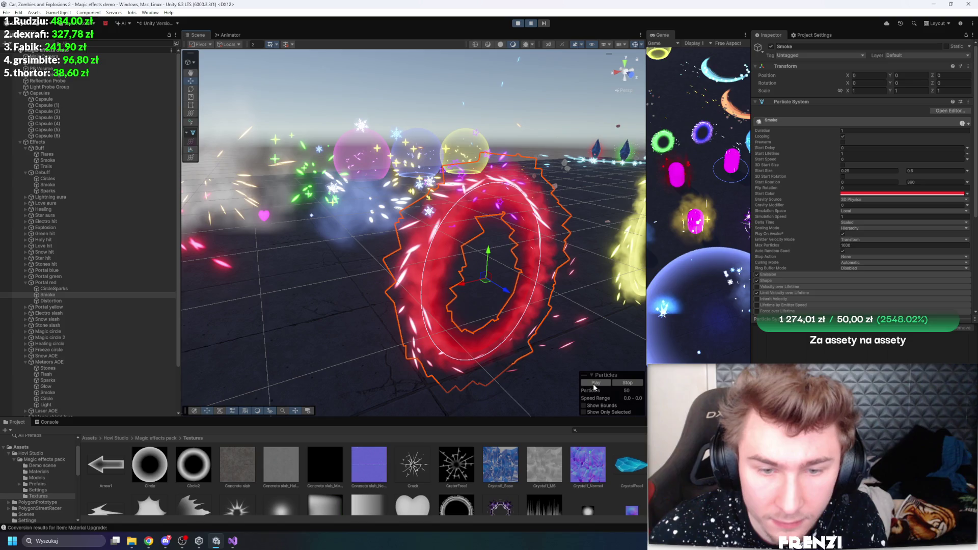
pyautogui.scroll(-5, 485, 321)
pyautogui.click(456, 262)
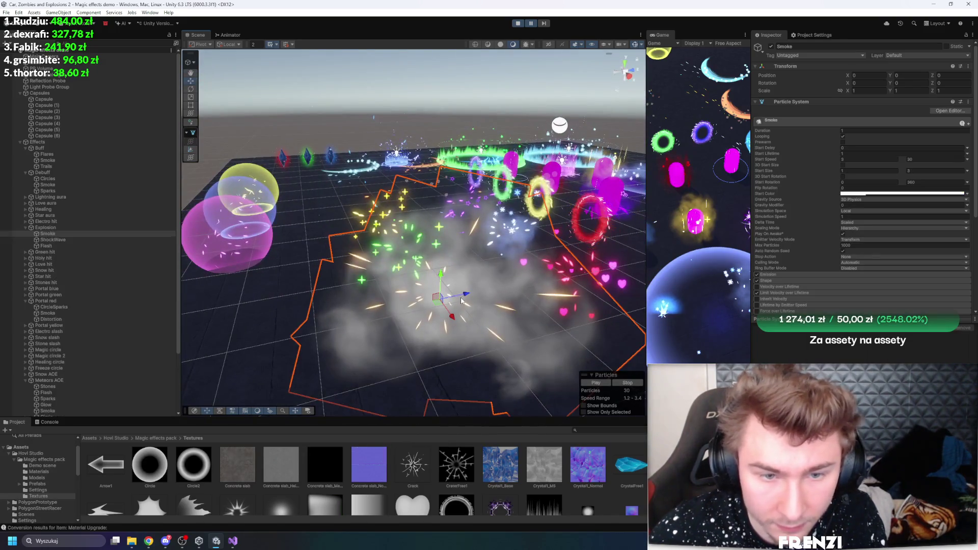
pyautogui.scroll(3, 456, 262)
pyautogui.scroll(-5, 456, 262)
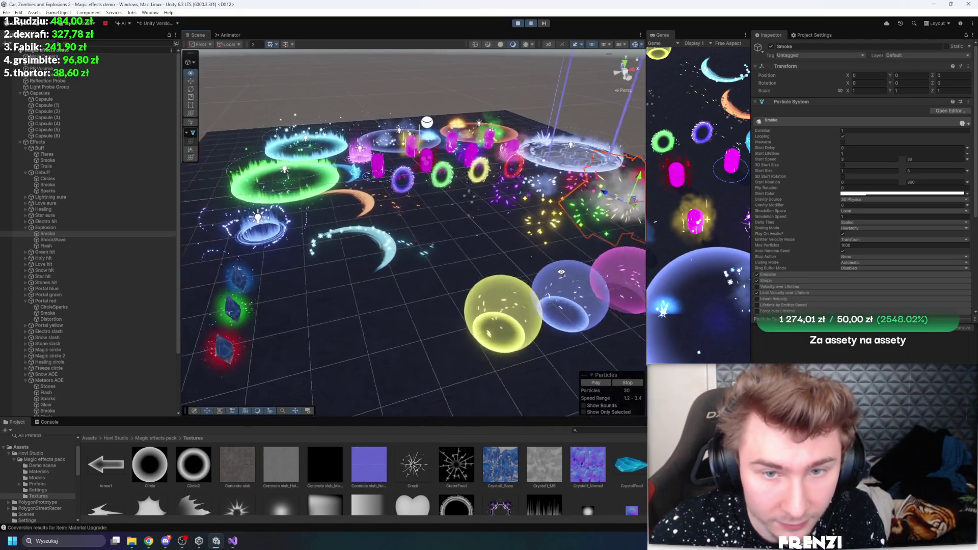
# - Inspect the yellow and pink shield spheres, enlarge the Project panel, and frame Holy hit's Sparks
pyautogui.click(353, 302)
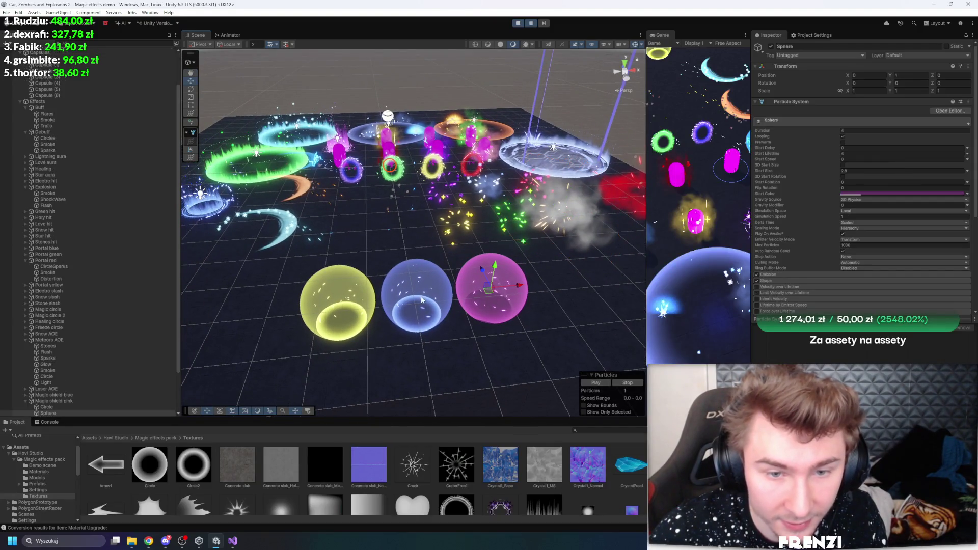
pyautogui.click(524, 295)
pyautogui.click(451, 295)
pyautogui.click(460, 290)
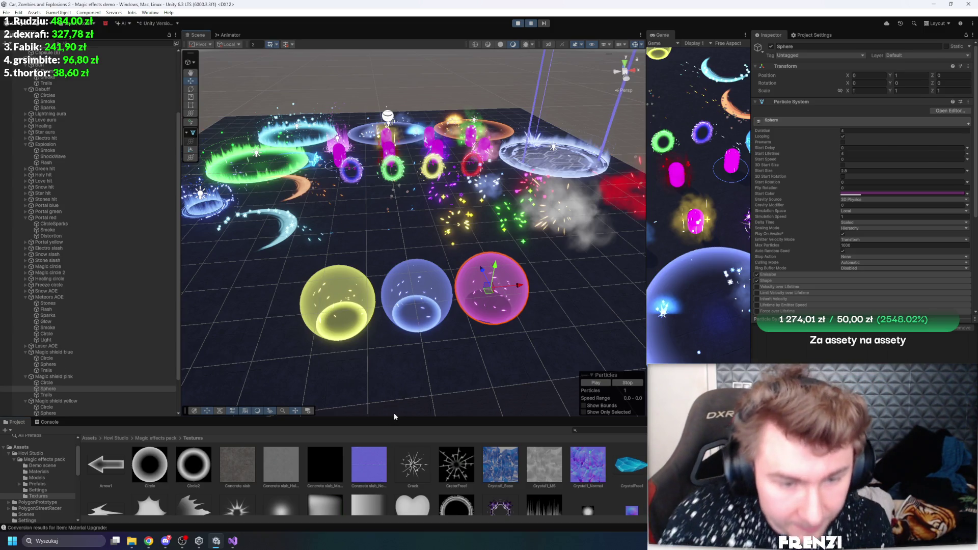
pyautogui.moveTo(394, 419); pyautogui.dragTo(394, 302)
pyautogui.doubleClick(48, 258)
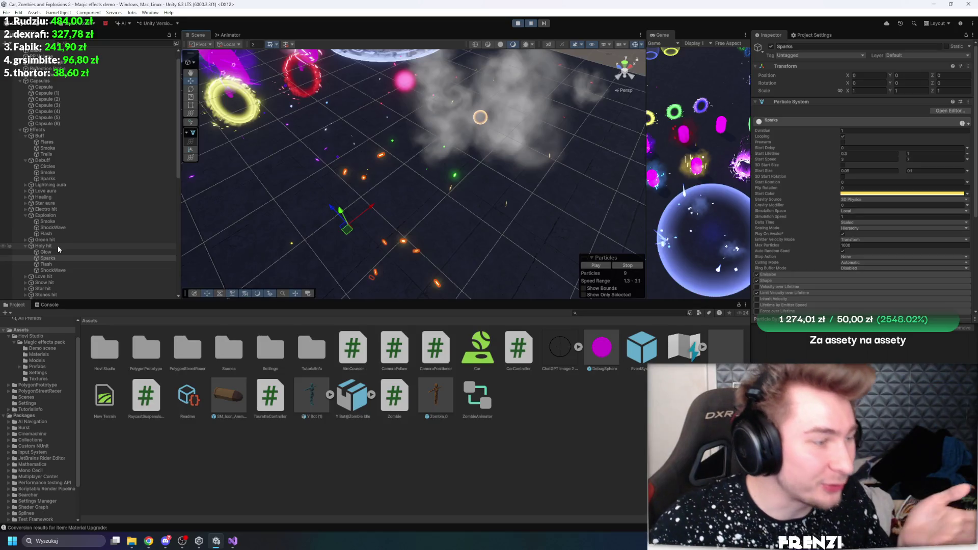
# - Save Holy hit as a prefab, look over the effects, and pause playback
pyautogui.moveTo(57, 245)
pyautogui.mouseDown()
pyautogui.moveTo(70, 265)
pyautogui.moveTo(500, 452)
pyautogui.mouseUp()
pyautogui.moveTo(453, 220)
pyautogui.mouseDown()
pyautogui.moveTo(306, 211)
pyautogui.moveTo(310, 243)
pyautogui.moveTo(460, 147)
pyautogui.mouseUp()
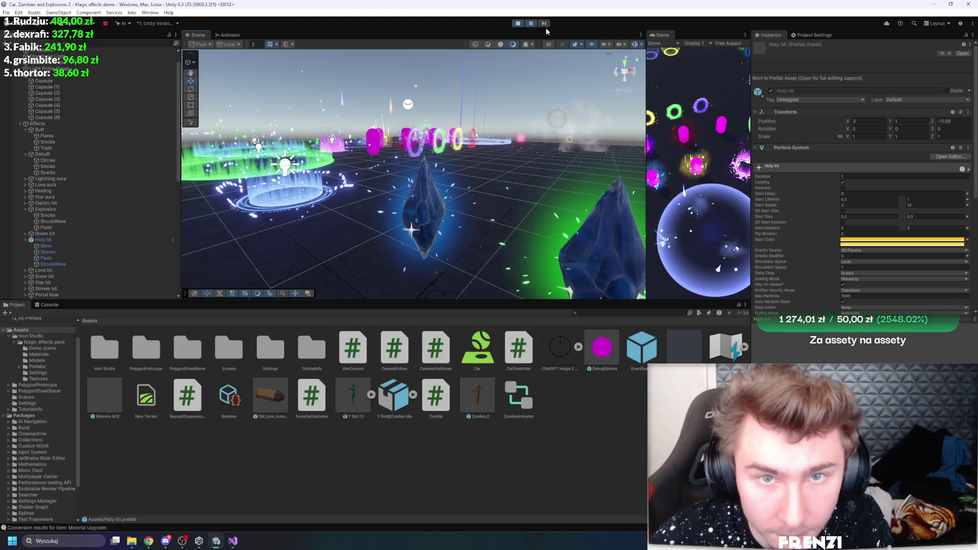
pyautogui.moveTo(331, 153); pyautogui.dragTo(316, 112)
pyautogui.press('f')
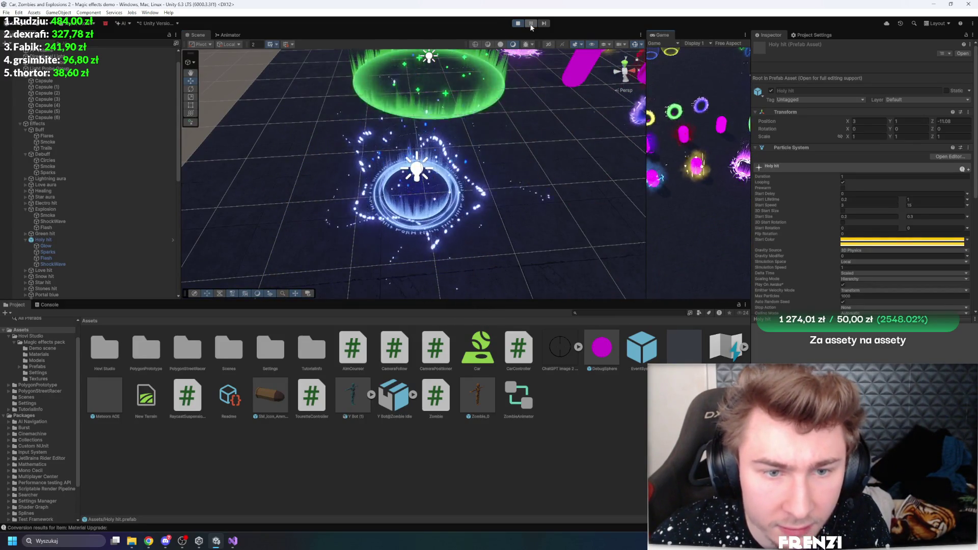
pyautogui.moveTo(407, 178)
pyautogui.mouseDown()
pyautogui.moveTo(366, 214)
pyautogui.moveTo(470, 85)
pyautogui.moveTo(503, 112)
pyautogui.moveTo(375, 163)
pyautogui.mouseUp()
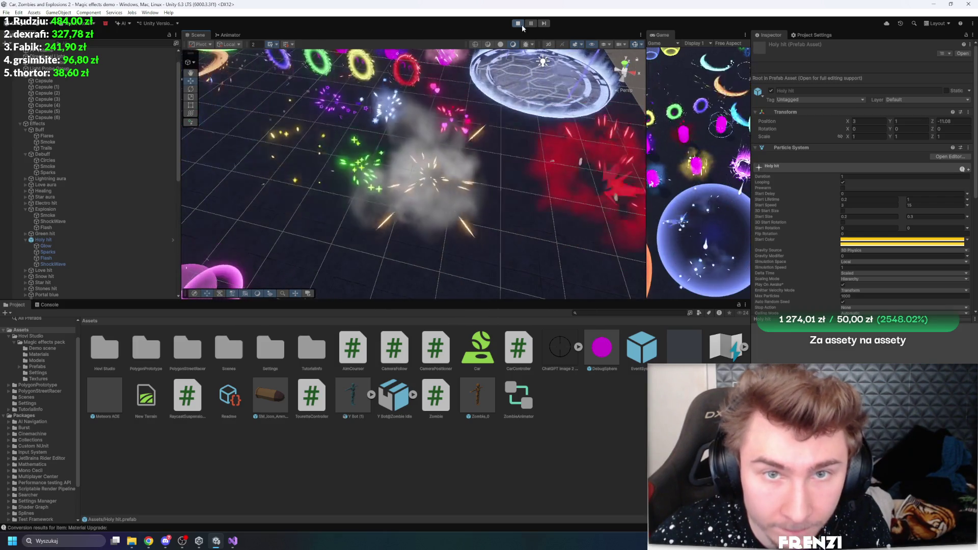
pyautogui.click(530, 23)
# - Select the Explosion effect and save it as a prefab
pyautogui.click(442, 202)
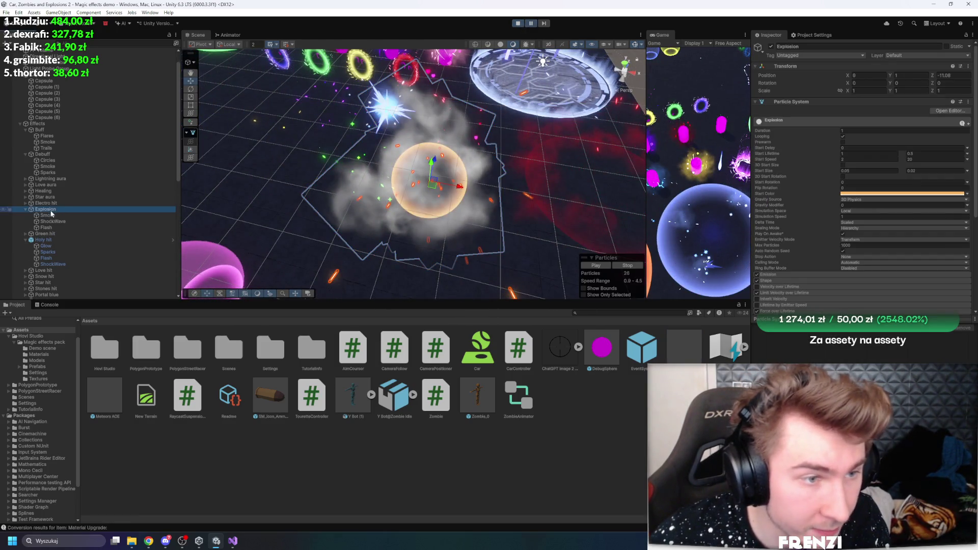
pyautogui.moveTo(540, 463); pyautogui.dragTo(540, 462)
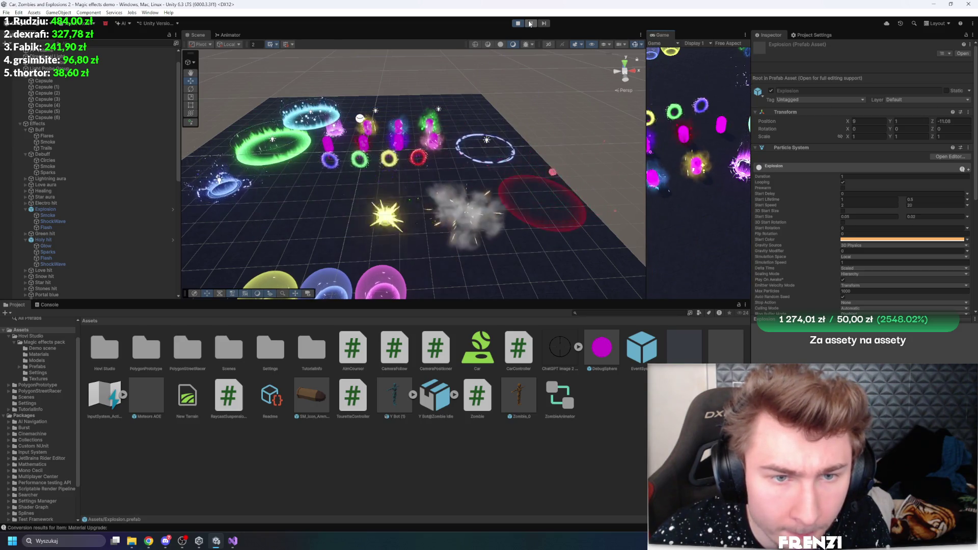
pyautogui.scroll(10, 493, 91)
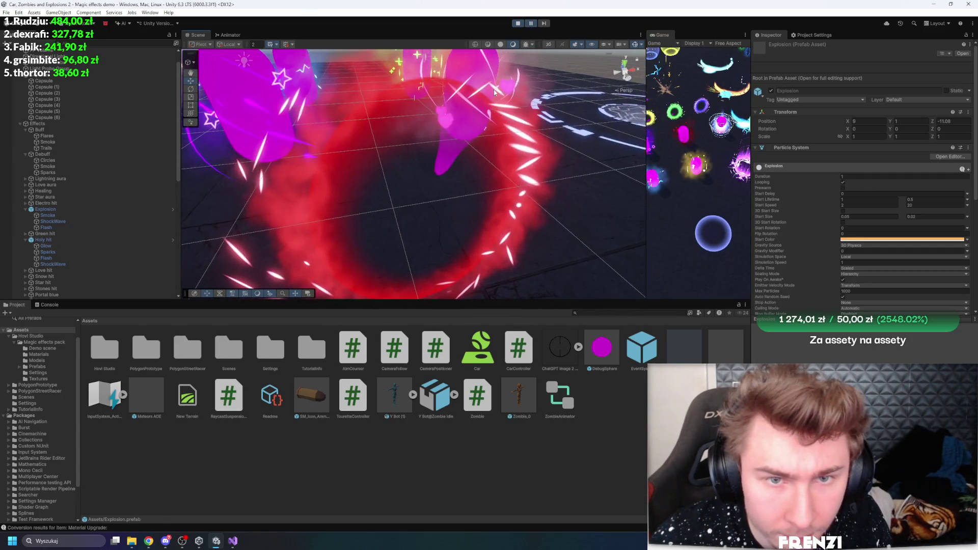
pyautogui.click(501, 114)
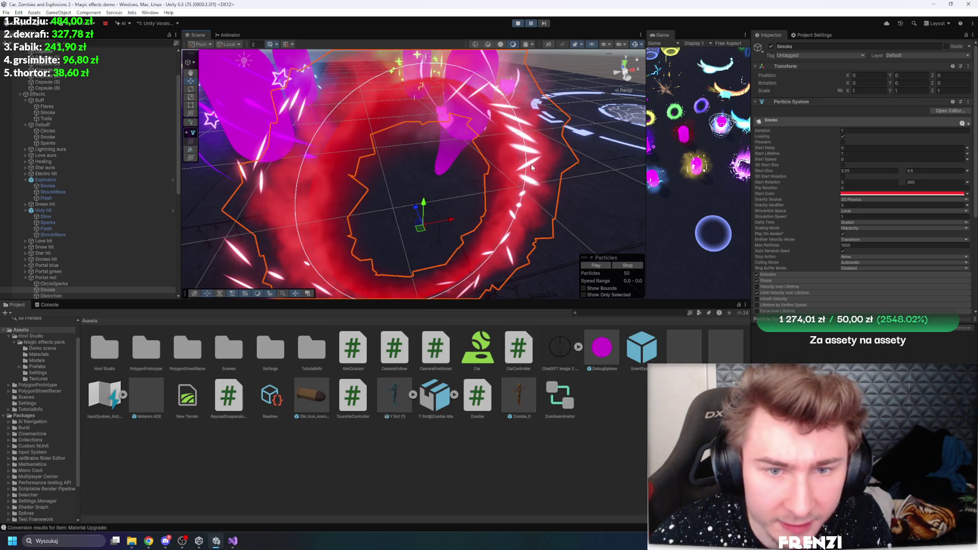
# - Save Portal red as a prefab in the Project window
pyautogui.moveTo(73, 283)
pyautogui.mouseDown()
pyautogui.moveTo(60, 284)
pyautogui.moveTo(61, 305)
pyautogui.moveTo(229, 397)
pyautogui.mouseUp()
pyautogui.scroll(-5, 381, 194)
pyautogui.scroll(10, 379, 191)
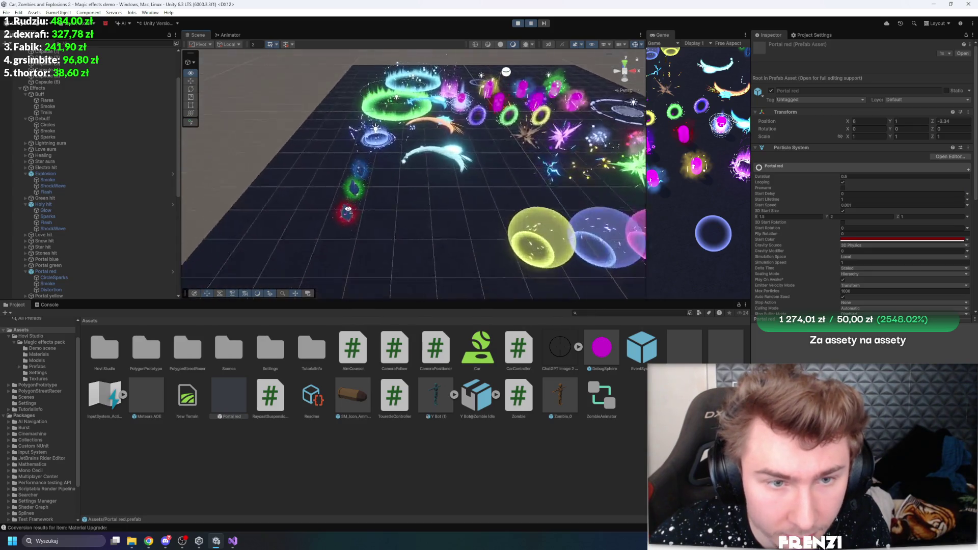
pyautogui.scroll(-5, 479, 216)
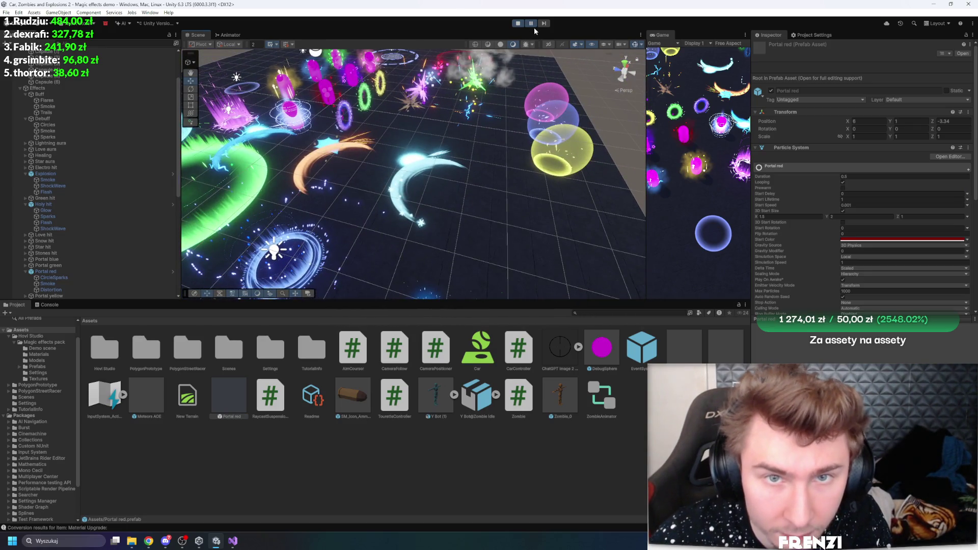
pyautogui.scroll(10, 437, 167)
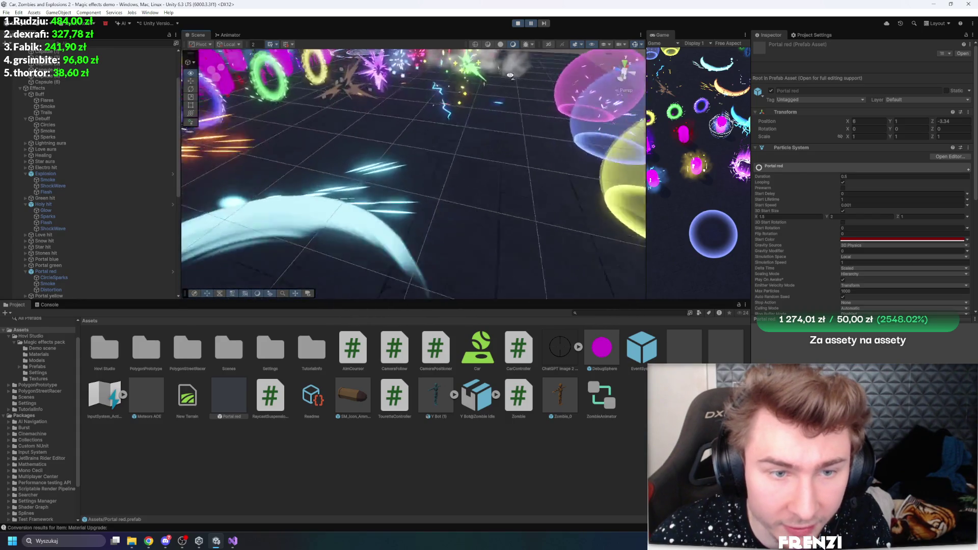
# - Select the Snow slash sparks and save Snow slash as a prefab
pyautogui.click(437, 167)
pyautogui.click(436, 156)
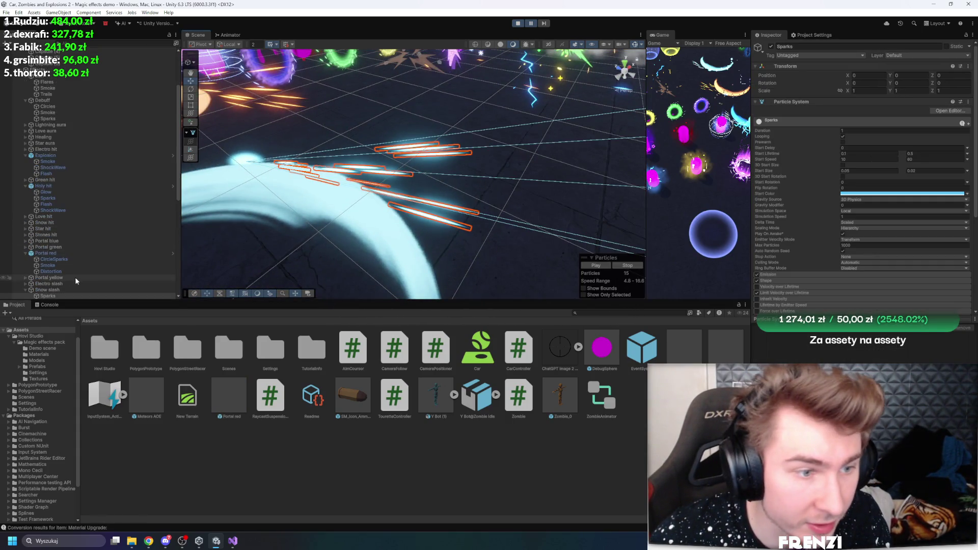
pyautogui.scroll(-3, 76, 281)
pyautogui.moveTo(47, 221)
pyautogui.mouseDown()
pyautogui.moveTo(229, 356)
pyautogui.moveTo(397, 397)
pyautogui.mouseUp()
pyautogui.scroll(-10, 500, 203)
pyautogui.scroll(6, 508, 152)
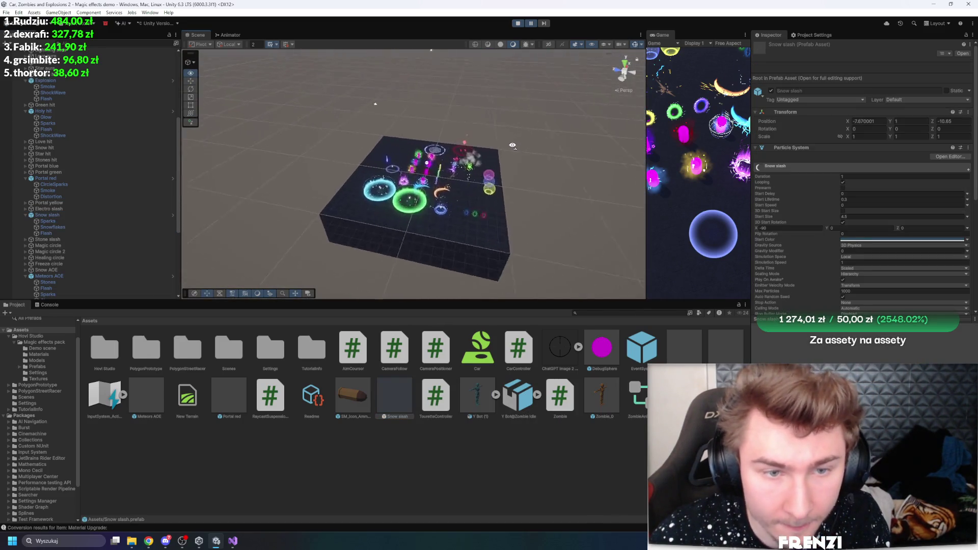
# - Stretch the Freeze circle's Sides ring along Y into a tall cylinder
pyautogui.press('f')
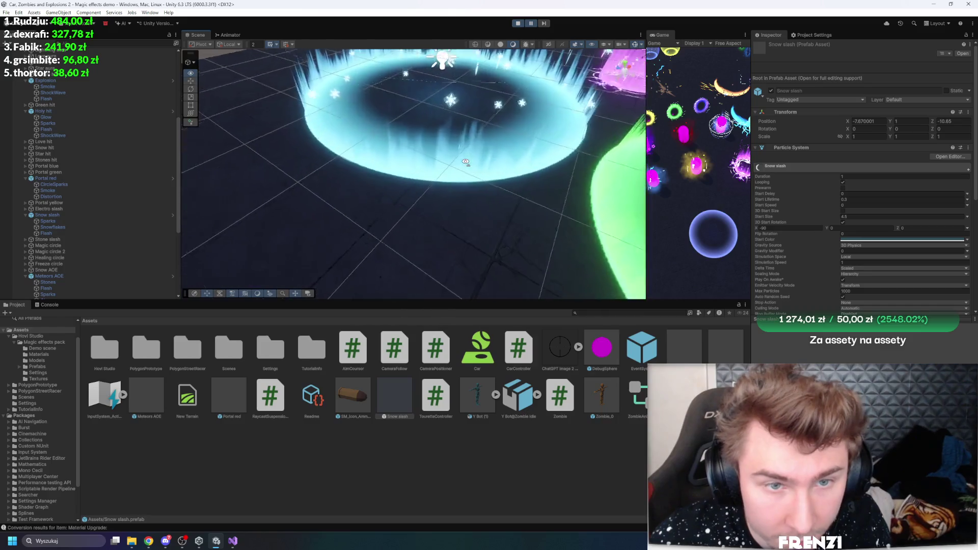
pyautogui.click(414, 230)
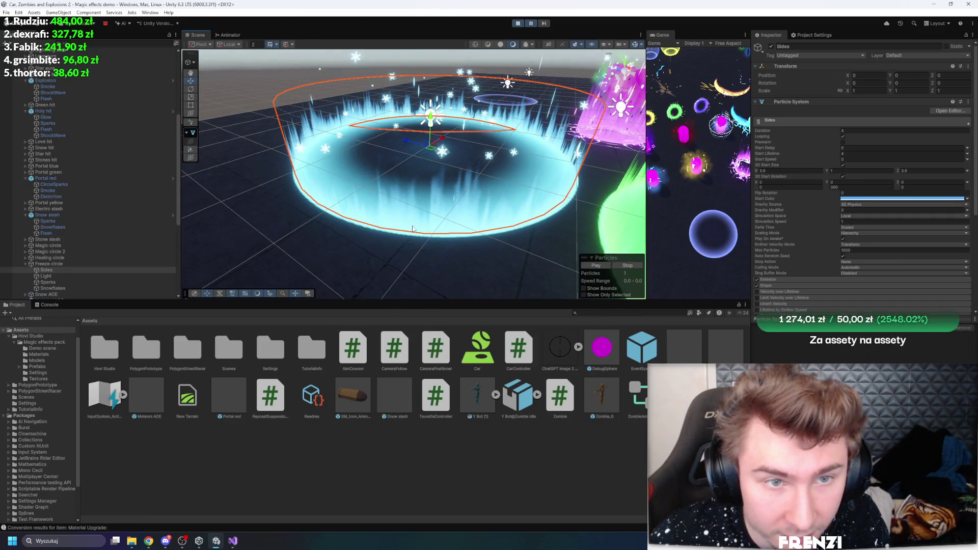
pyautogui.moveTo(431, 117); pyautogui.dragTo(433, 61)
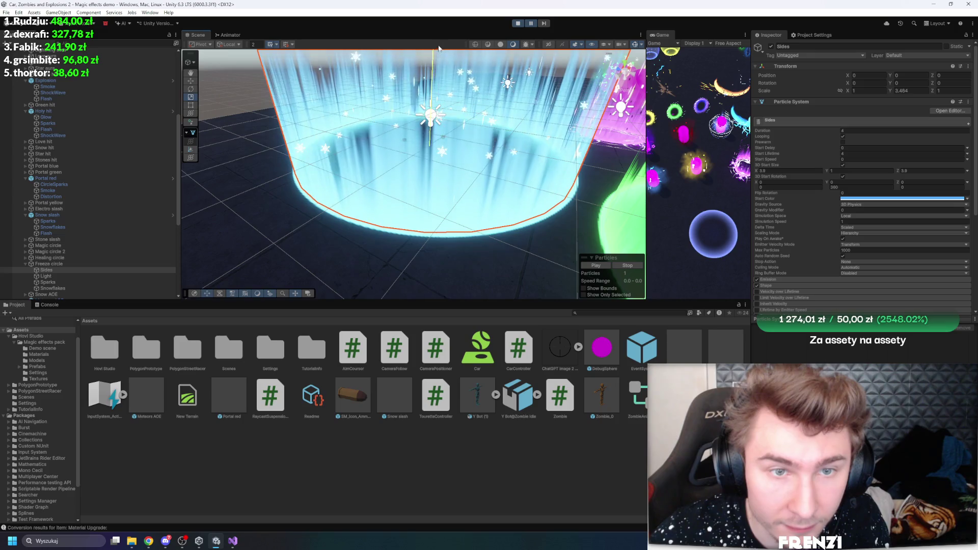
# - Locate and select the Mask1 material from the Renderer's Material field
pyautogui.scroll(-5, 509, 127)
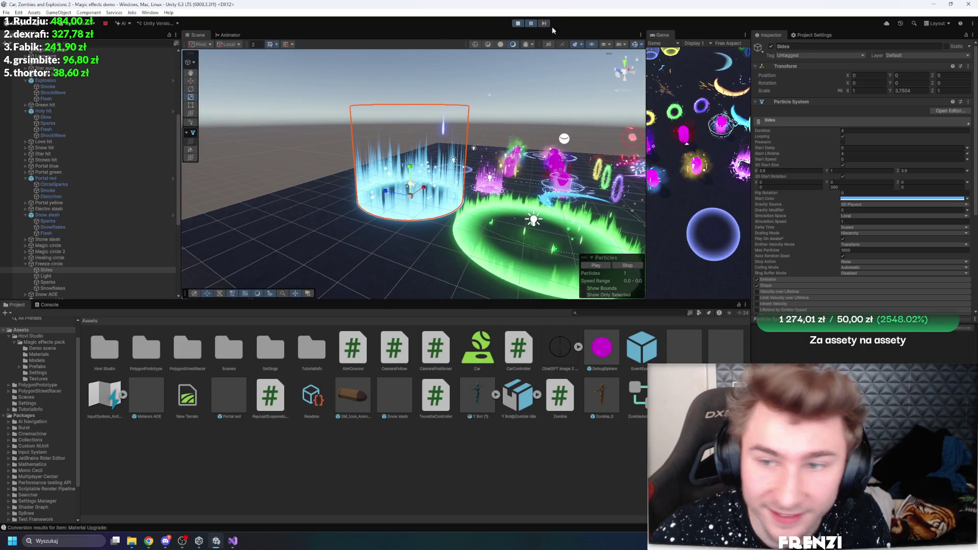
pyautogui.scroll(-5, 842, 218)
pyautogui.scroll(-5, 808, 256)
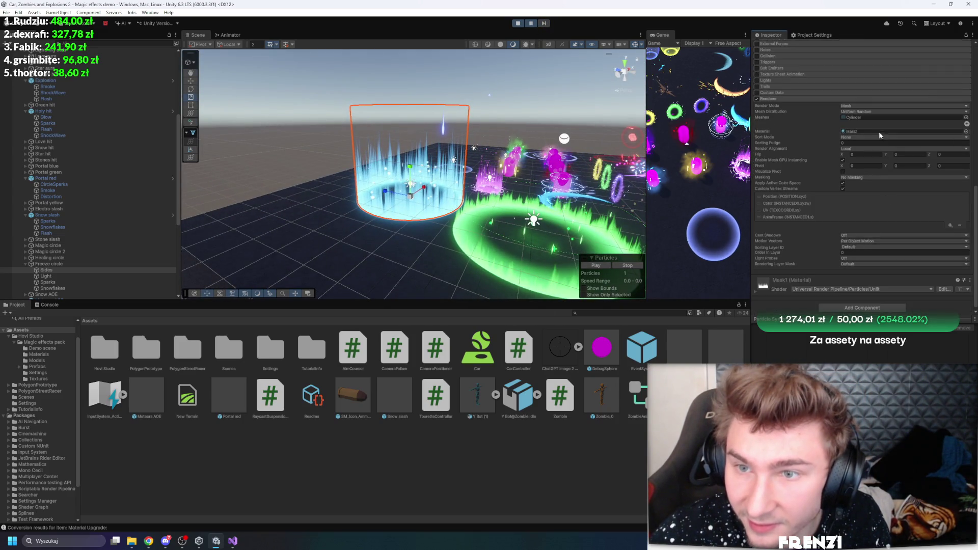
pyautogui.click(865, 131)
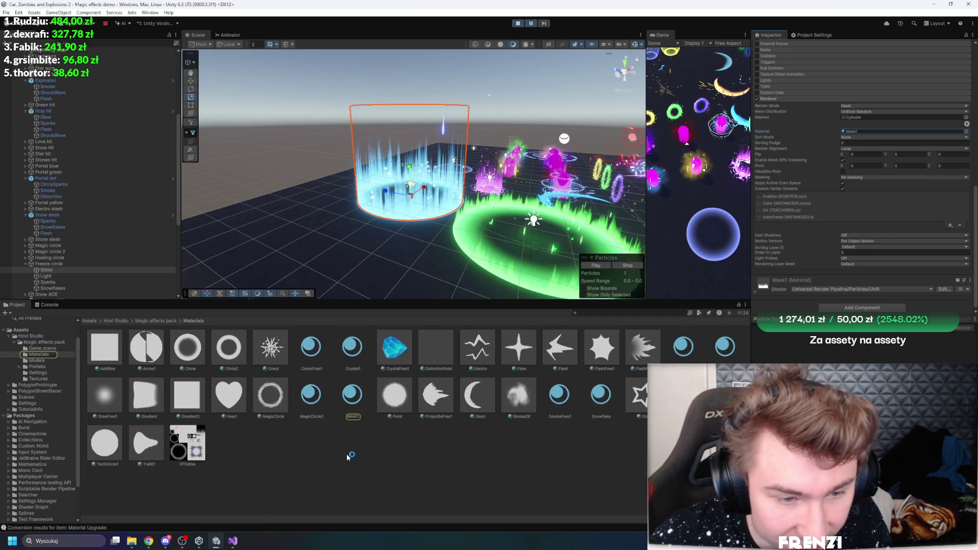
pyautogui.click(356, 414)
pyautogui.moveTo(403, 260)
pyautogui.mouseDown()
pyautogui.moveTo(296, 186)
pyautogui.moveTo(240, 227)
pyautogui.mouseUp()
# - Browse Magic effects pack > Demo scene and open Magic effects second demo
pyautogui.click(112, 319)
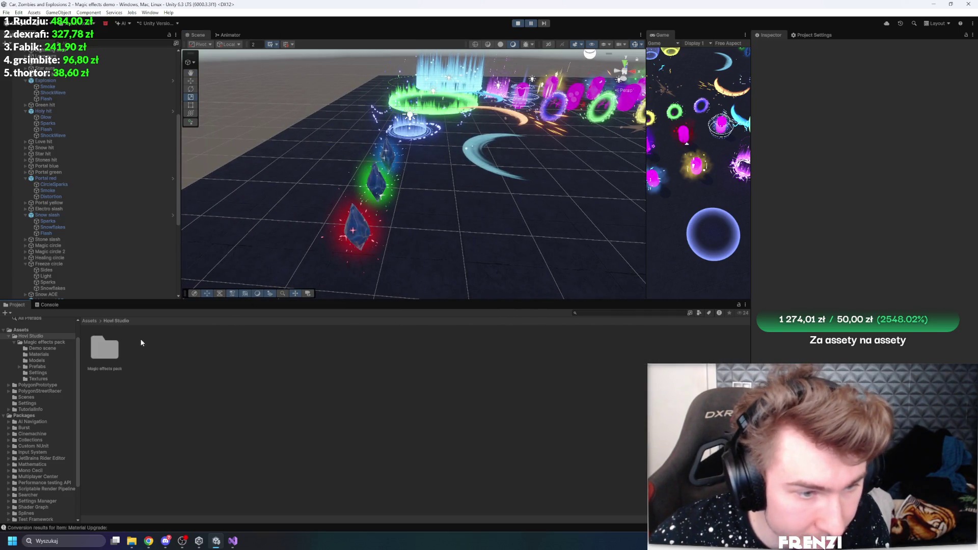
pyautogui.doubleClick(108, 346)
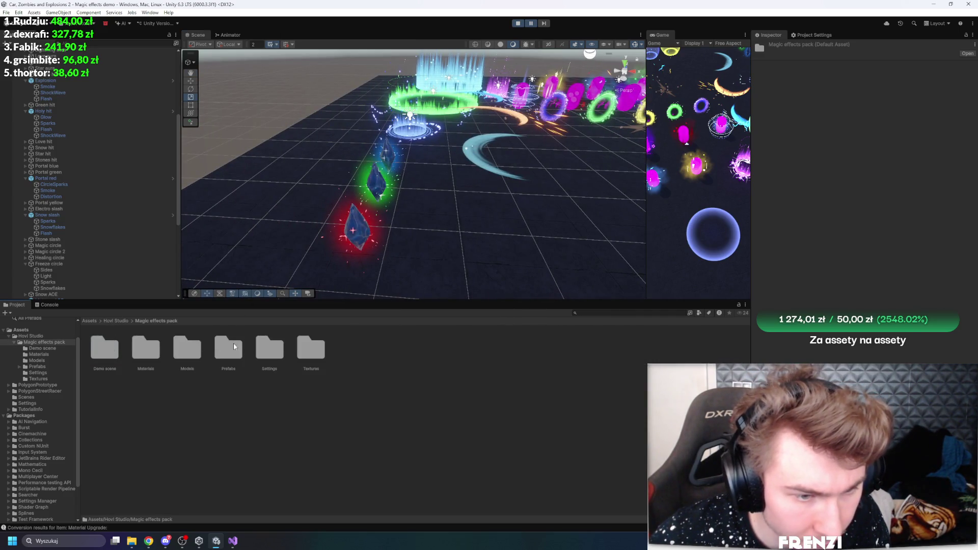
pyautogui.doubleClick(118, 350)
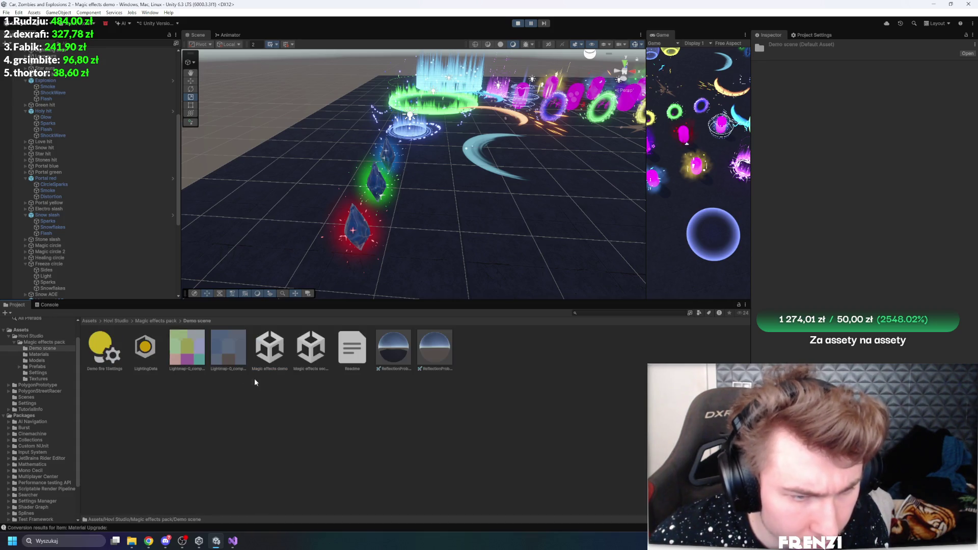
pyautogui.doubleClick(305, 343)
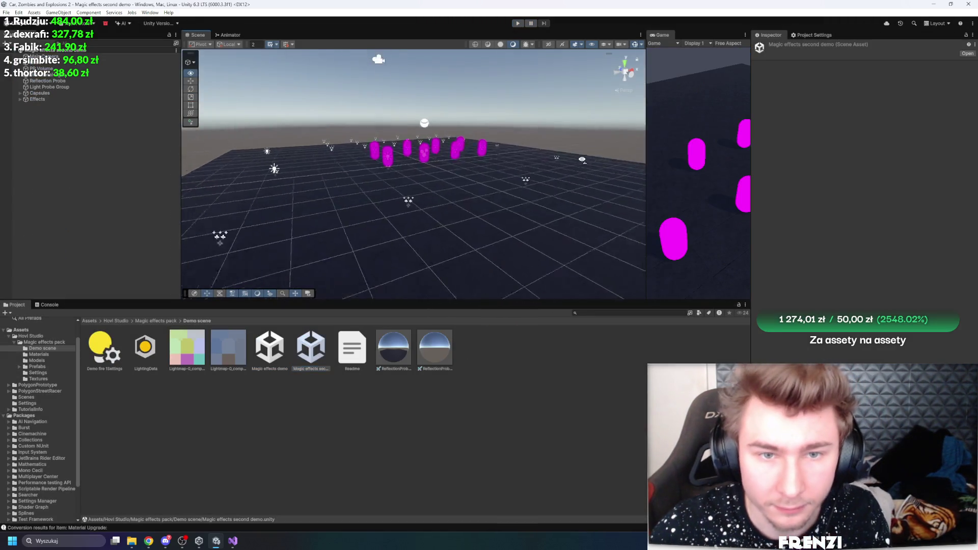
# - Run the second demo scene in Play mode and look over its effects
pyautogui.moveTo(584, 144); pyautogui.dragTo(585, 145)
pyautogui.click(518, 24)
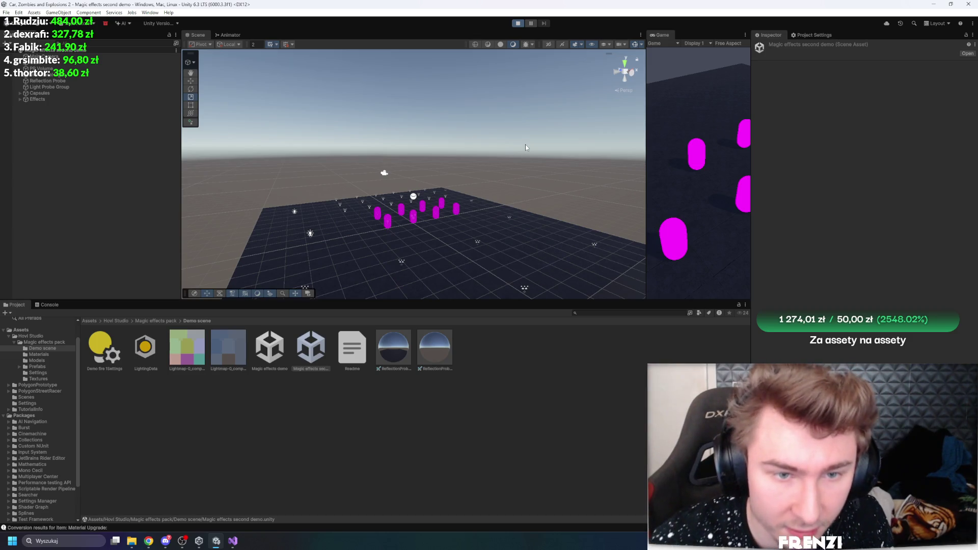
pyautogui.moveTo(524, 148)
pyautogui.mouseDown()
pyautogui.moveTo(323, 220)
pyautogui.moveTo(339, 233)
pyautogui.moveTo(366, 174)
pyautogui.moveTo(395, 157)
pyautogui.moveTo(423, 112)
pyautogui.moveTo(402, 126)
pyautogui.mouseUp()
# - Select Sparks yellow and Sparks white and save both as prefabs in Assets
pyautogui.click(351, 158)
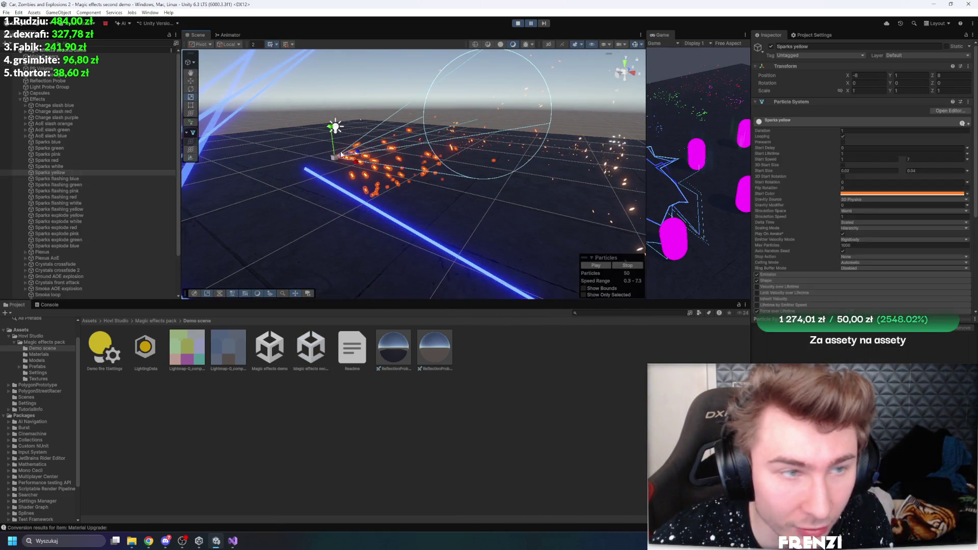
pyautogui.keyDown('ctrl'); pyautogui.click(60, 168); pyautogui.keyUp('ctrl')
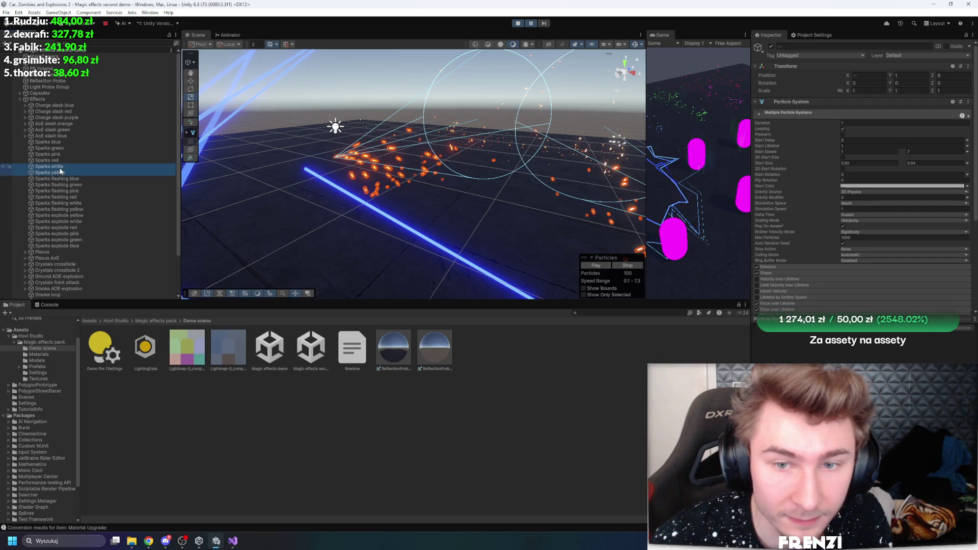
pyautogui.moveTo(417, 430); pyautogui.dragTo(488, 402)
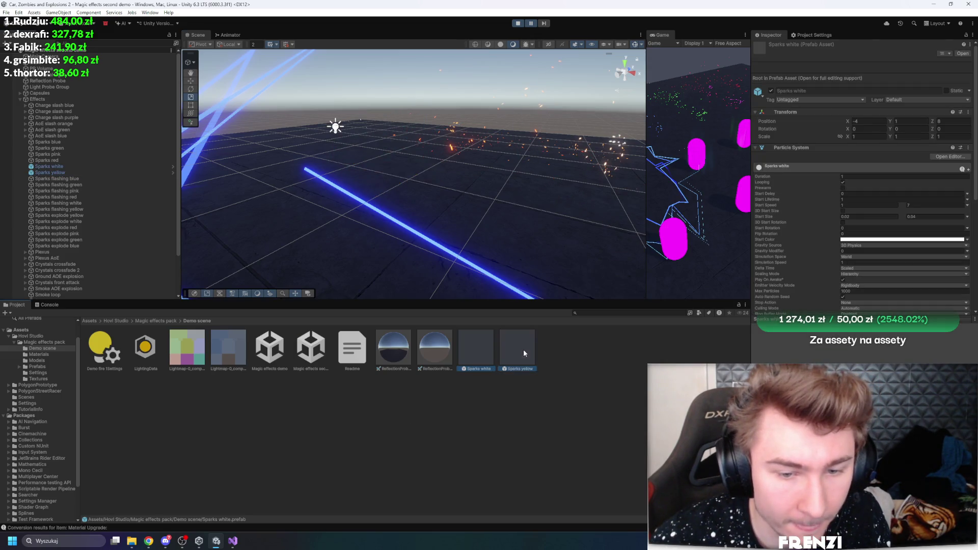
pyautogui.moveTo(525, 353); pyautogui.dragTo(104, 357)
# - Resume playback, frame the selected sparks, and return to the Magic effects pack folder
pyautogui.moveTo(265, 229)
pyautogui.mouseDown()
pyautogui.moveTo(345, 255)
pyautogui.moveTo(526, 269)
pyautogui.mouseUp()
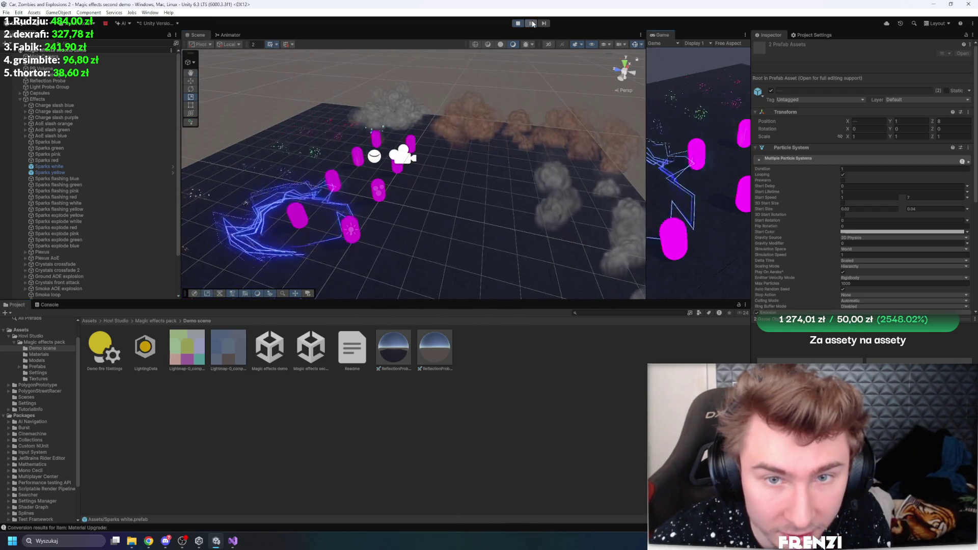
pyautogui.click(533, 24)
pyautogui.scroll(5, 407, 178)
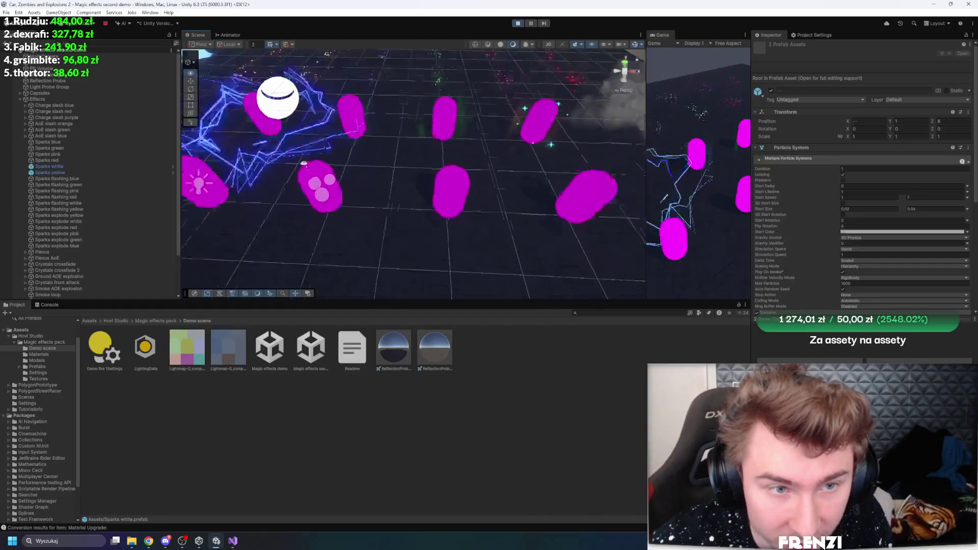
pyautogui.moveTo(308, 172); pyautogui.dragTo(311, 204)
pyautogui.scroll(-10, 311, 204)
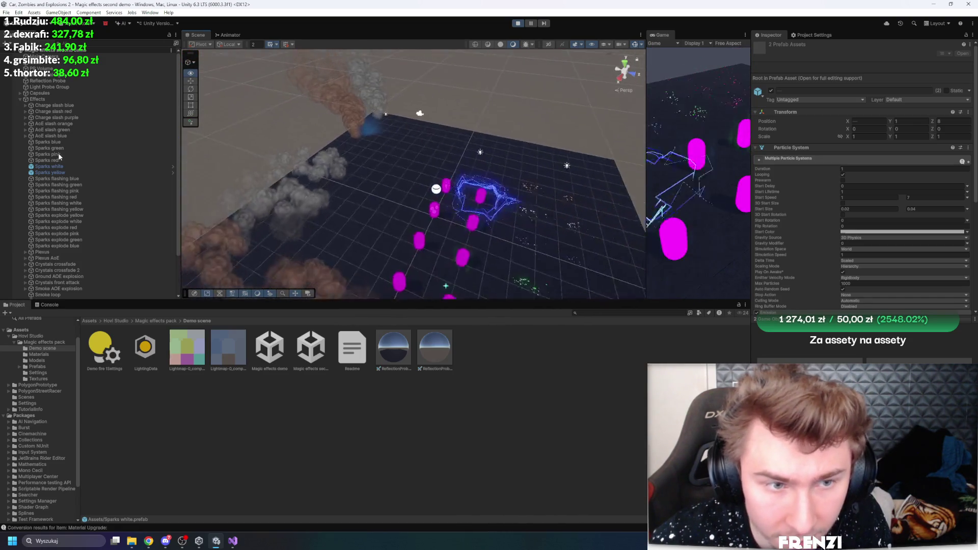
pyautogui.press('f')
pyautogui.moveTo(229, 168); pyautogui.dragTo(294, 182)
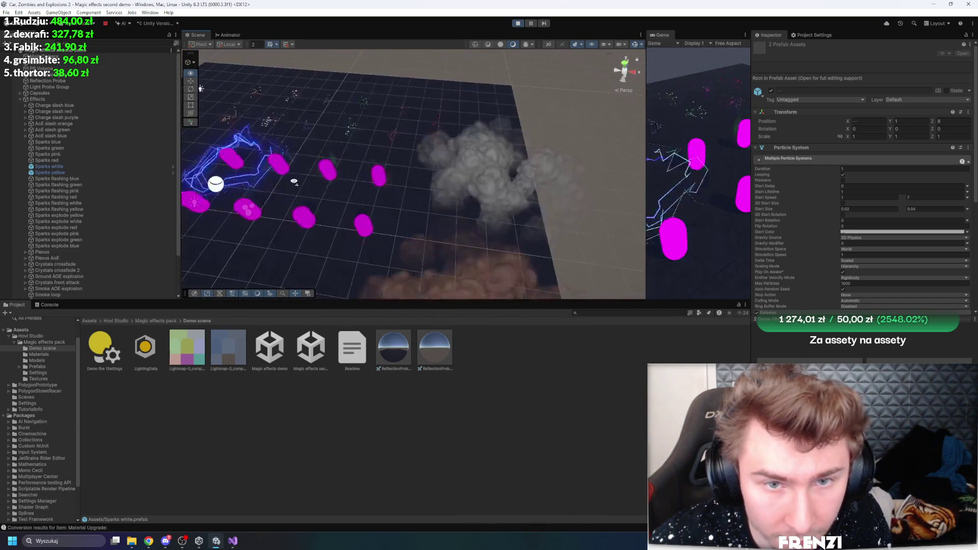
pyautogui.click(155, 320)
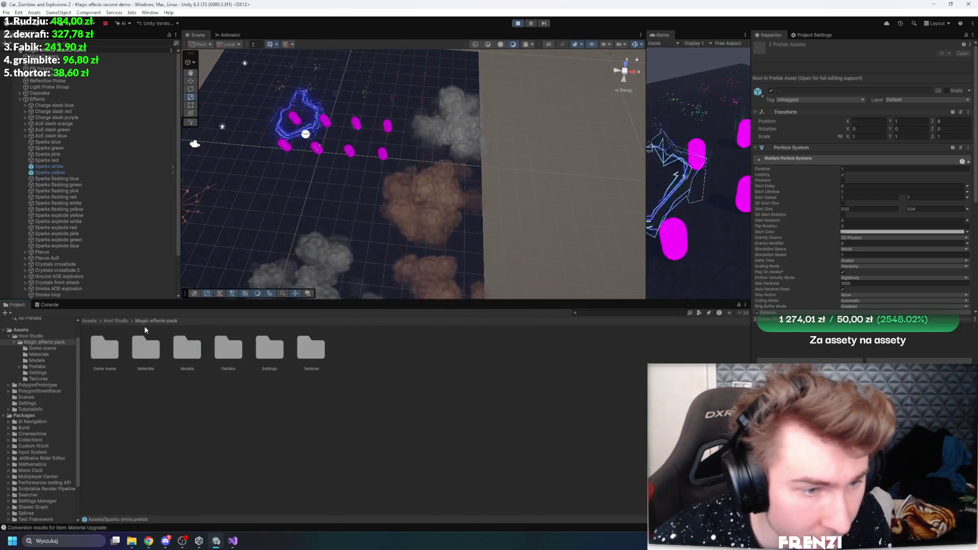
# - Save the scene and fly the view in toward the capsules
pyautogui.hotkey('ctrl', 's')
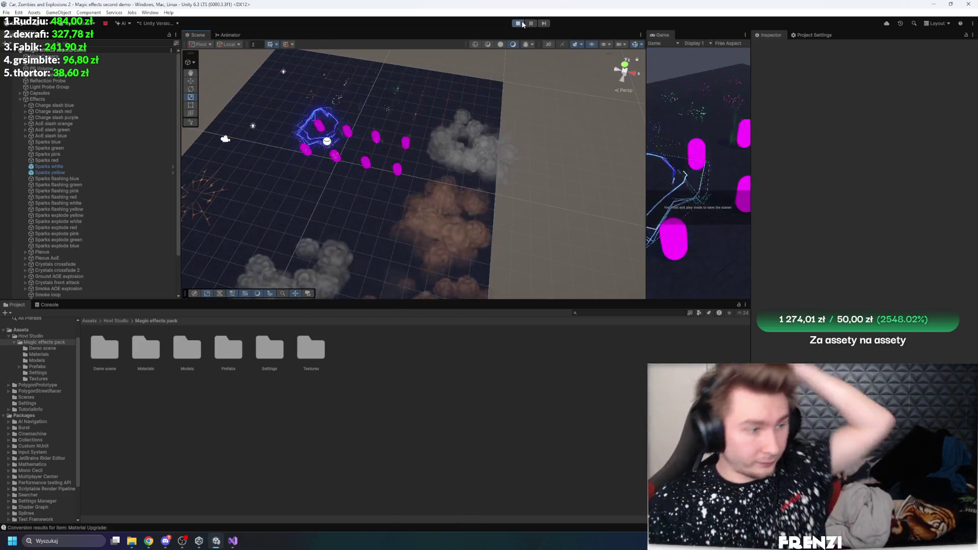
pyautogui.moveTo(352, 224)
pyautogui.mouseDown()
pyautogui.moveTo(345, 233)
pyautogui.moveTo(365, 118)
pyautogui.moveTo(361, 88)
pyautogui.moveTo(173, 112)
pyautogui.moveTo(136, 93)
pyautogui.moveTo(11, 136)
pyautogui.moveTo(15, 95)
pyautogui.moveTo(384, 253)
pyautogui.mouseUp()
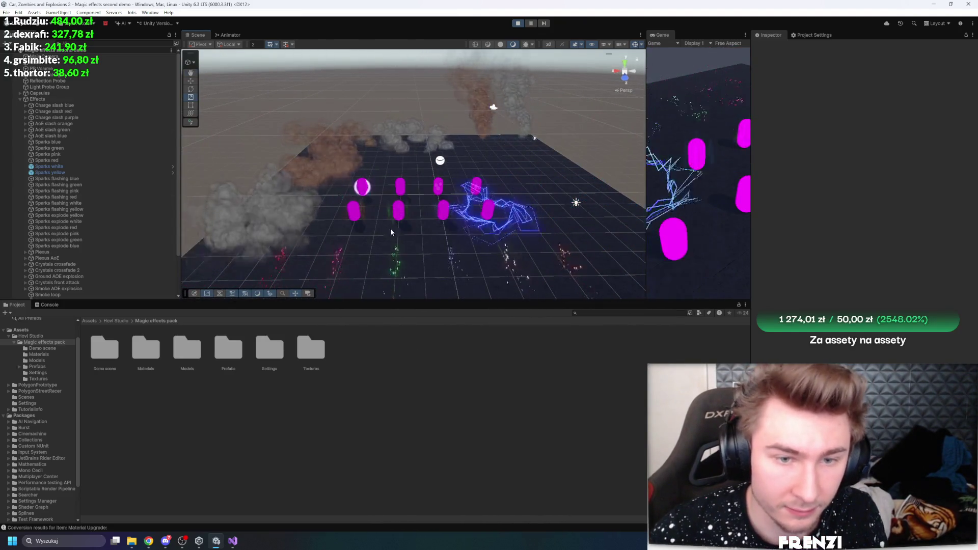
pyautogui.scroll(3, 391, 239)
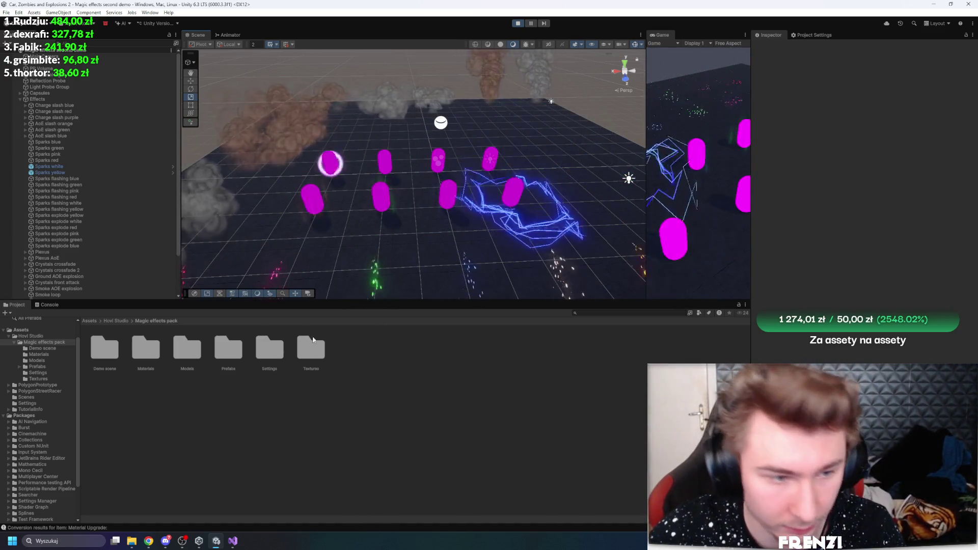
# - Navigate the Project window to Assets, stop Play mode, and begin searching for SampleScene
pyautogui.click(117, 321)
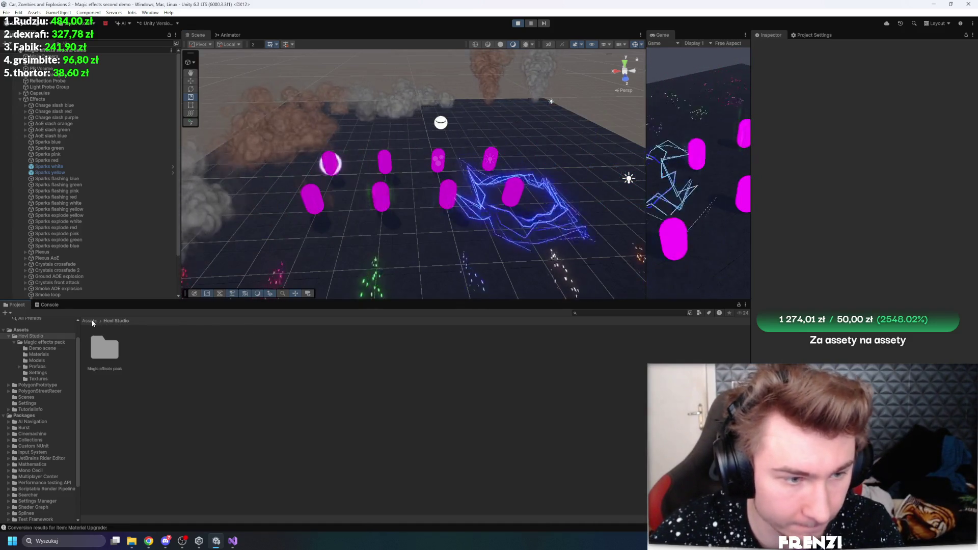
pyautogui.click(92, 321)
pyautogui.hotkey('shift', 'space')
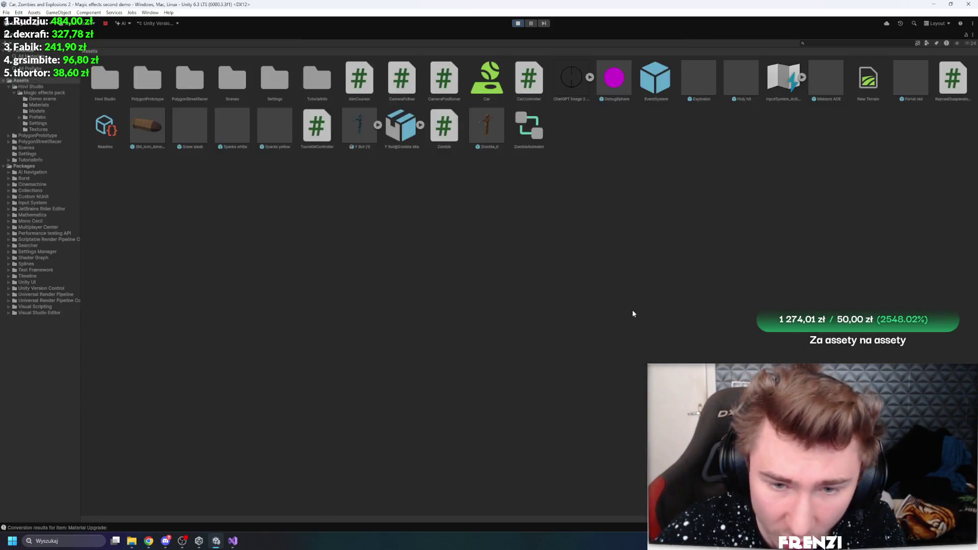
pyautogui.hotkey('shift', 'space')
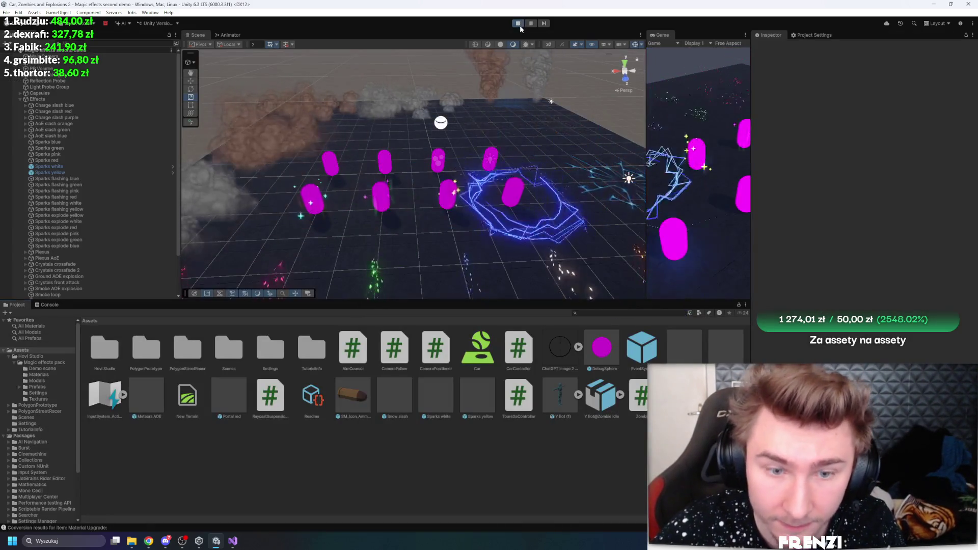
pyautogui.click(518, 24)
pyautogui.write('m')
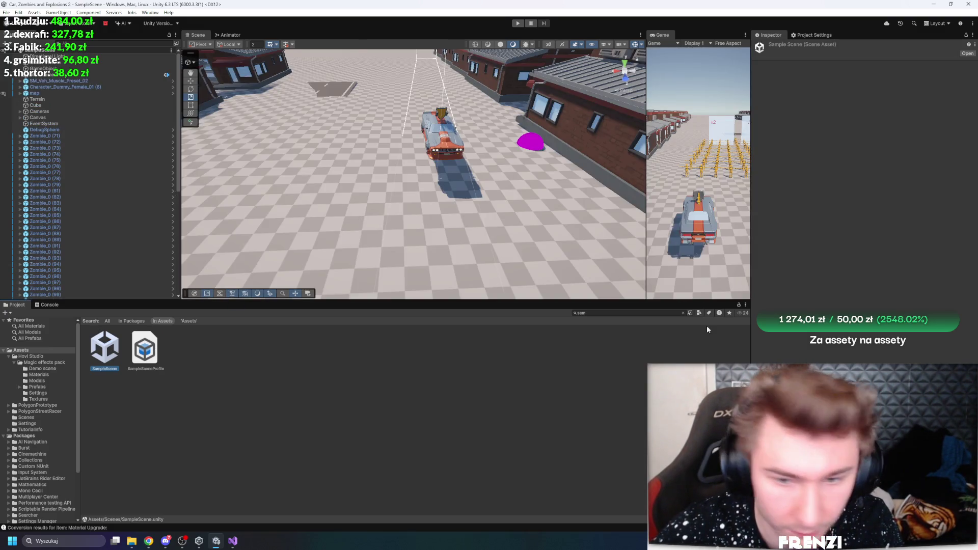
# - Clear the project search, return to Assets, and enlarge the Scene view over the city
pyautogui.click(684, 315)
pyautogui.moveTo(514, 173); pyautogui.dragTo(537, 148)
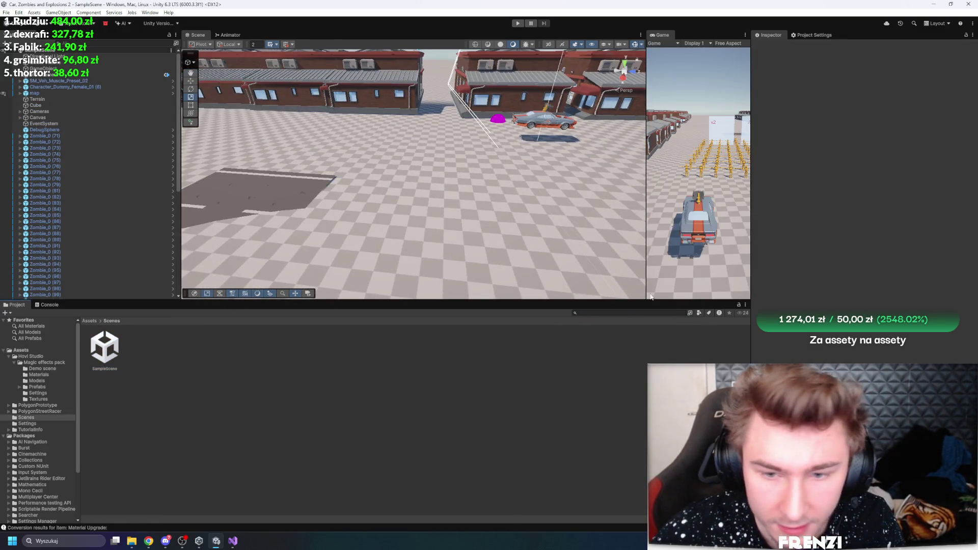
pyautogui.click(90, 320)
pyautogui.moveTo(332, 300); pyautogui.dragTo(332, 383)
pyautogui.moveTo(357, 286); pyautogui.dragTo(384, 281)
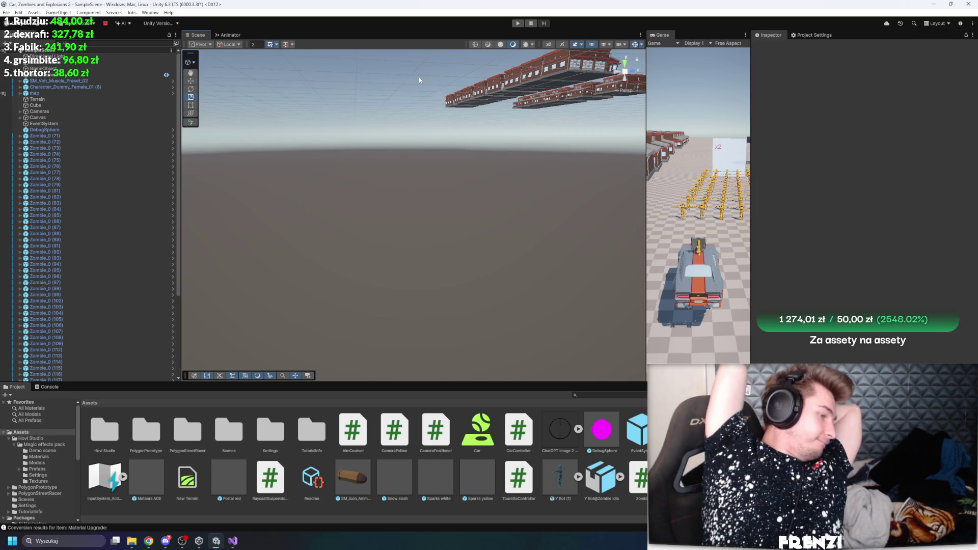
pyautogui.moveTo(318, 136)
pyautogui.mouseDown()
pyautogui.moveTo(110, 284)
pyautogui.moveTo(217, 202)
pyautogui.mouseUp()
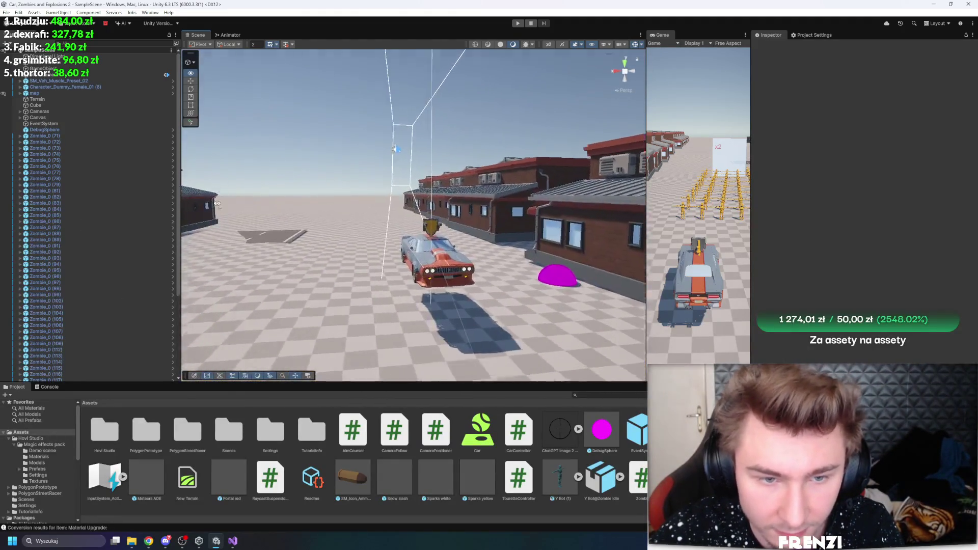
# - Select the car, expand it in the Hierarchy, and frame the Wieżyczka turret
pyautogui.click(448, 312)
pyautogui.moveTo(448, 312); pyautogui.dragTo(666, 249)
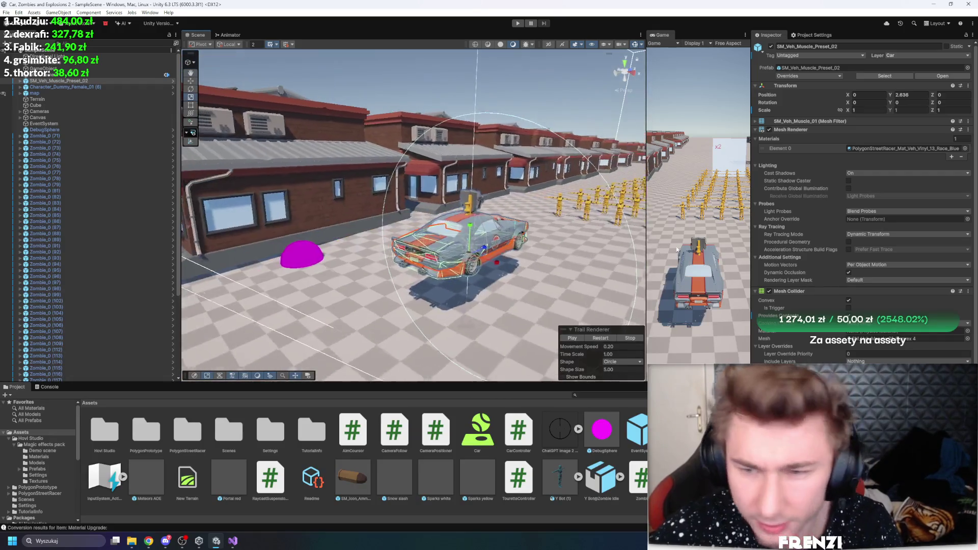
pyautogui.scroll(-2, 810, 306)
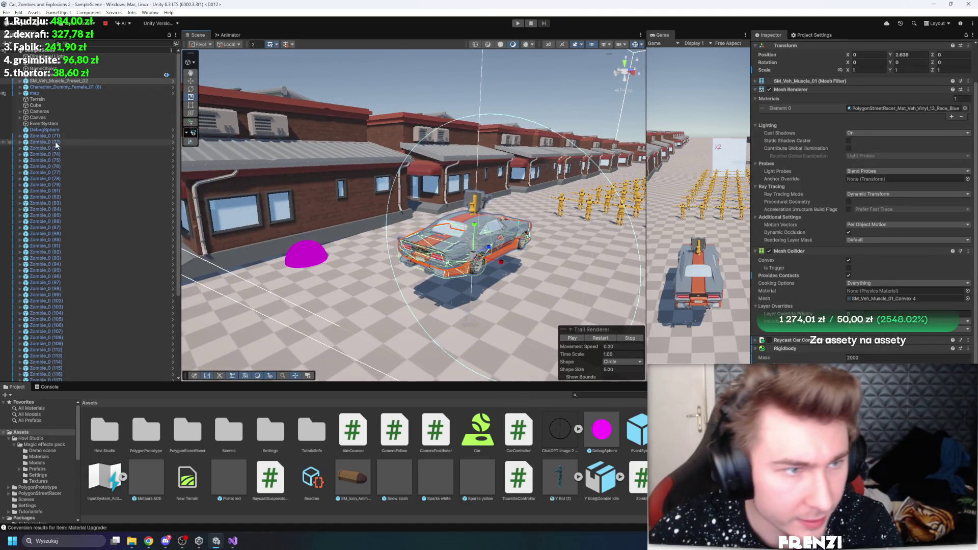
pyautogui.click(19, 81)
pyautogui.doubleClick(96, 271)
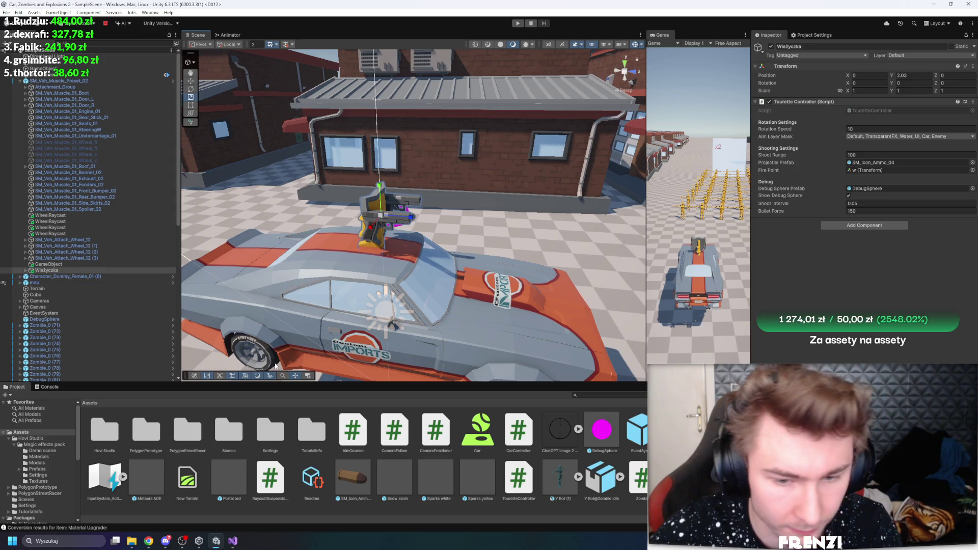
# - Expand the turret's children, review its Tourette Controller settings, and select the Snow slash prefab
pyautogui.click(25, 271)
pyautogui.scroll(-2, 106, 241)
pyautogui.click(84, 250)
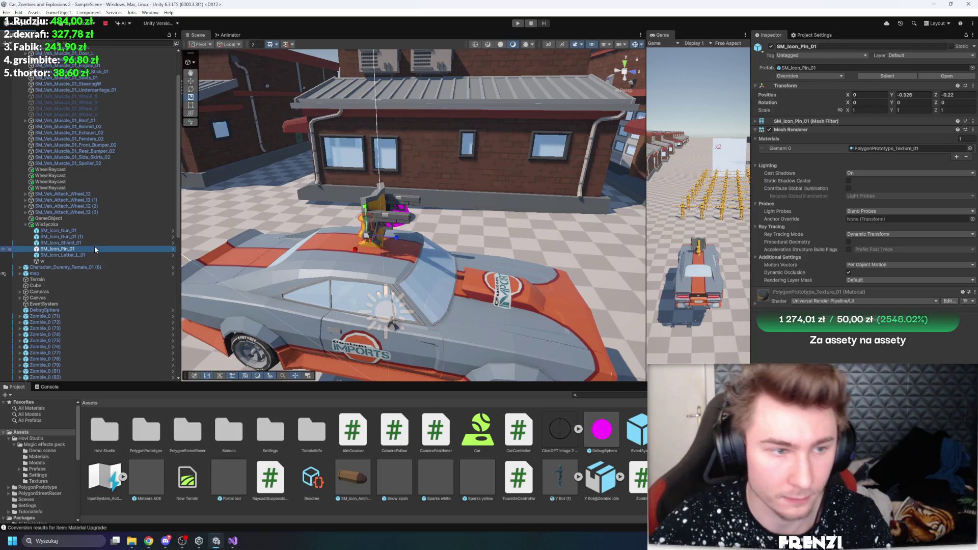
pyautogui.click(102, 225)
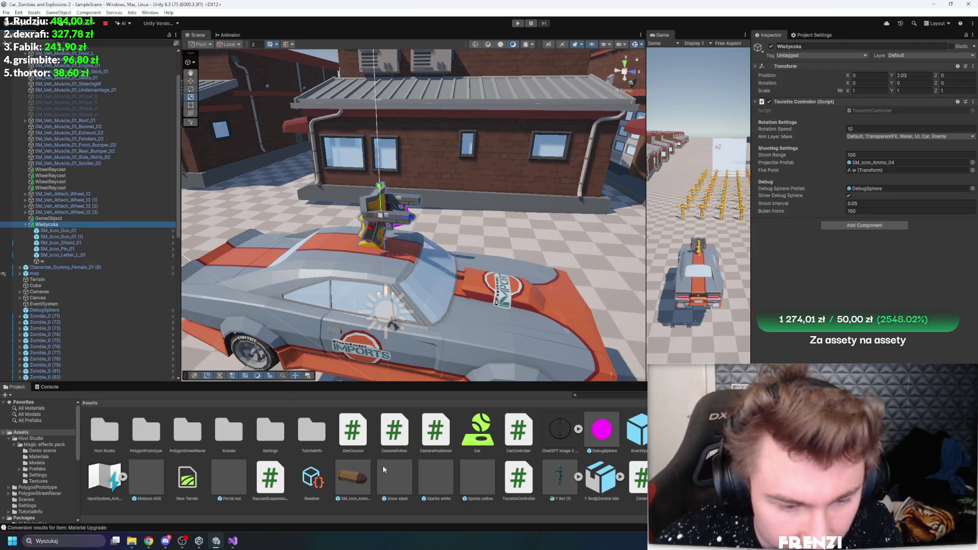
pyautogui.scroll(-5, 488, 302)
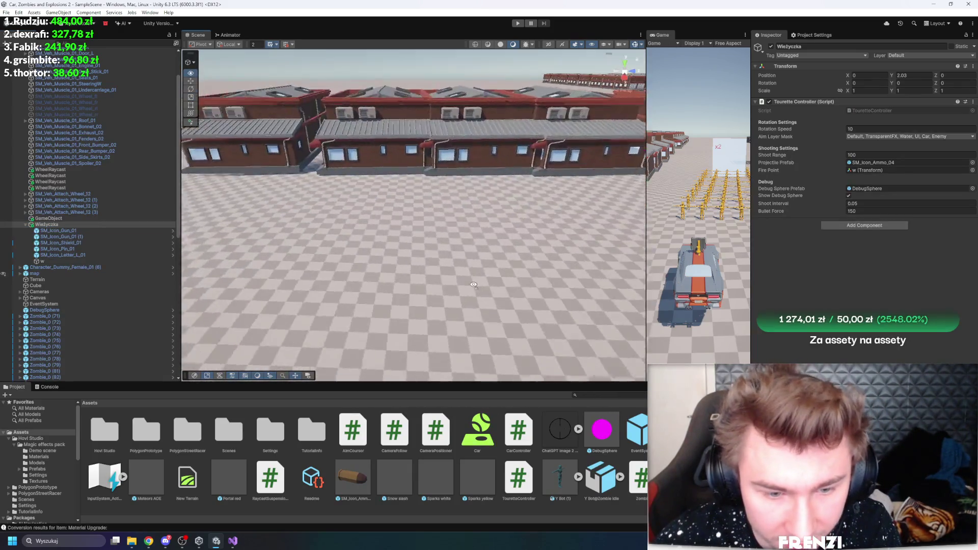
pyautogui.click(403, 489)
# - Place the seven effect prefabs in the scene, leaving Meteors AOE and Portal red behind
pyautogui.keyDown('ctrl'); pyautogui.click(439, 482); pyautogui.keyUp('ctrl')
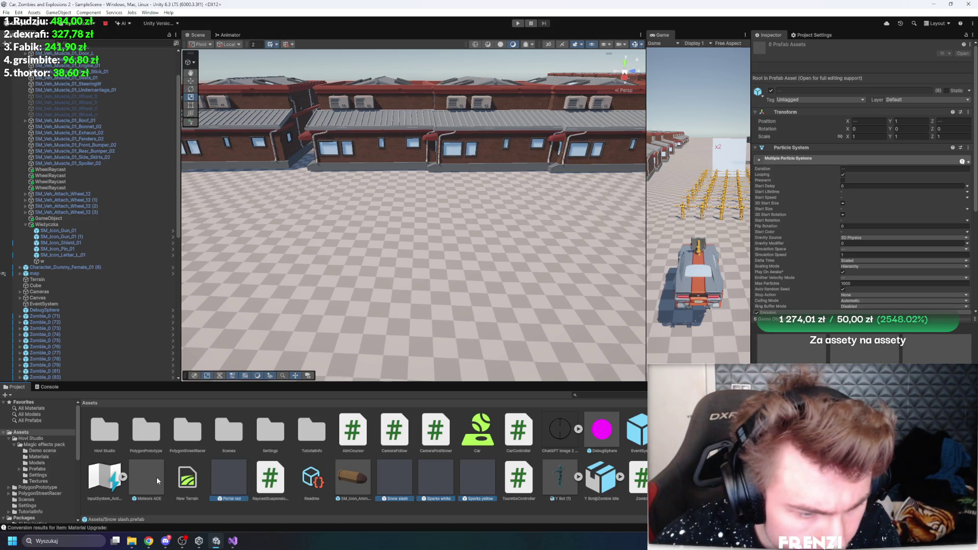
pyautogui.moveTo(339, 253); pyautogui.dragTo(337, 259)
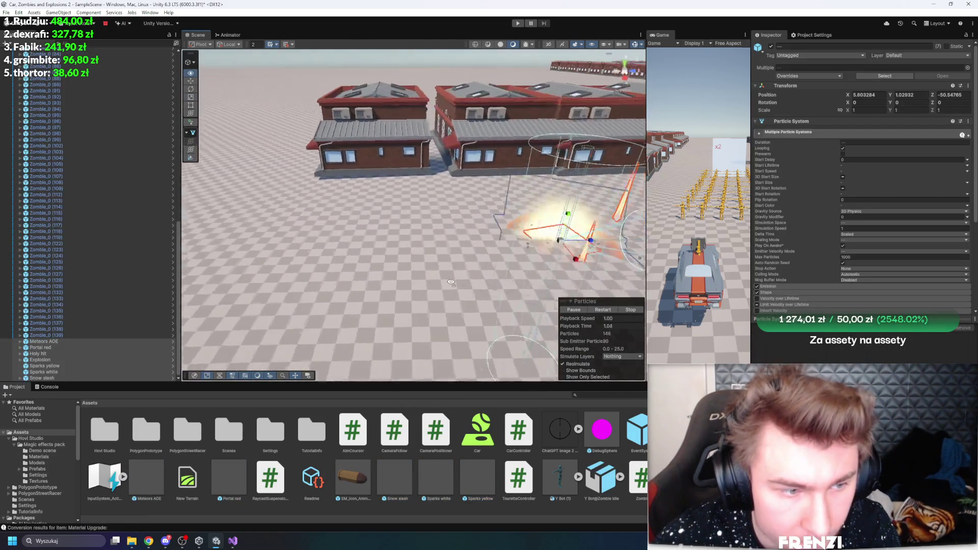
pyautogui.moveTo(562, 260)
pyautogui.mouseDown()
pyautogui.moveTo(425, 257)
pyautogui.moveTo(467, 258)
pyautogui.mouseUp()
pyautogui.keyDown('ctrl'); pyautogui.click(41, 341); pyautogui.keyUp('ctrl')
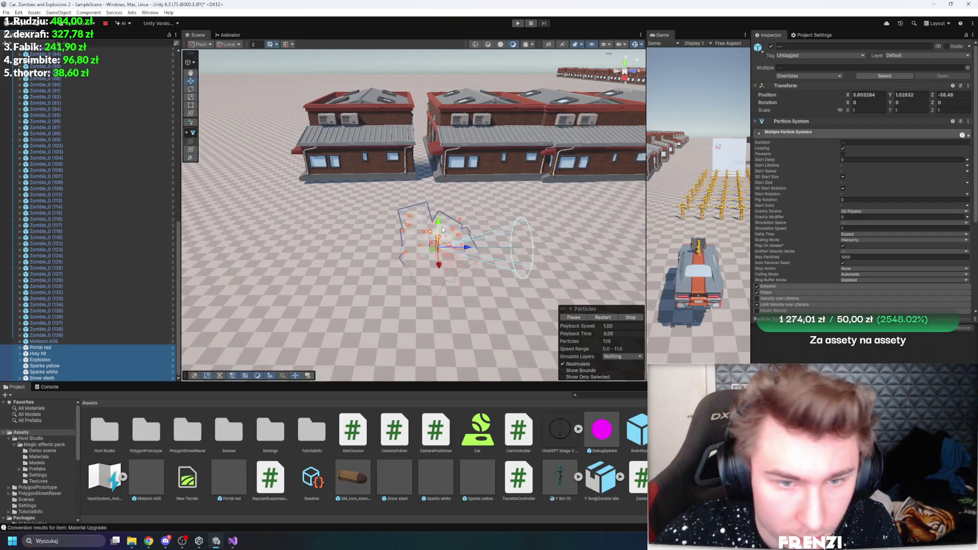
pyautogui.keyDown('ctrl'); pyautogui.click(65, 367); pyautogui.keyUp('ctrl')
pyautogui.moveTo(357, 250); pyautogui.dragTo(417, 240)
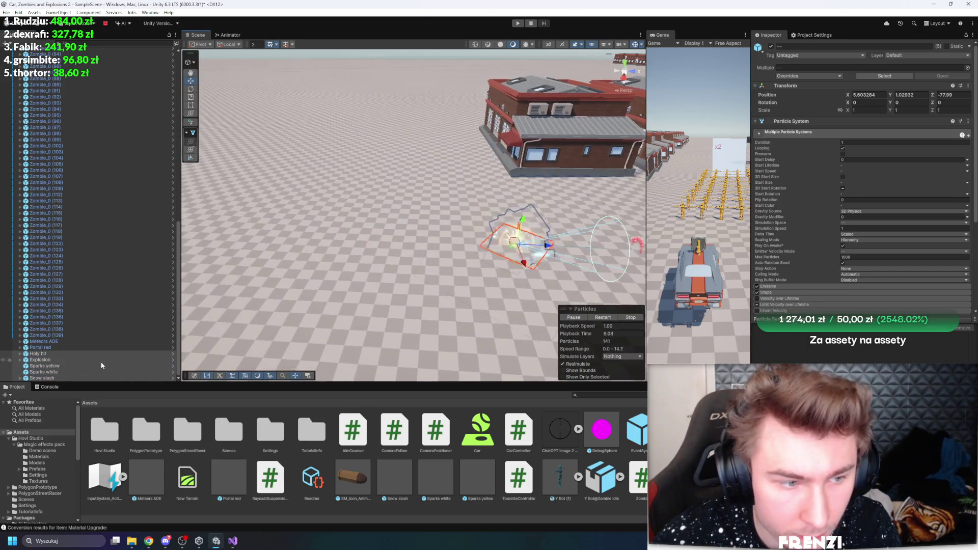
# - Move the remaining effects further along Z, leaving Holy hit and Explosion in place
pyautogui.keyDown('ctrl'); pyautogui.click(40, 354); pyautogui.keyUp('ctrl')
pyautogui.moveTo(549, 241); pyautogui.dragTo(551, 248)
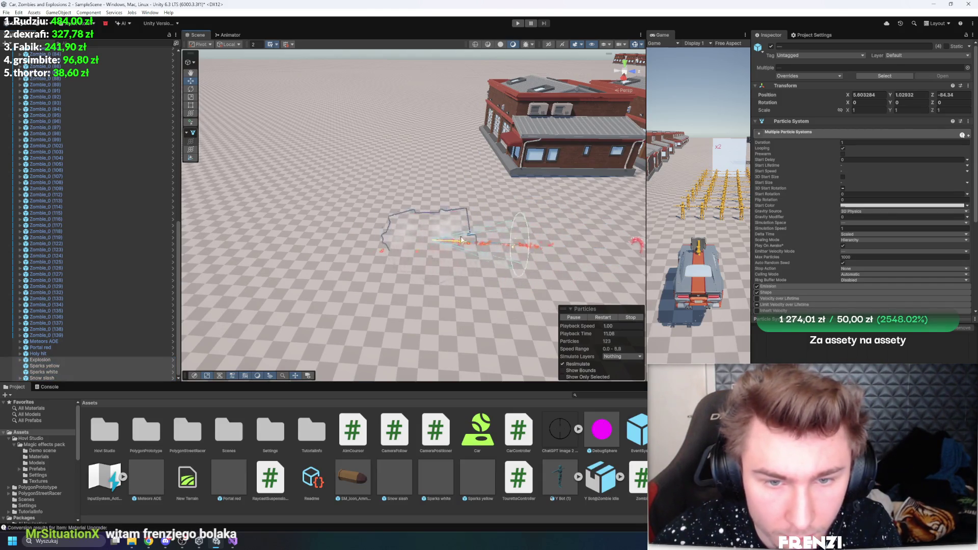
pyautogui.moveTo(442, 237); pyautogui.dragTo(4, 355)
pyautogui.keyDown('ctrl'); pyautogui.click(66, 361); pyautogui.keyUp('ctrl')
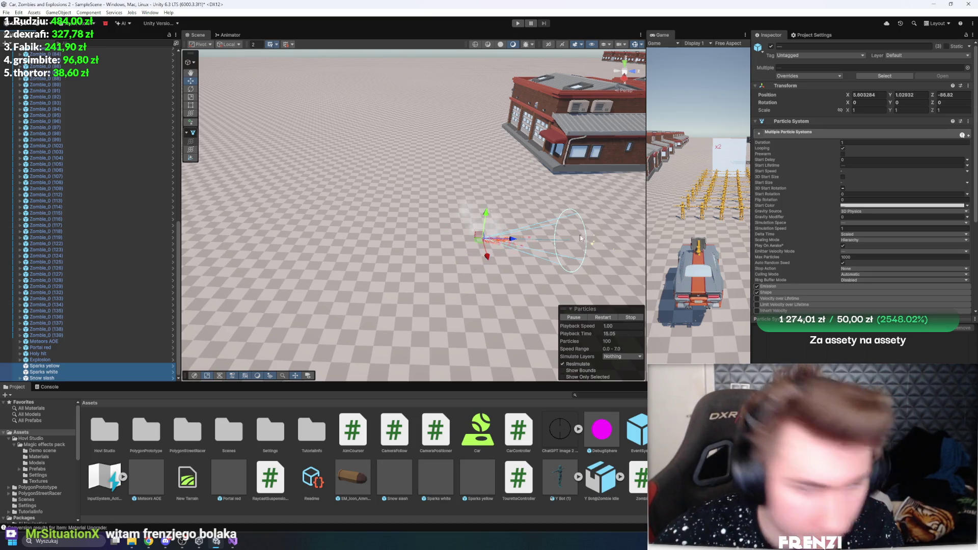
pyautogui.moveTo(512, 239); pyautogui.dragTo(492, 237)
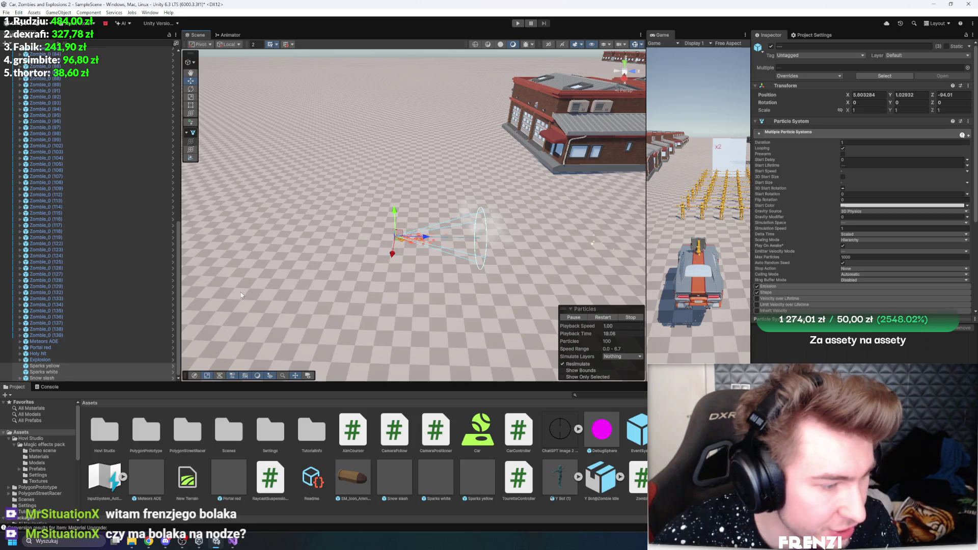
# - Leave Sparks yellow behind, frame Snow slash at the end, and clear the selection
pyautogui.moveTo(242, 288); pyautogui.dragTo(297, 280)
pyautogui.press('f')
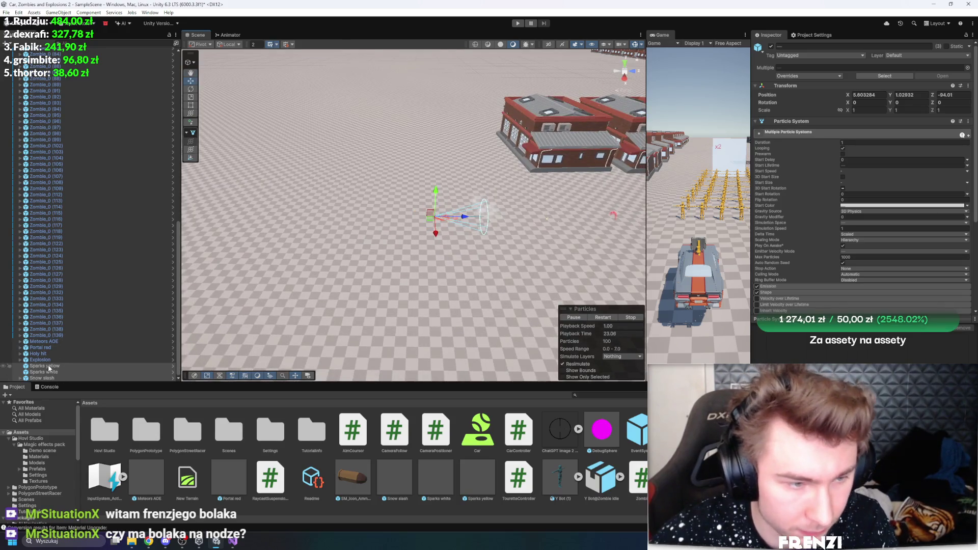
pyautogui.keyDown('ctrl'); pyautogui.click(48, 366); pyautogui.keyUp('ctrl')
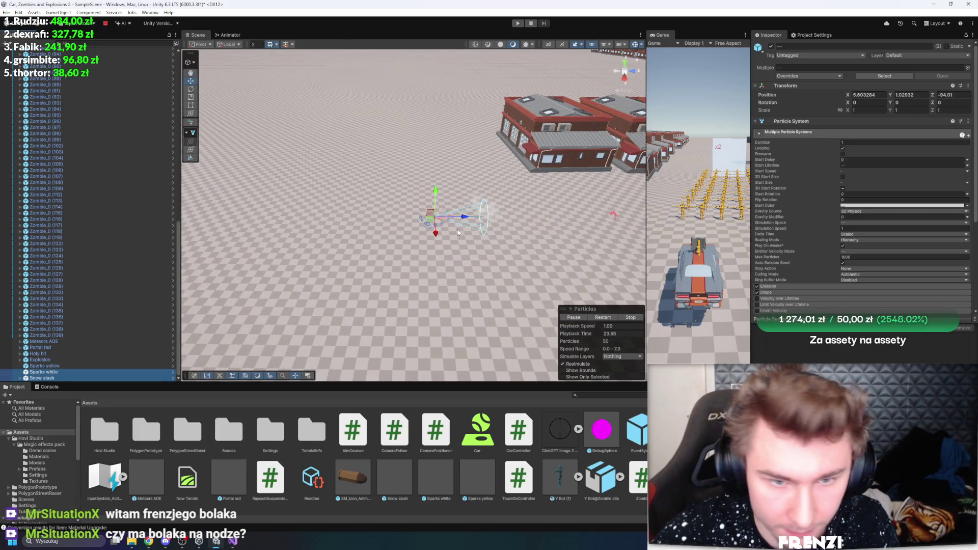
pyautogui.keyDown('ctrl'); pyautogui.click(61, 373); pyautogui.keyUp('ctrl')
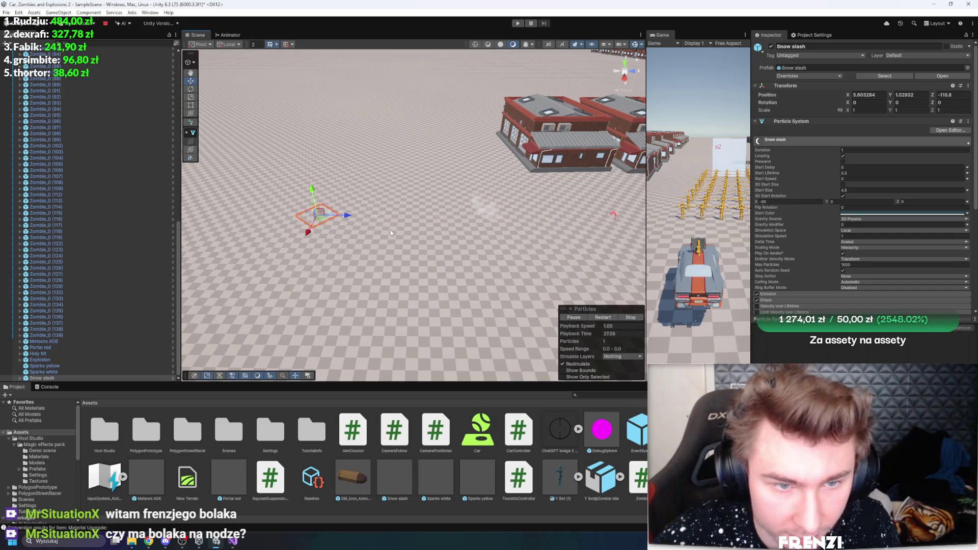
pyautogui.press('f')
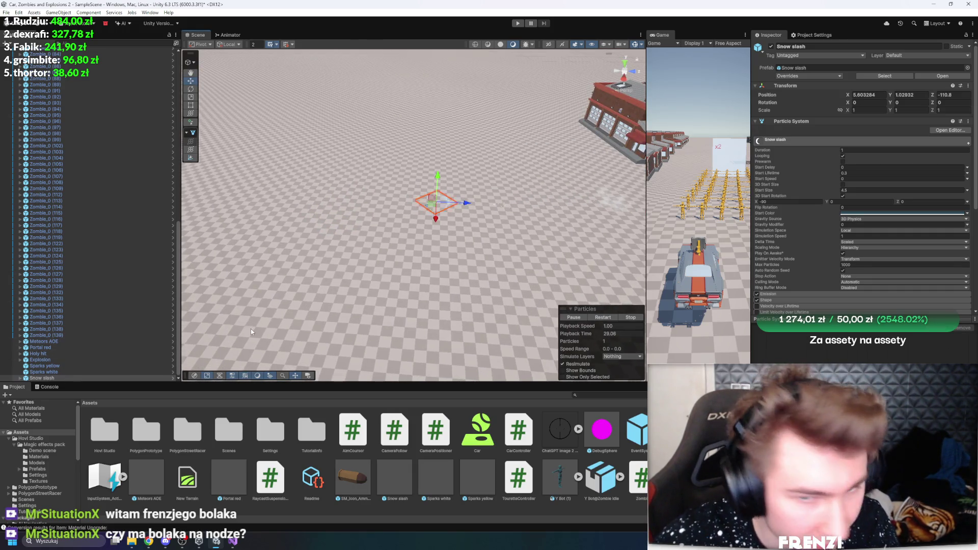
pyautogui.click(228, 334)
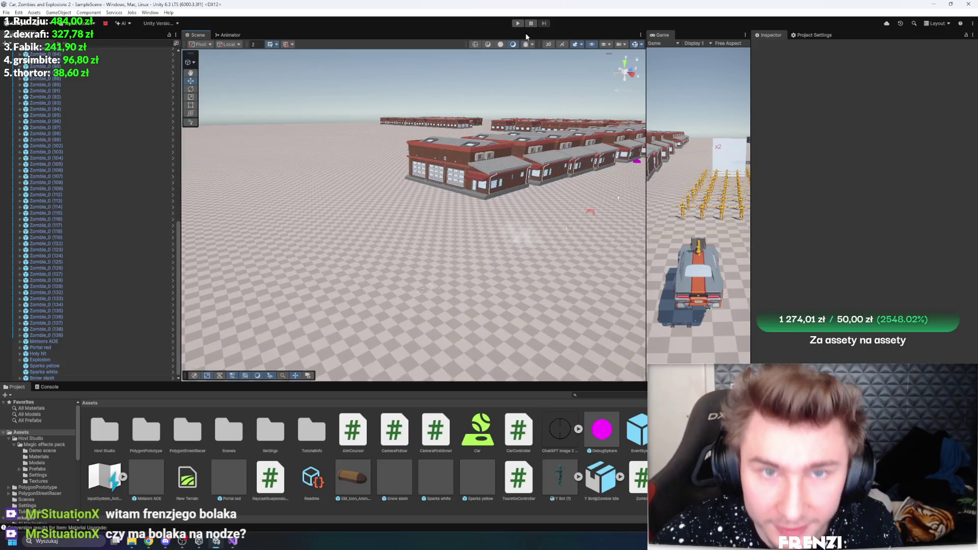
# - Run the game and fly the scene view close to the buildings
pyautogui.click(517, 24)
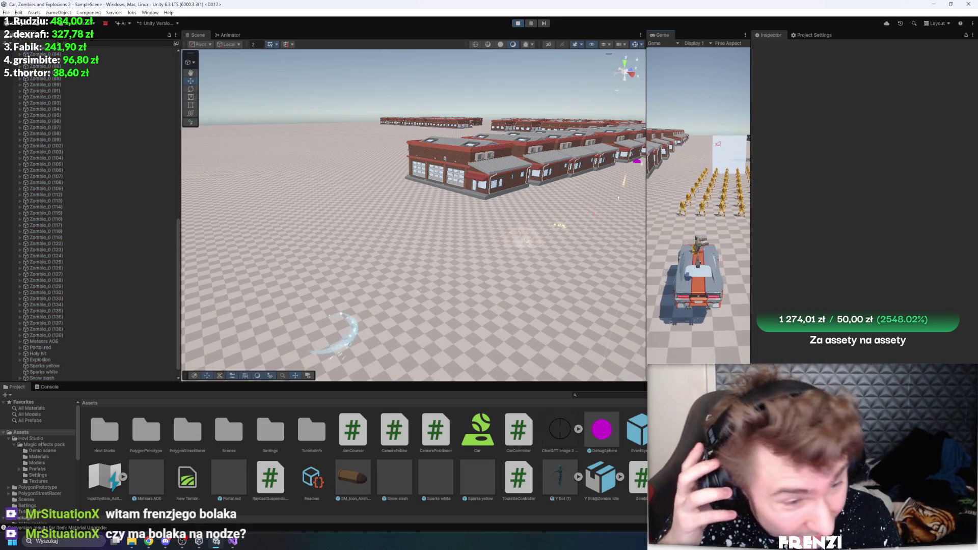
pyautogui.moveTo(265, 184); pyautogui.dragTo(239, 183)
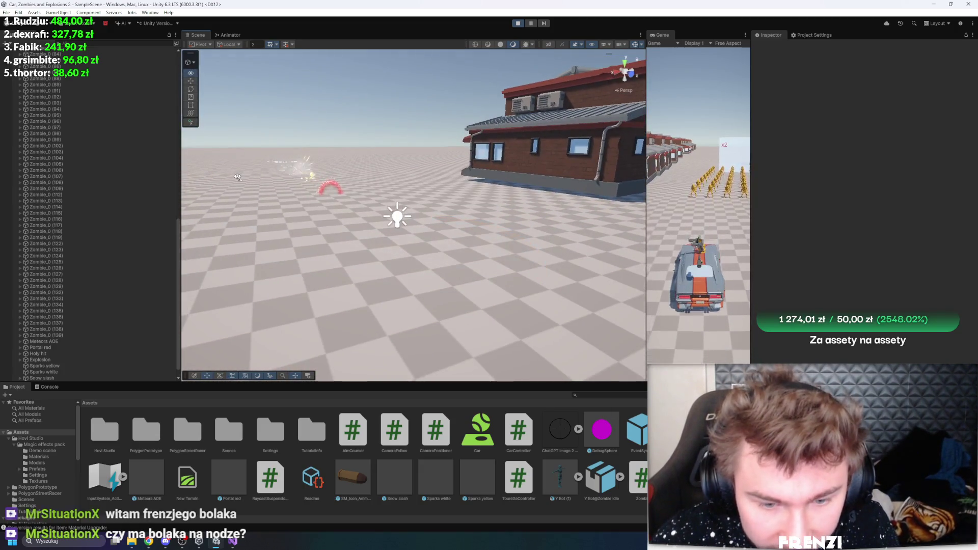
pyautogui.moveTo(439, 382); pyautogui.dragTo(439, 259)
# - Create a new folder named UsedEffects in Assets
pyautogui.rightClick(508, 431)
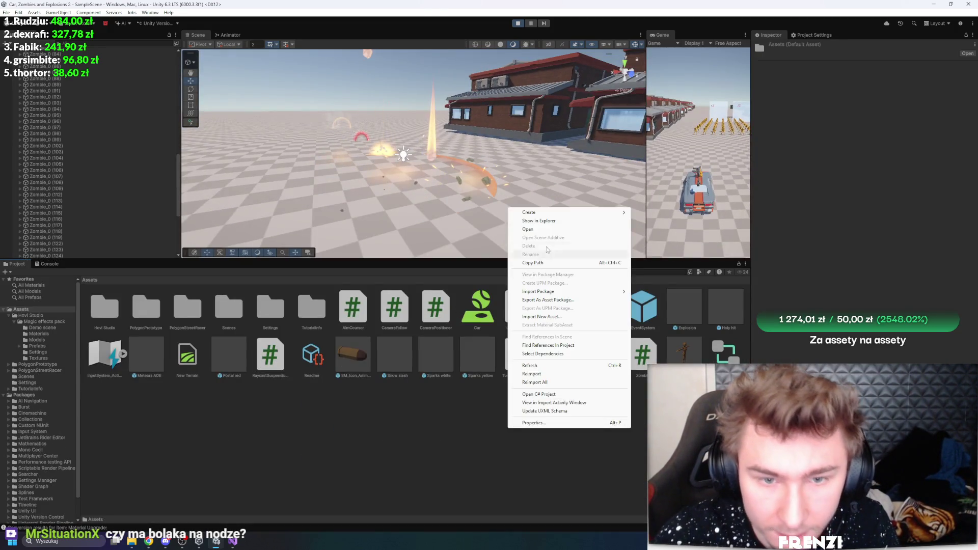
pyautogui.click(551, 220)
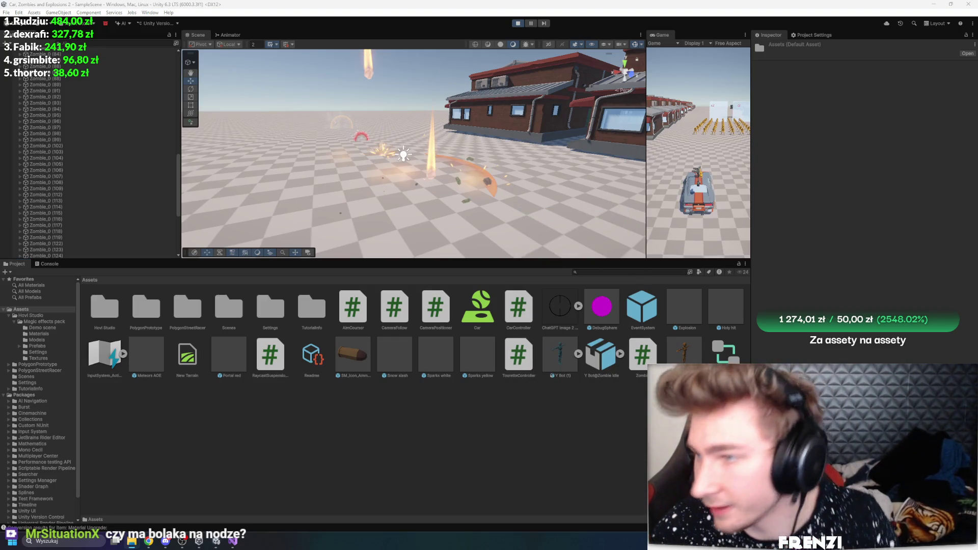
pyautogui.click(597, 425)
pyautogui.rightClick(597, 425)
pyautogui.moveTo(657, 208)
pyautogui.click(745, 209)
pyautogui.write('UsedEffects')
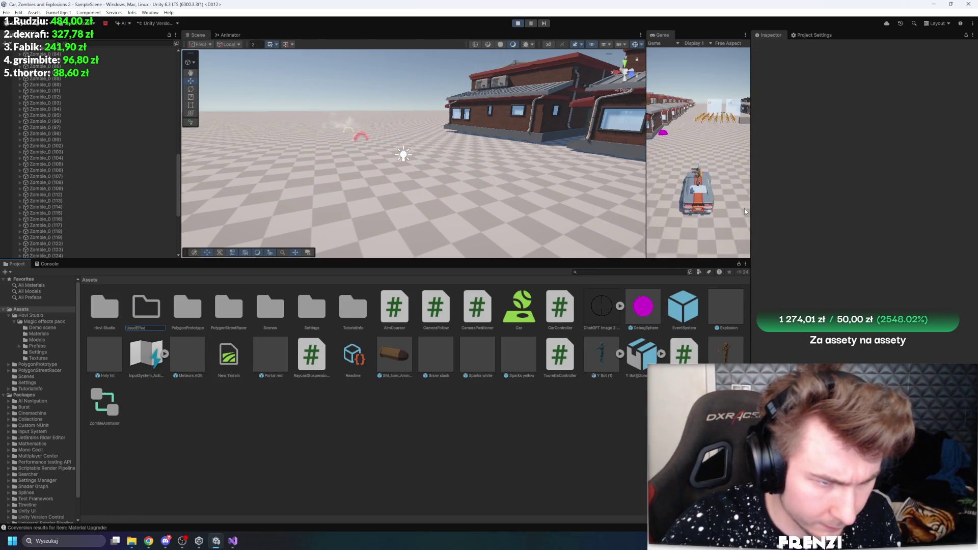
pyautogui.press('Return')
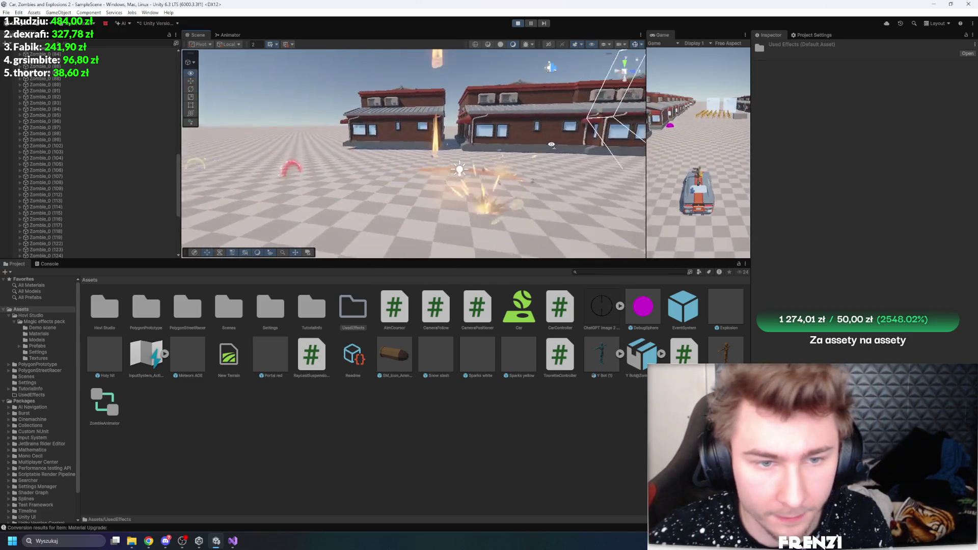
pyautogui.moveTo(503, 260); pyautogui.dragTo(503, 337)
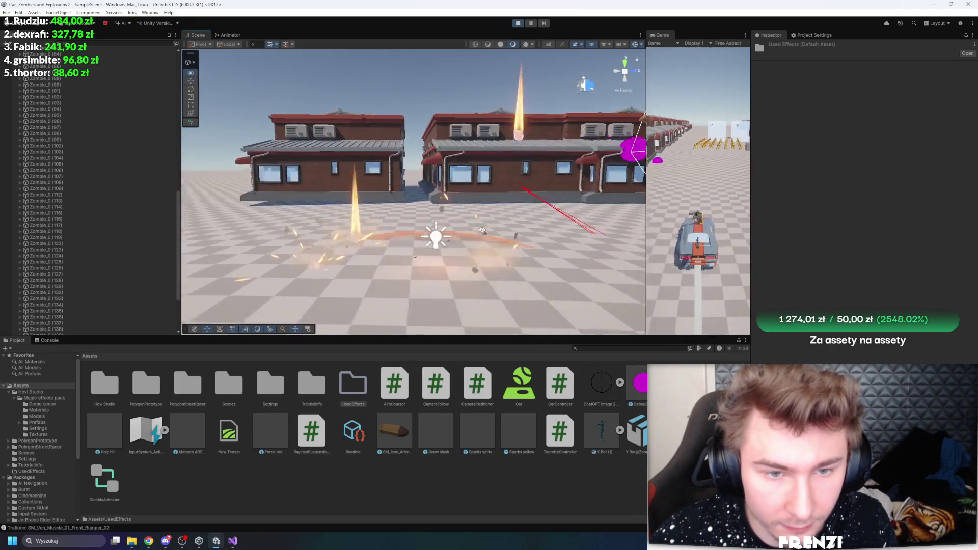
# - Expand Meteors AOE and inspect its Stones and Flash parts in the scene
pyautogui.click(484, 113)
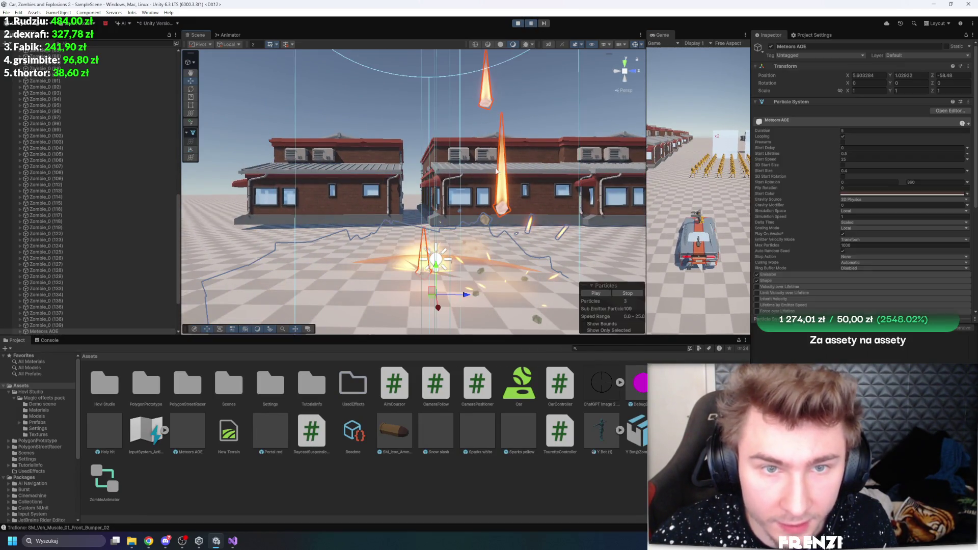
pyautogui.press('Right')
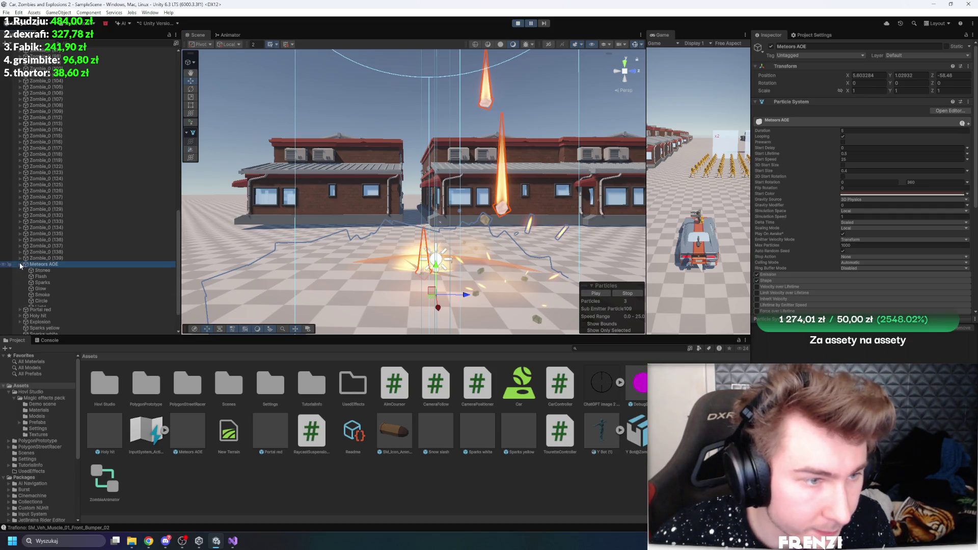
pyautogui.click(50, 270)
pyautogui.moveTo(326, 251); pyautogui.dragTo(346, 263)
pyautogui.click(84, 275)
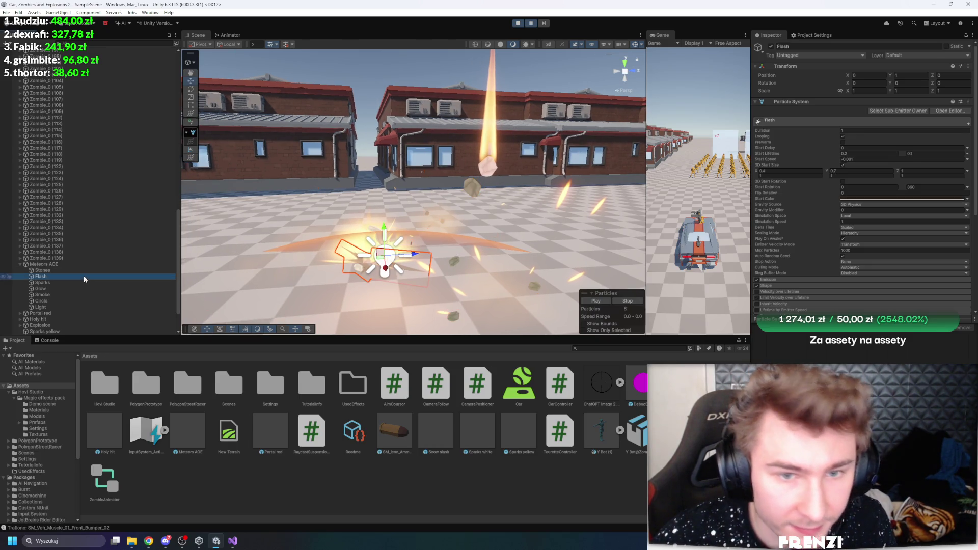
pyautogui.moveTo(417, 219)
pyautogui.mouseDown()
pyautogui.moveTo(458, 206)
pyautogui.moveTo(477, 66)
pyautogui.mouseUp()
pyautogui.press('f')
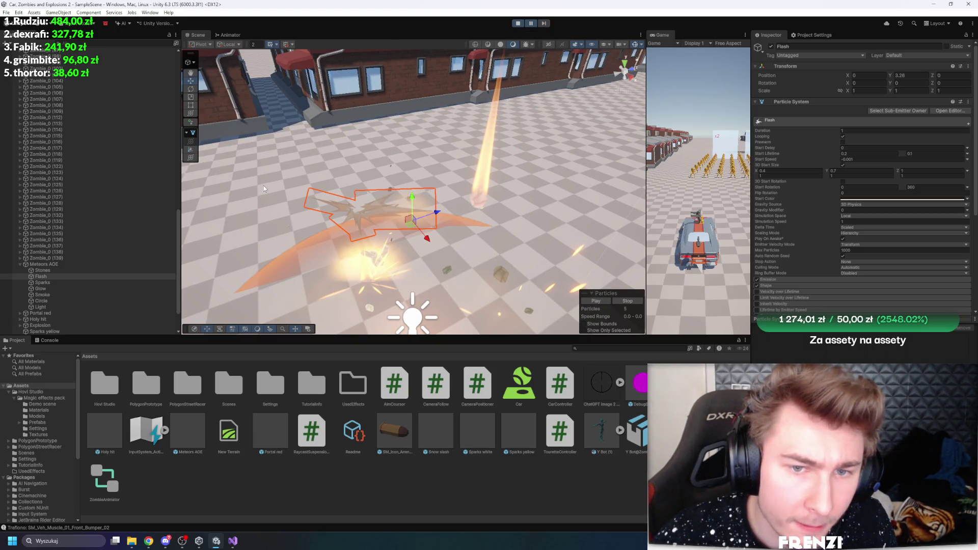
# - Inspect the Sparks, Glow and Smoke parts of Meteors AOE
pyautogui.click(102, 283)
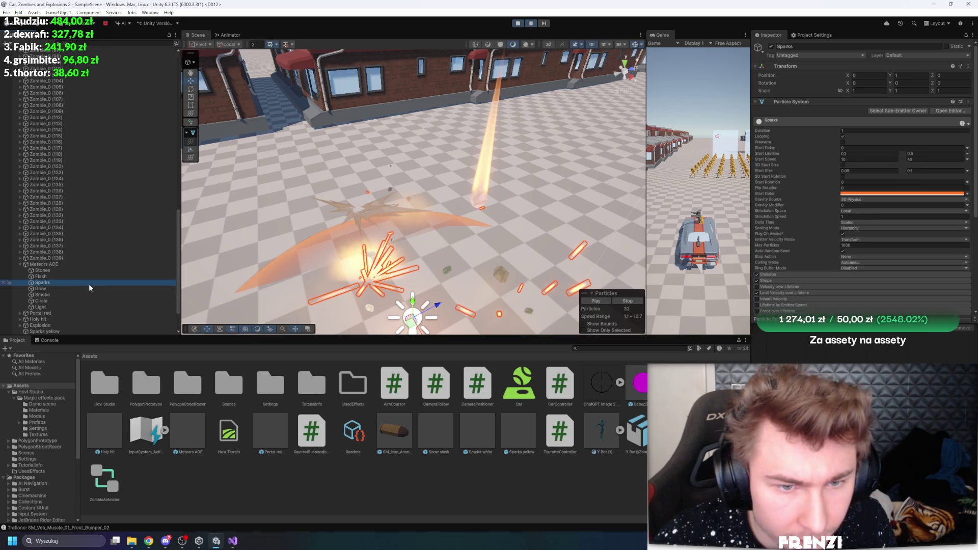
pyautogui.keyDown('ctrl'); pyautogui.click(90, 289); pyautogui.keyUp('ctrl')
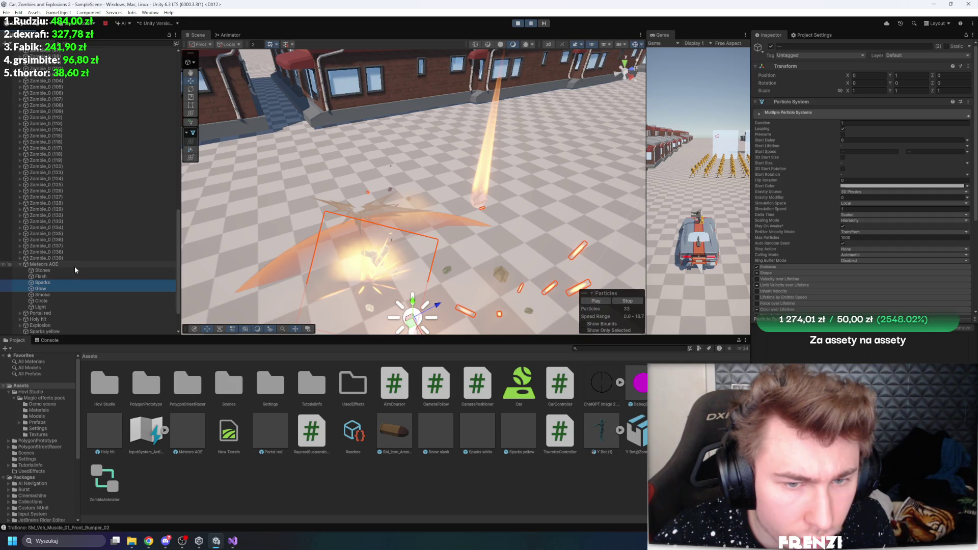
pyautogui.click(59, 294)
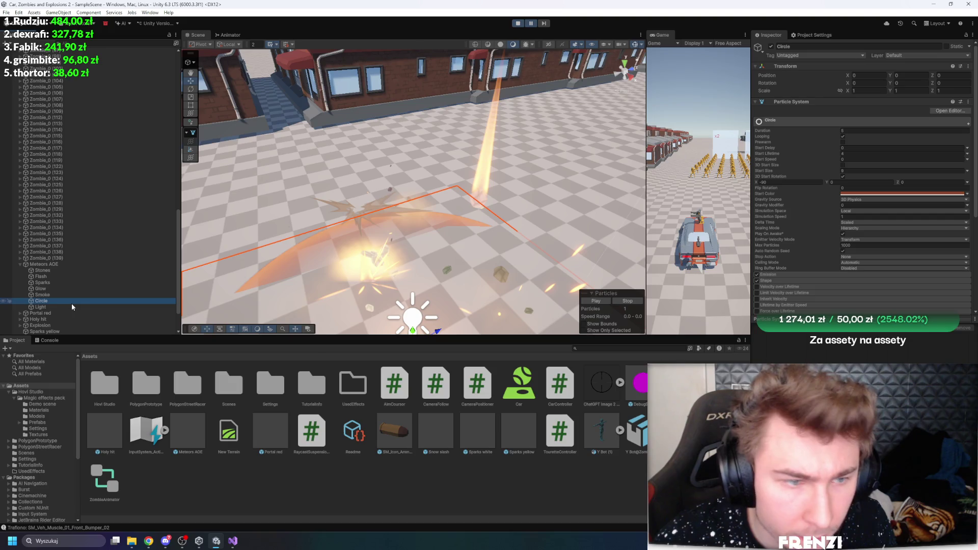
pyautogui.click(60, 271)
pyautogui.press('Down')
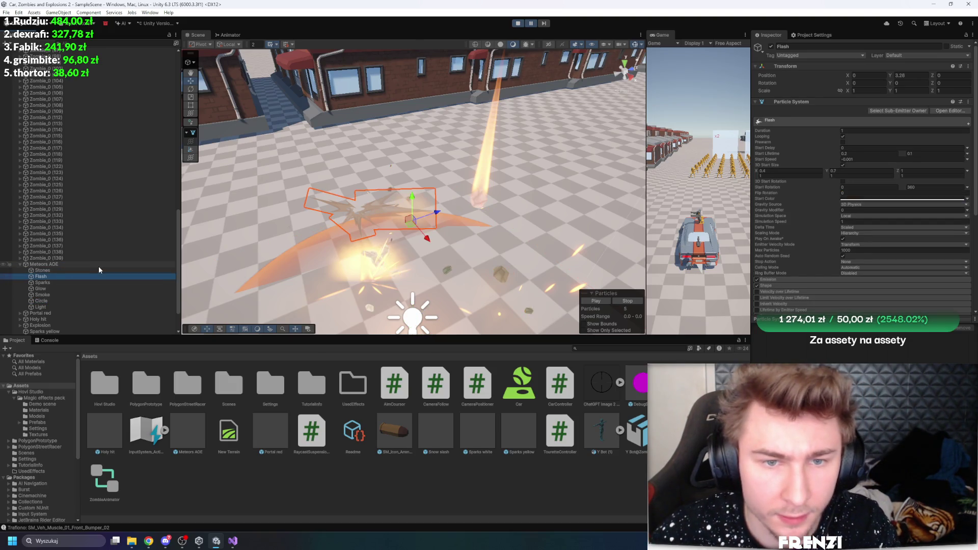
pyautogui.press('Up')
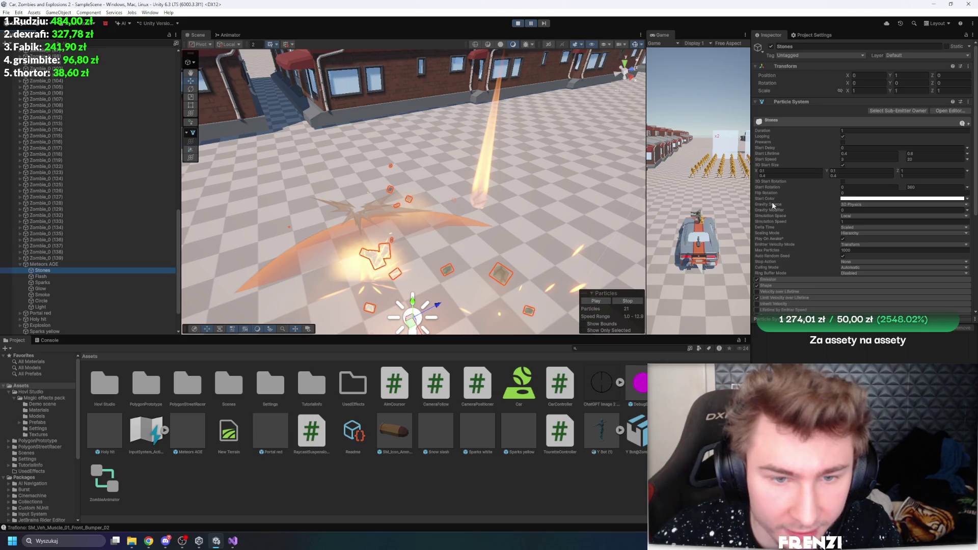
pyautogui.scroll(-5, 783, 227)
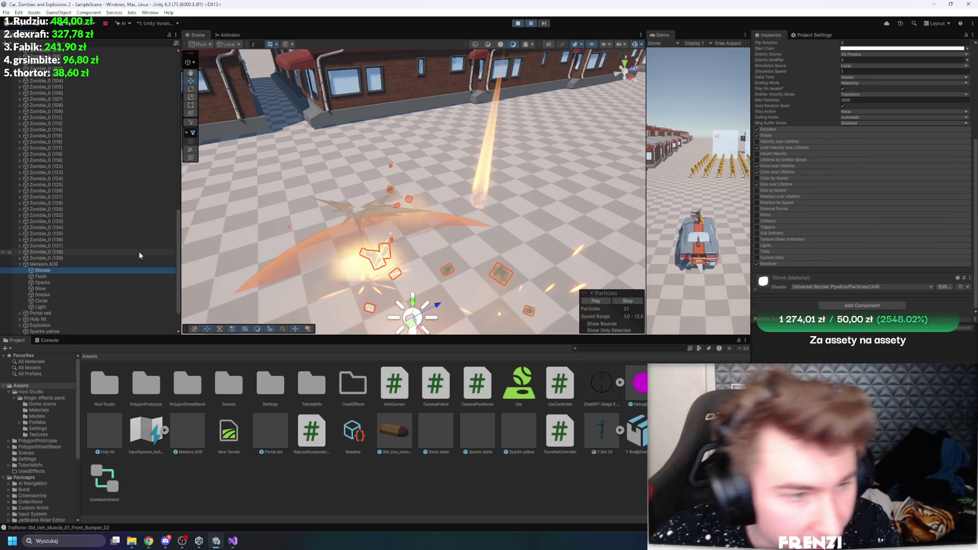
pyautogui.press('Down')
pyautogui.press('Down')
pyautogui.press('Down')
pyautogui.press('Down')
pyautogui.press('Down')
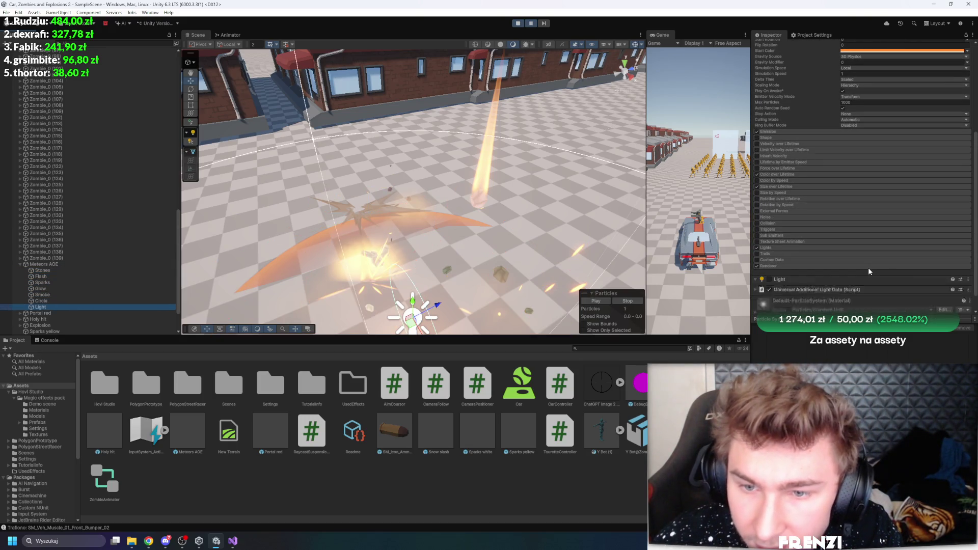
# - Reselect Meteors AOE and its seven children, pause the game, and duplicate the effect
pyautogui.click(482, 157)
pyautogui.click(484, 179)
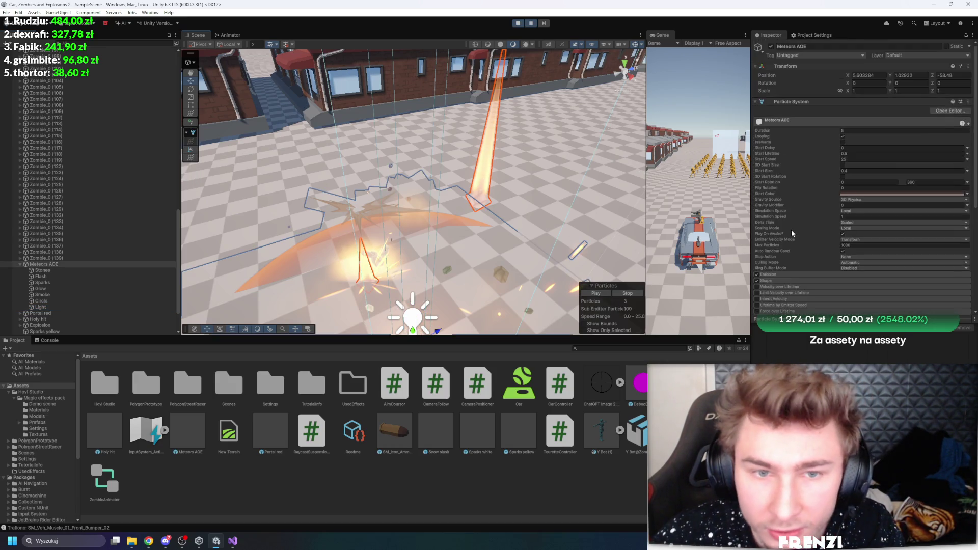
pyautogui.click(56, 270)
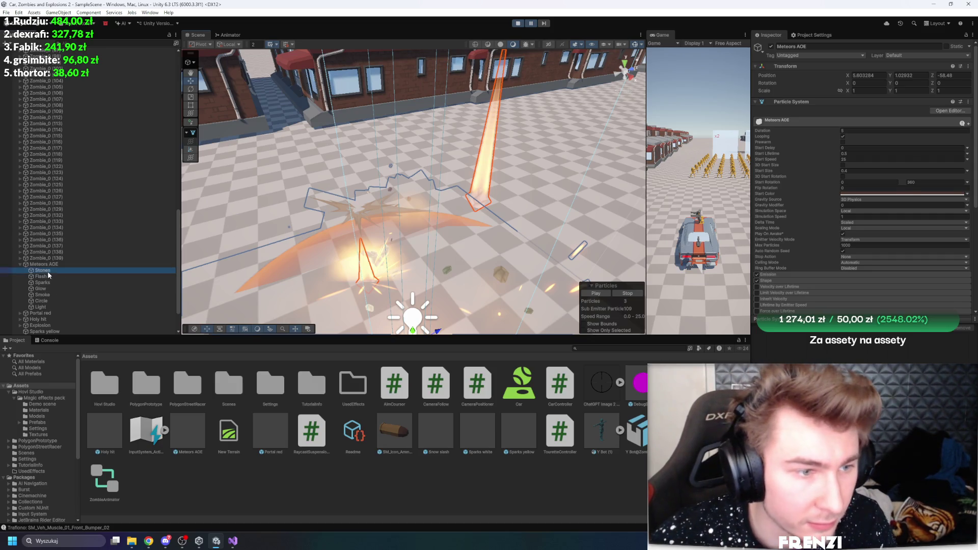
pyautogui.keyDown('shift'); pyautogui.click(64, 306); pyautogui.keyUp('shift')
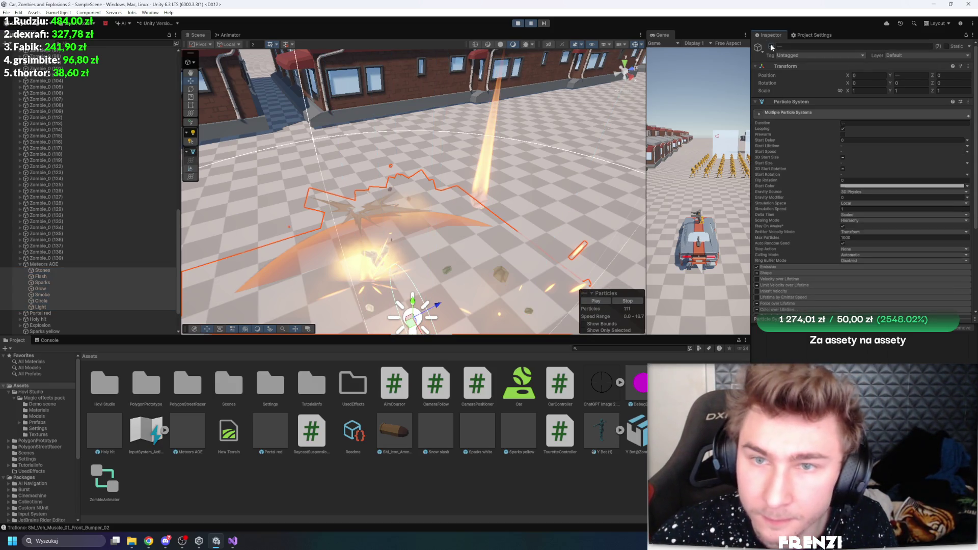
pyautogui.click(531, 24)
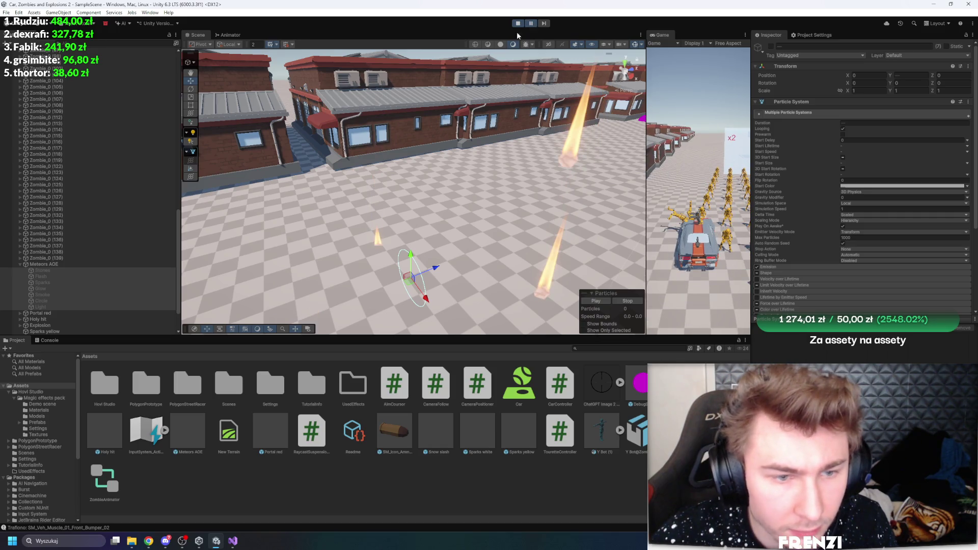
pyautogui.hotkey('ctrl', 'd')
# - Rename the duplicate Meteors AOE (1) to ShootBullet
pyautogui.scroll(-5, 275, 234)
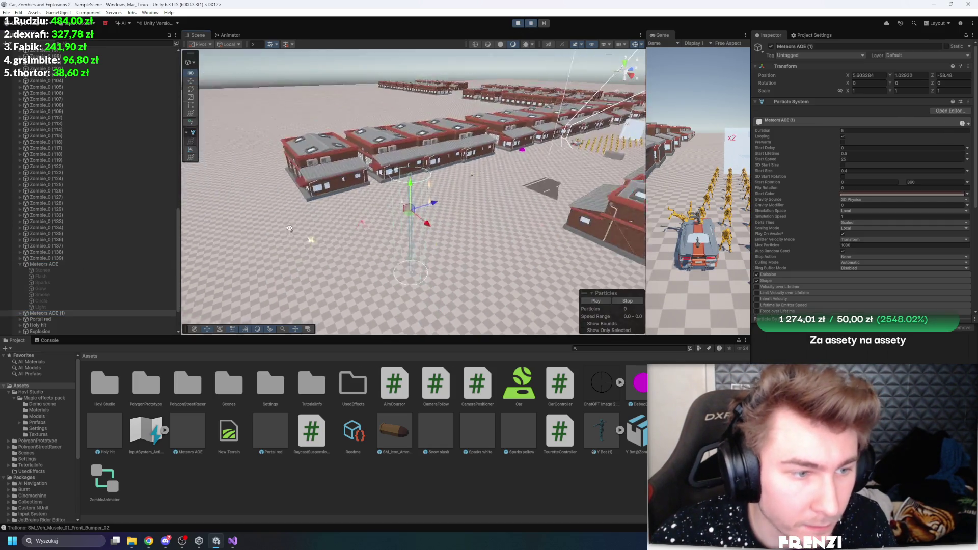
pyautogui.click(20, 313)
pyautogui.scroll(-3, 51, 265)
pyautogui.click(51, 265)
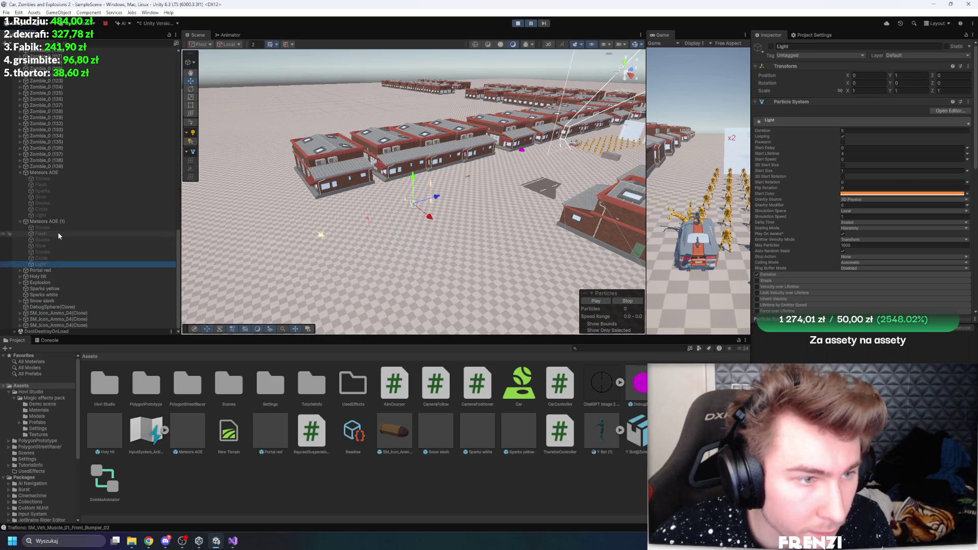
pyautogui.keyDown('shift'); pyautogui.click(57, 228); pyautogui.keyUp('shift')
pyautogui.press('Left')
pyautogui.click(68, 261)
pyautogui.click(847, 50)
pyautogui.write('S')
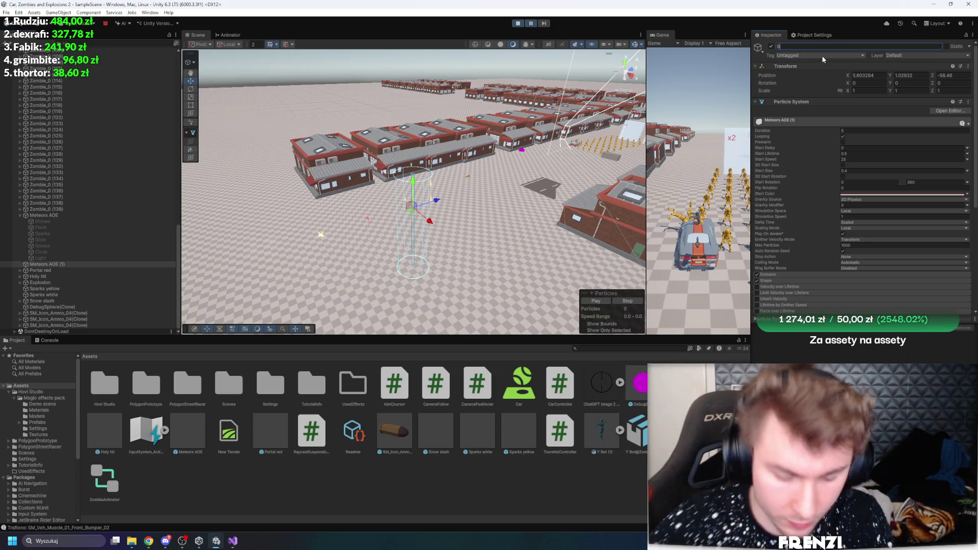
pyautogui.write('hootBullet')
pyautogui.press('Return')
# - Save ShootBullet as a prefab in the UsedEffects folder and stop the game
pyautogui.moveTo(41, 264); pyautogui.dragTo(353, 384)
pyautogui.moveTo(408, 239)
pyautogui.mouseDown()
pyautogui.moveTo(363, 240)
pyautogui.moveTo(407, 239)
pyautogui.mouseUp()
pyautogui.click(519, 23)
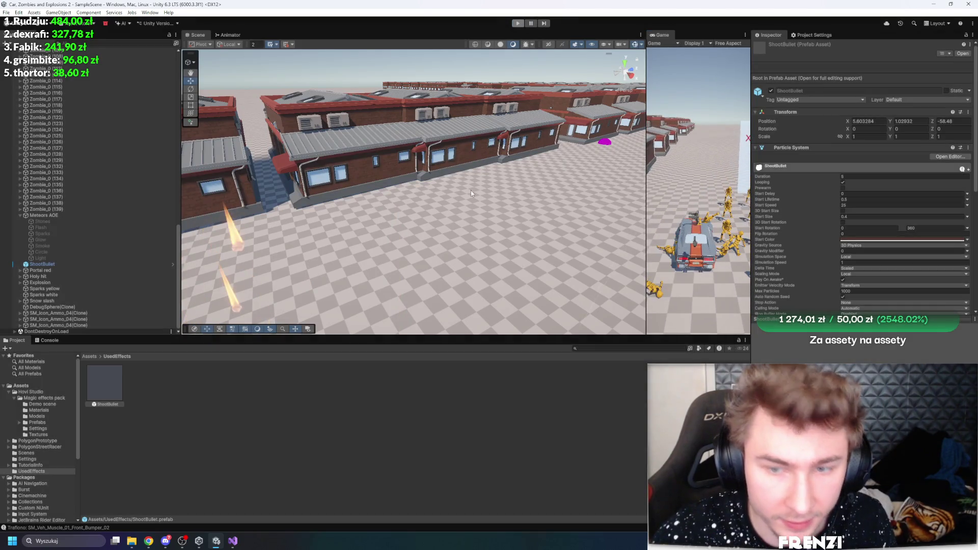
# - Open the ShootBullet prefab for editing, undoing an accidental move
pyautogui.click(114, 387)
pyautogui.doubleClick(113, 389)
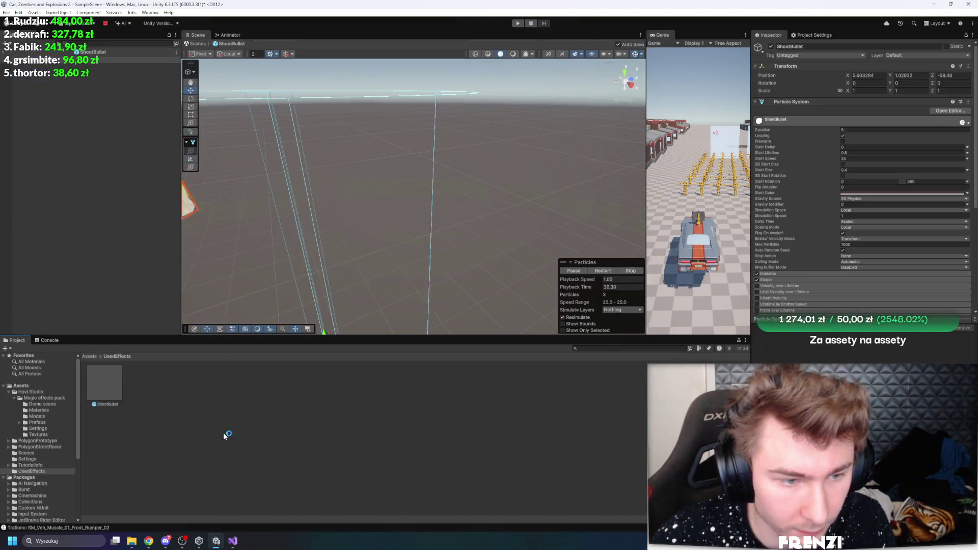
pyautogui.moveTo(371, 299); pyautogui.dragTo(366, 273)
pyautogui.press('w')
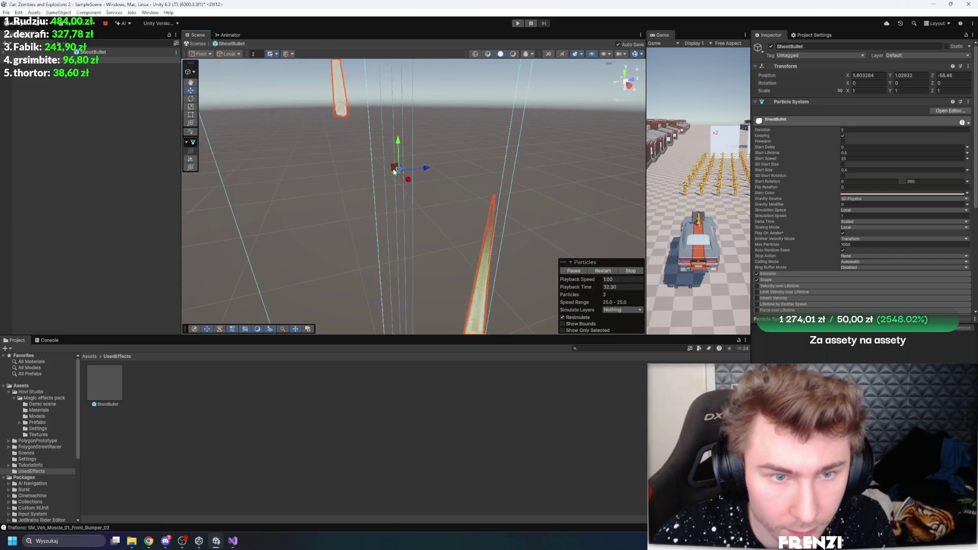
pyautogui.moveTo(399, 154)
pyautogui.mouseDown()
pyautogui.moveTo(480, 175)
pyautogui.moveTo(395, 158)
pyautogui.mouseUp()
pyautogui.hotkey('ctrl', 'z')
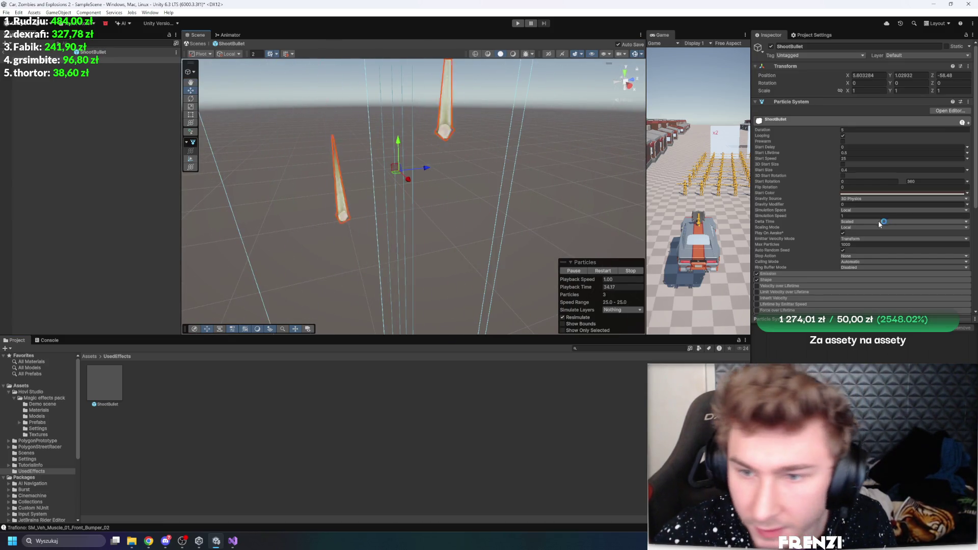
# - Set Simulation Space to World, restart the preview, and return to the scene
pyautogui.click(868, 227)
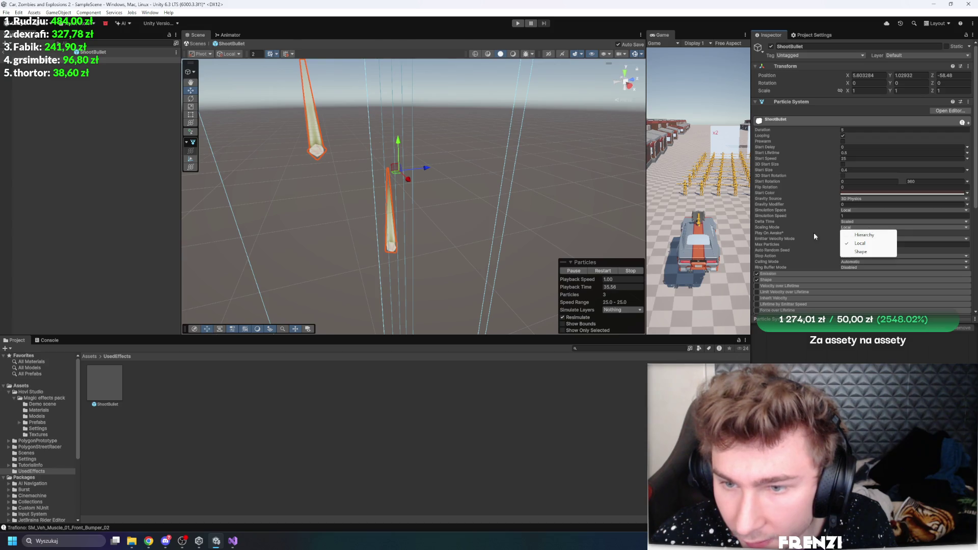
pyautogui.click(848, 211)
pyautogui.click(848, 211)
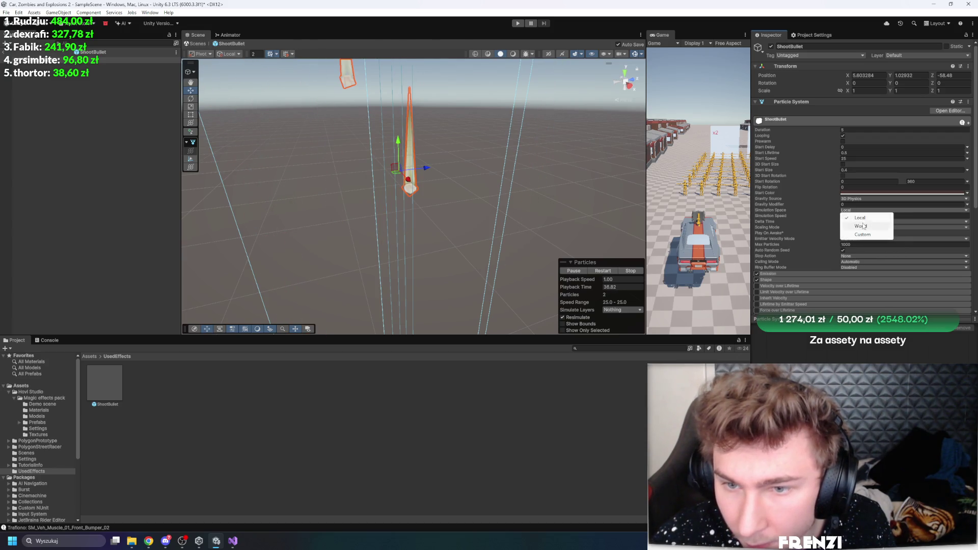
pyautogui.click(861, 225)
pyautogui.moveTo(378, 190)
pyautogui.mouseDown()
pyautogui.moveTo(403, 175)
pyautogui.moveTo(423, 193)
pyautogui.mouseUp()
pyautogui.click(598, 271)
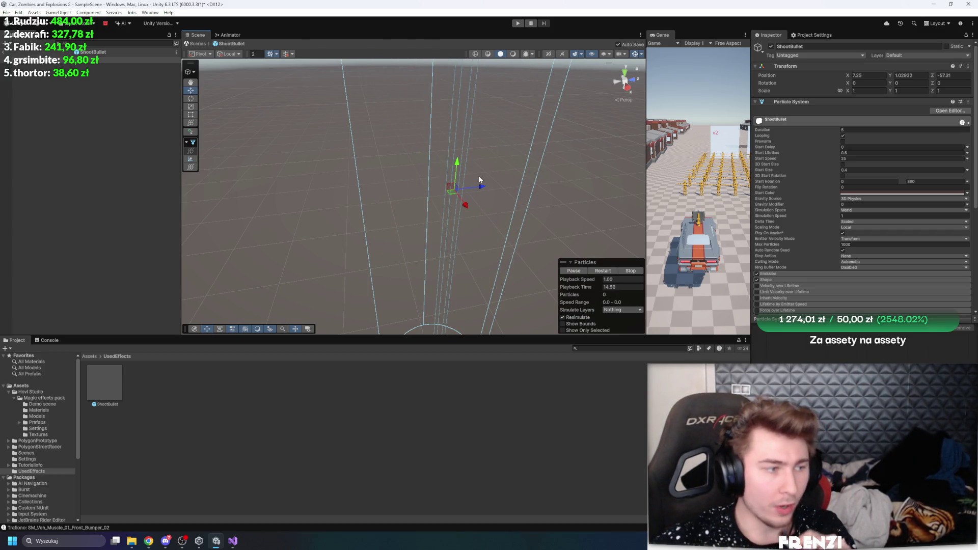
pyautogui.press('XF86AudioLowerVolume')
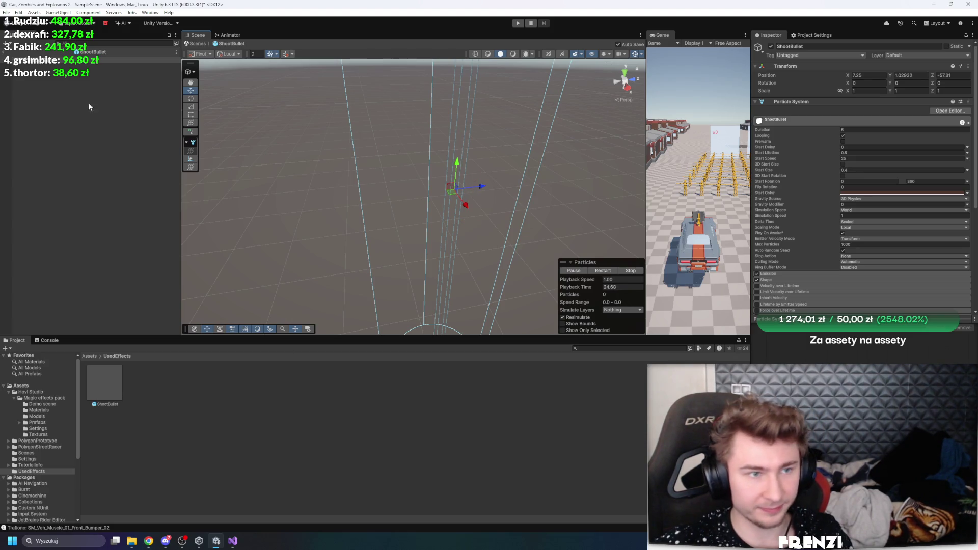
pyautogui.click(7, 52)
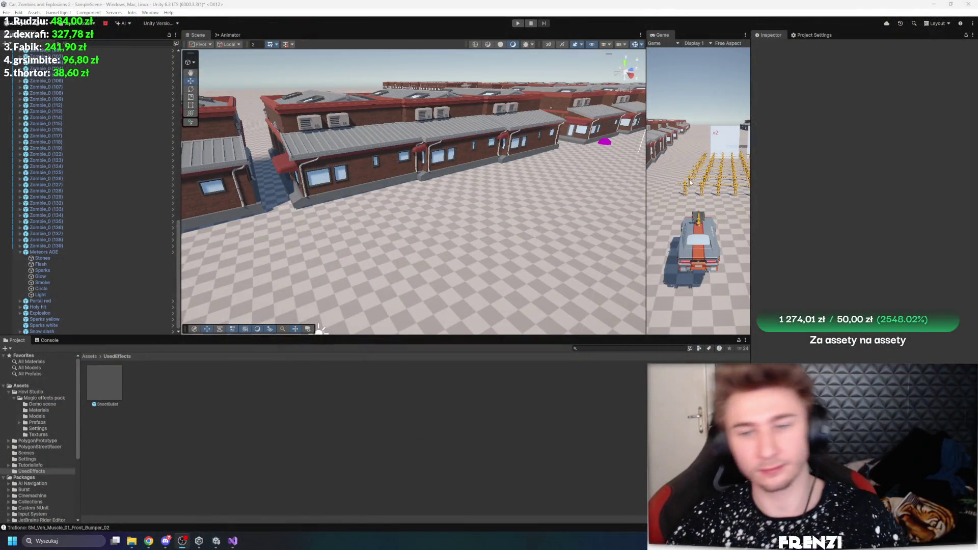
# - Enlarge the game preview and return the Project panel to the Assets root folder
pyautogui.moveTo(645, 111); pyautogui.dragTo(467, 110)
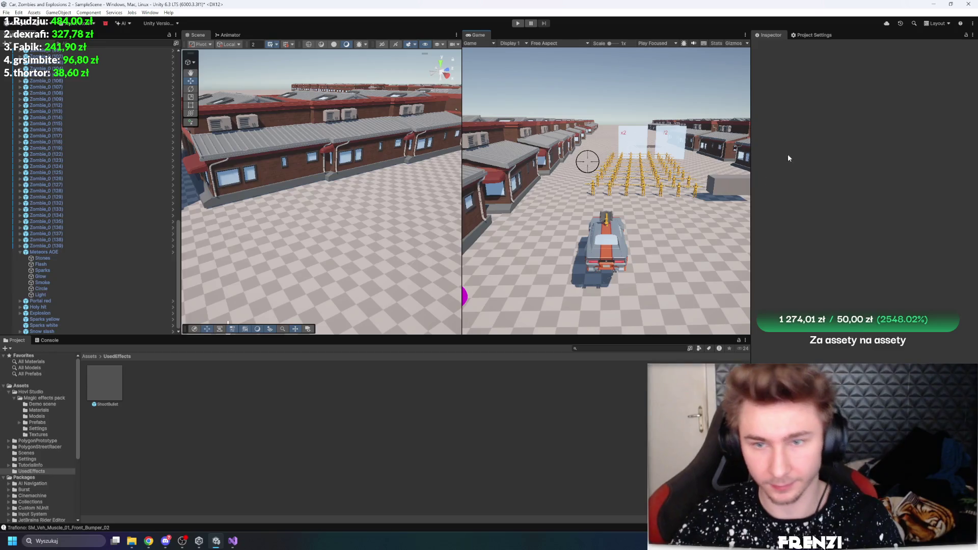
pyautogui.moveTo(754, 144); pyautogui.dragTo(764, 145)
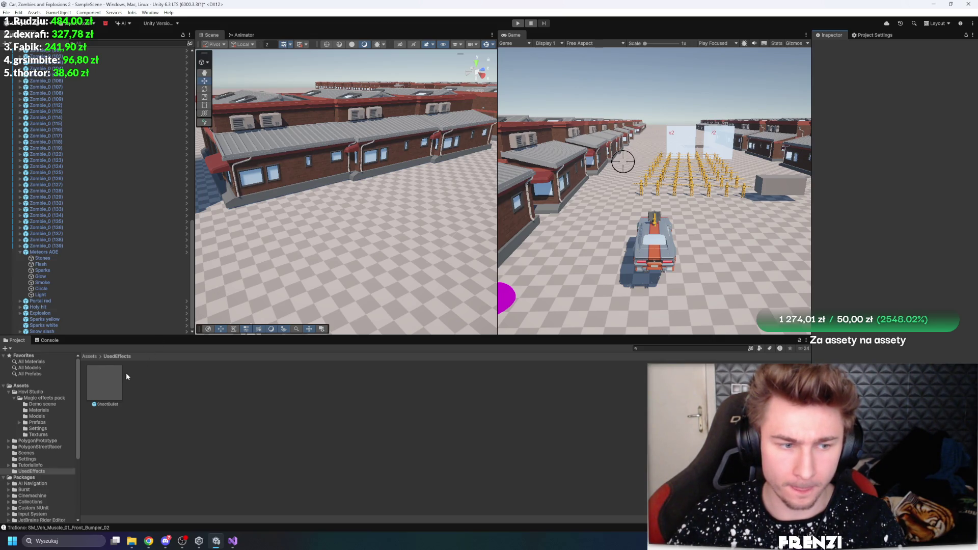
pyautogui.click(89, 356)
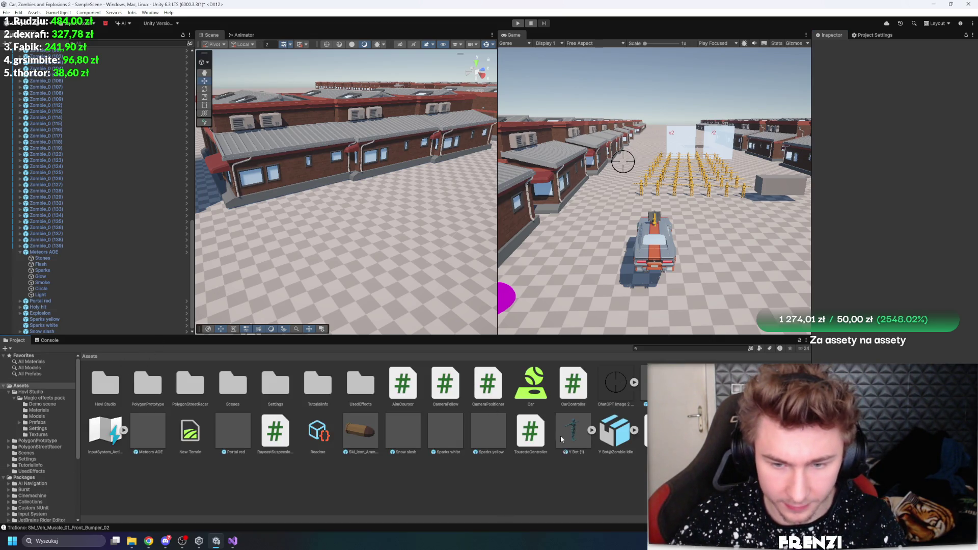
# - Open the SM_Icon_Ammo_04 prefab and rename it and its file to Bullet
pyautogui.click(349, 430)
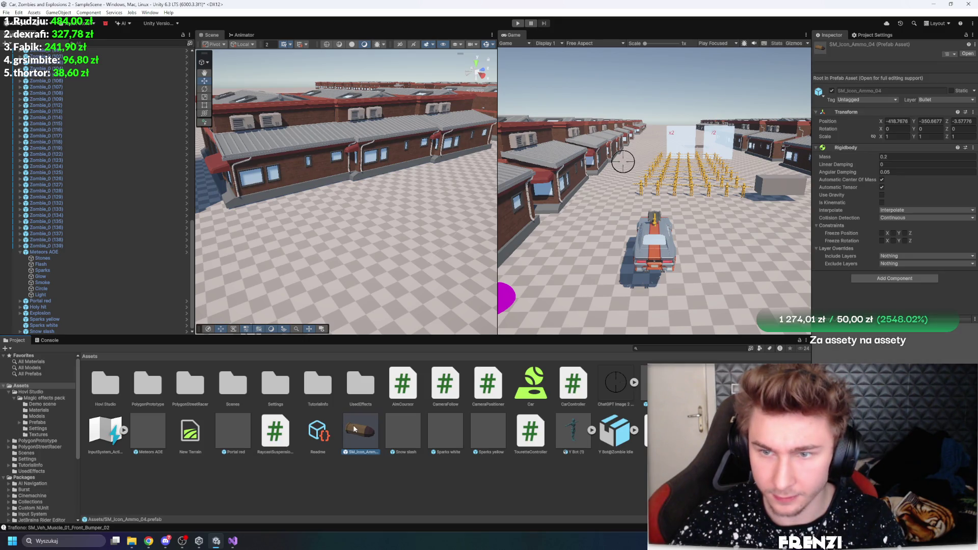
pyautogui.doubleClick(355, 429)
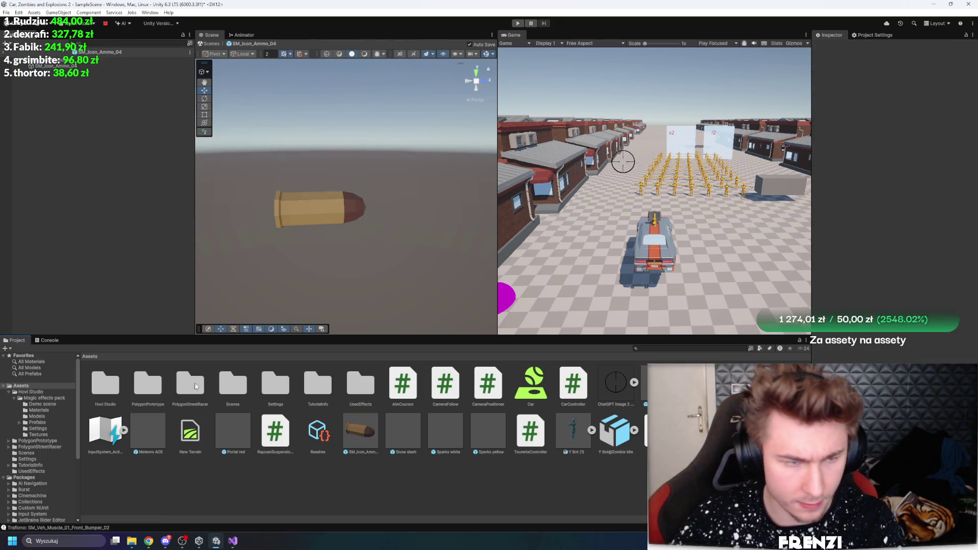
pyautogui.click(363, 451)
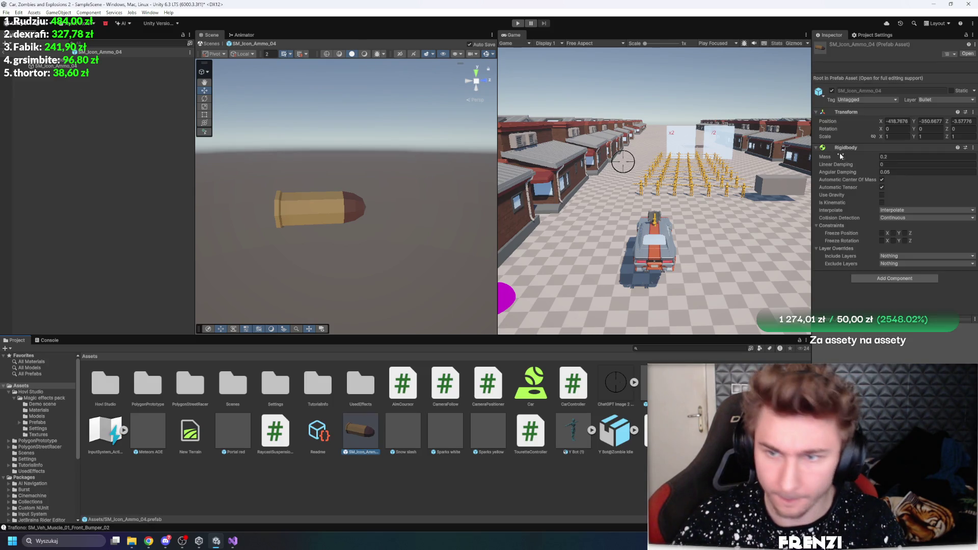
pyautogui.click(102, 60)
pyautogui.click(908, 45)
pyautogui.write('Bullet')
pyautogui.press('Return')
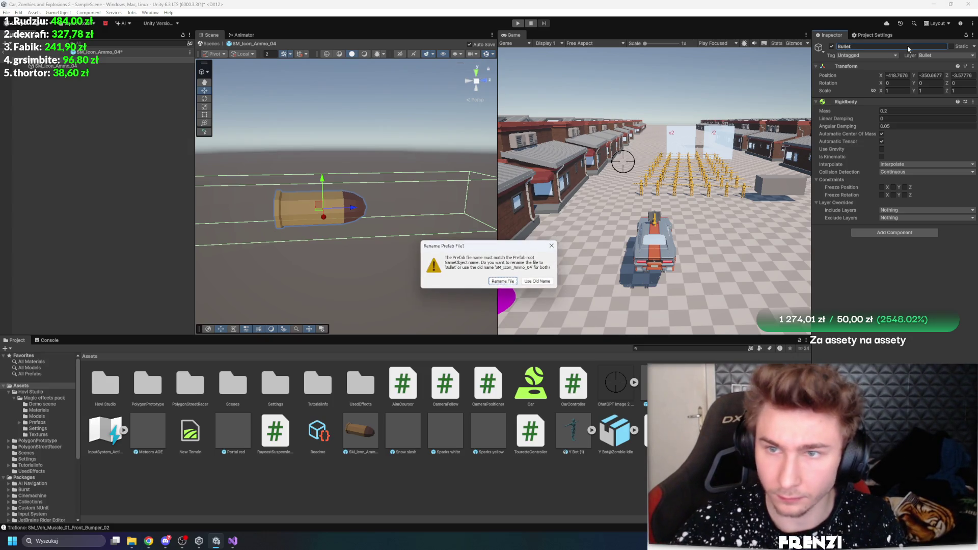
pyautogui.click(499, 282)
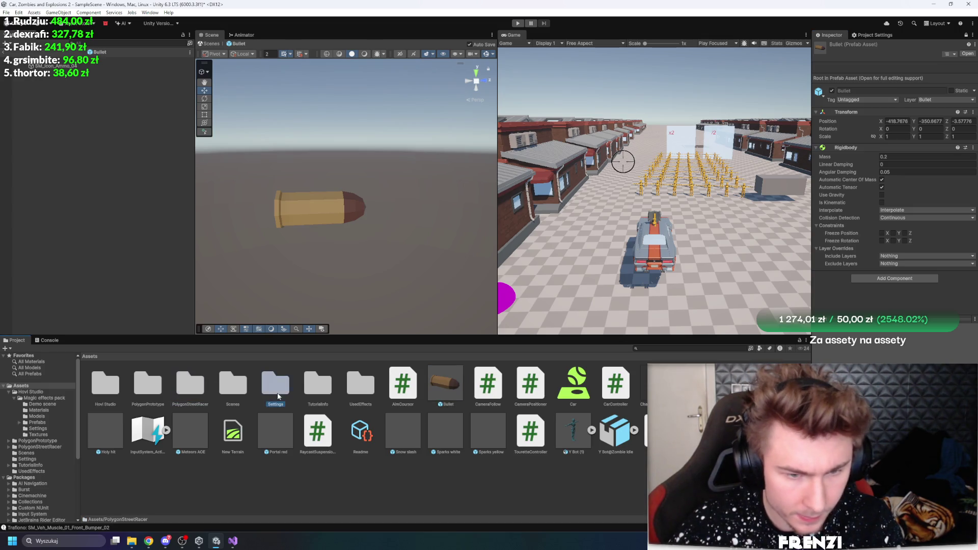
# - Add ShootBullet from UsedEffects to Bullet, nested under the SM_Icon_Ammo_04 model
pyautogui.doubleClick(362, 393)
pyautogui.moveTo(100, 388); pyautogui.dragTo(57, 67)
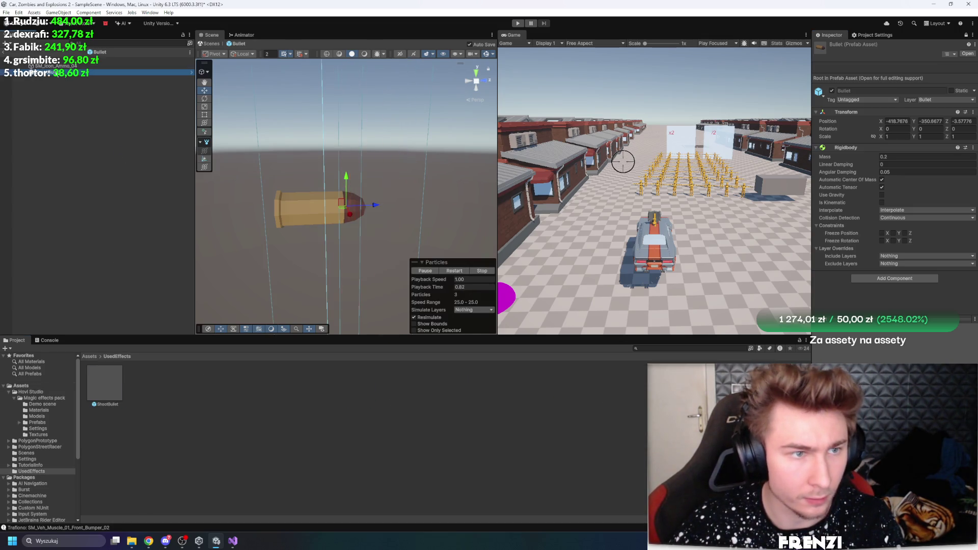
pyautogui.moveTo(387, 224)
pyautogui.mouseDown()
pyautogui.moveTo(397, 221)
pyautogui.moveTo(391, 235)
pyautogui.mouseUp()
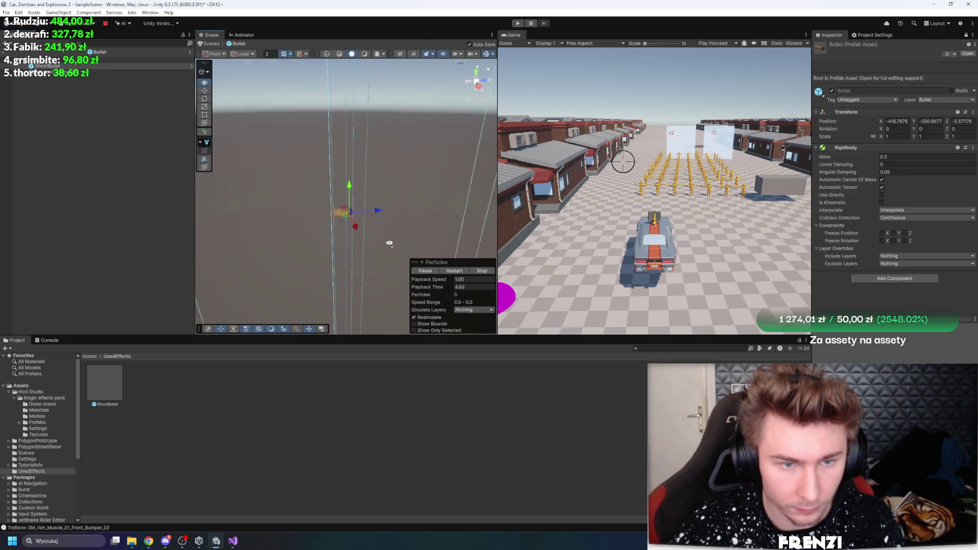
pyautogui.scroll(-3, 390, 237)
pyautogui.click(101, 73)
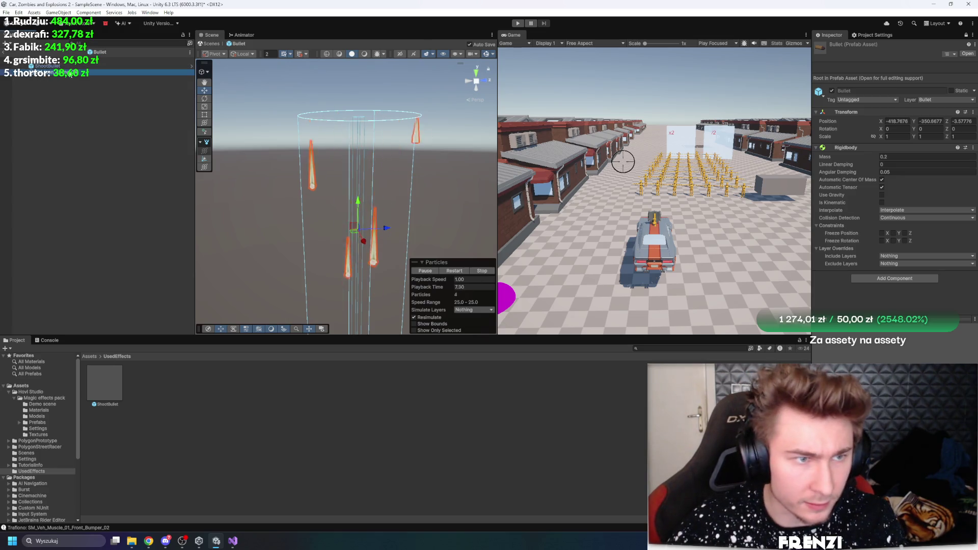
pyautogui.click(966, 35)
pyautogui.click(56, 66)
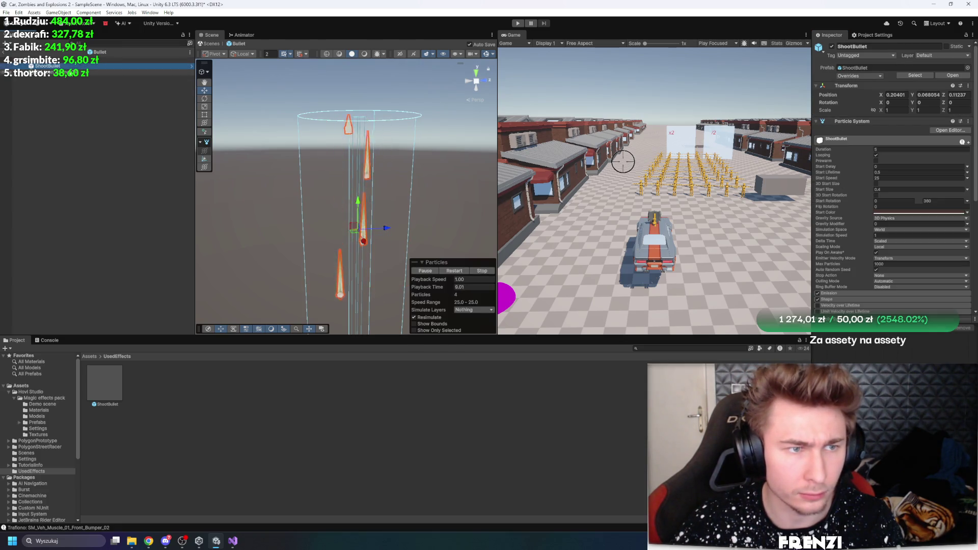
pyautogui.moveTo(54, 67); pyautogui.dragTo(25, 73)
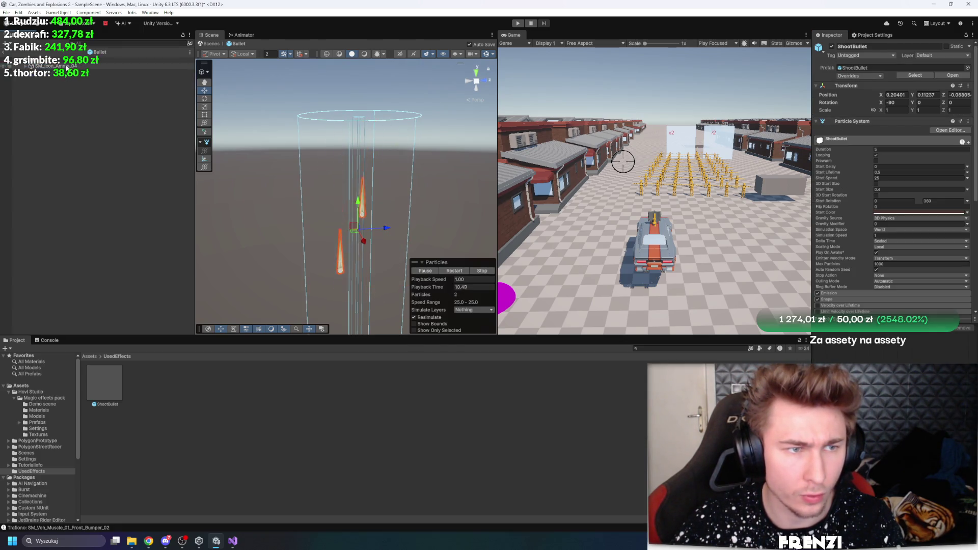
# - Frame the ShootBullet effect and widen the scene view to inspect it
pyautogui.click(25, 66)
pyautogui.click(26, 72)
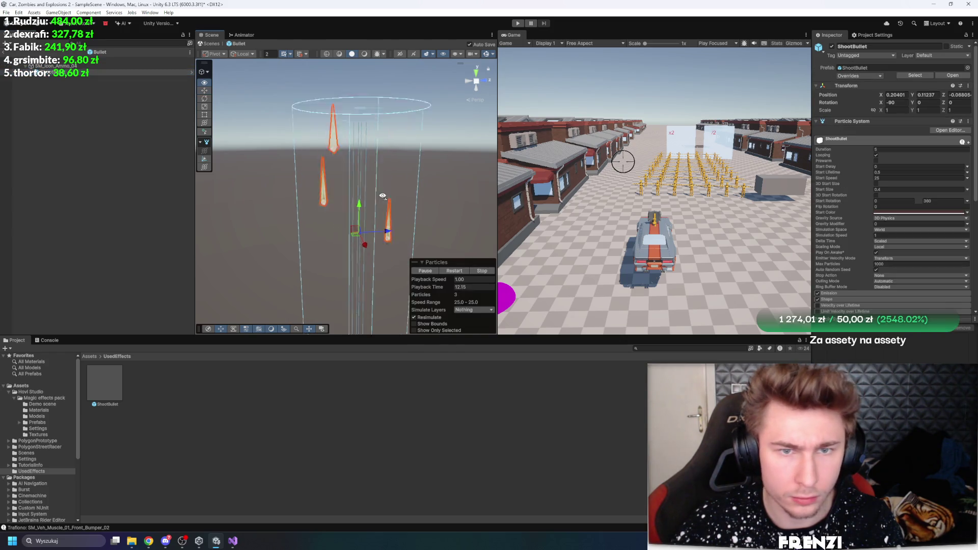
pyautogui.press('f')
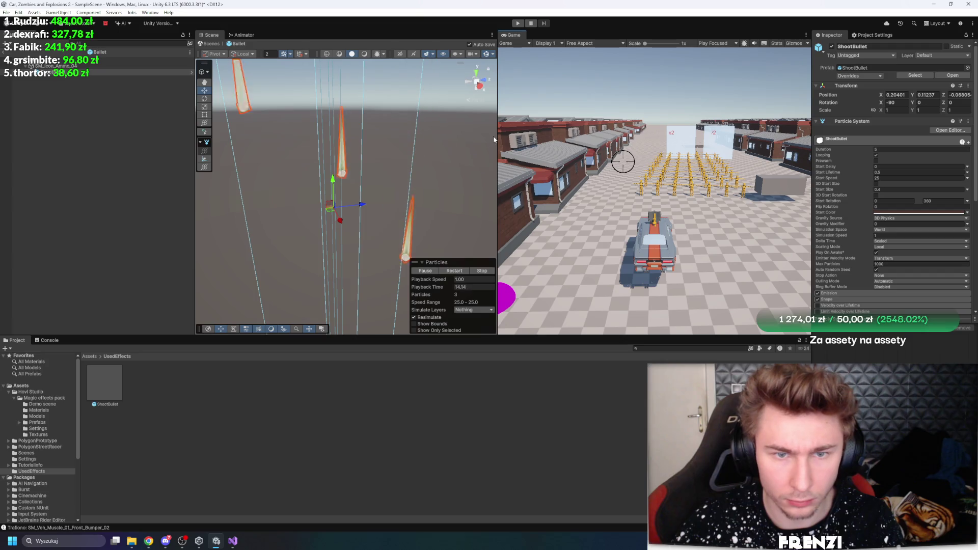
pyautogui.moveTo(497, 135); pyautogui.dragTo(556, 135)
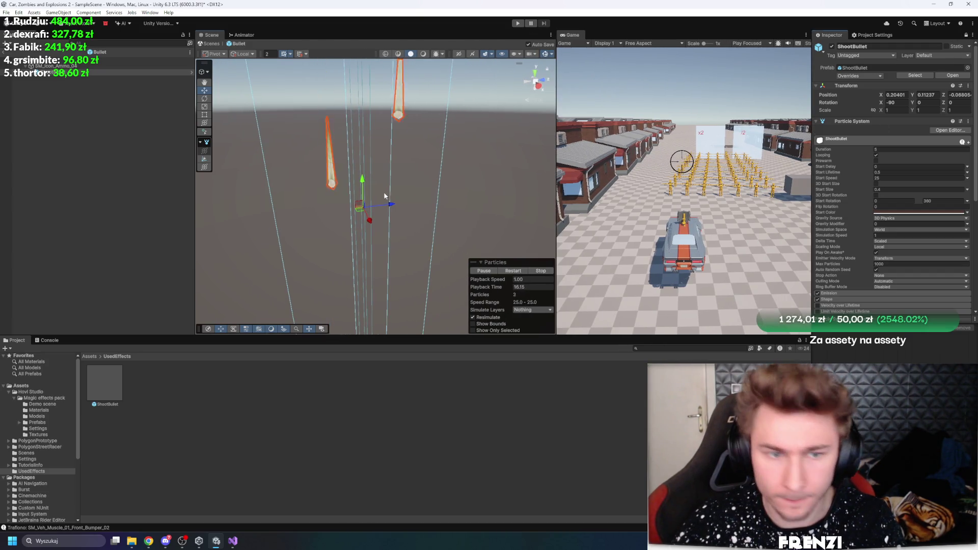
pyautogui.scroll(-3, 404, 138)
pyautogui.scroll(-5, 891, 203)
pyautogui.scroll(-3, 404, 138)
pyautogui.scroll(4, 404, 138)
pyautogui.click(88, 72)
pyautogui.click(72, 66)
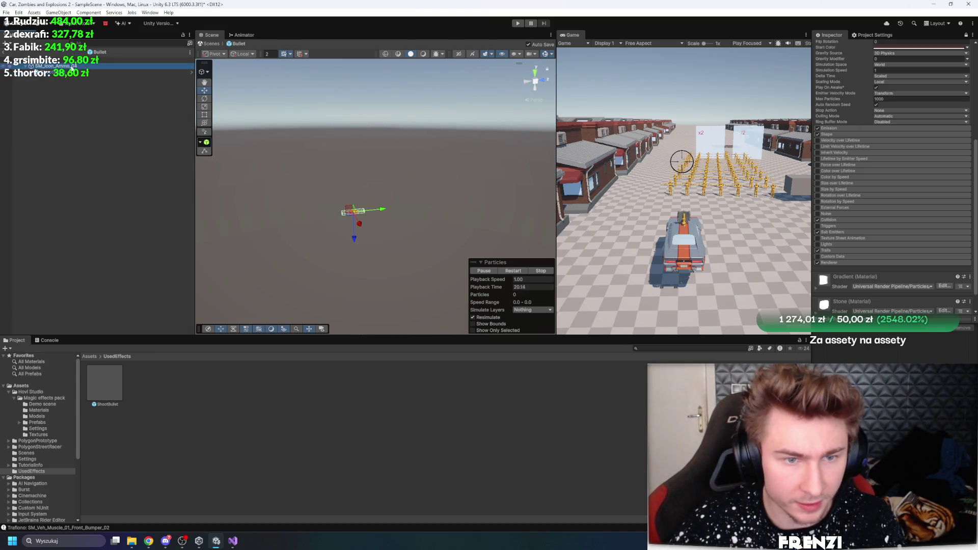
# - Turn the ShootBullet emitter horizontal and set Shape Rotation X to 0
pyautogui.click(89, 72)
pyautogui.press('e')
pyautogui.moveTo(377, 176); pyautogui.dragTo(289, 172)
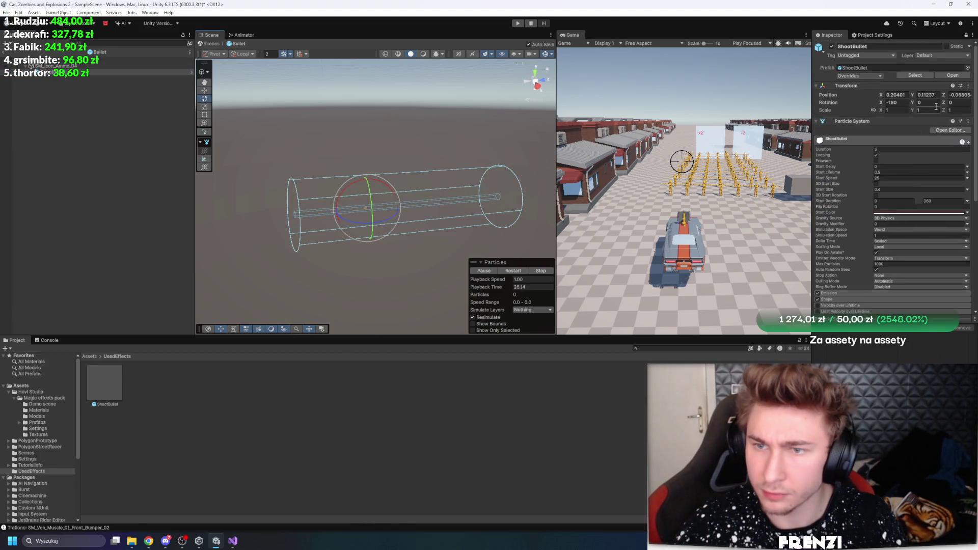
pyautogui.press('r')
pyautogui.moveTo(383, 184)
pyautogui.mouseDown()
pyautogui.moveTo(418, 168)
pyautogui.moveTo(361, 194)
pyautogui.moveTo(451, 156)
pyautogui.moveTo(474, 168)
pyautogui.mouseUp()
pyautogui.hotkey('ctrl', 'z')
pyautogui.scroll(-6, 857, 217)
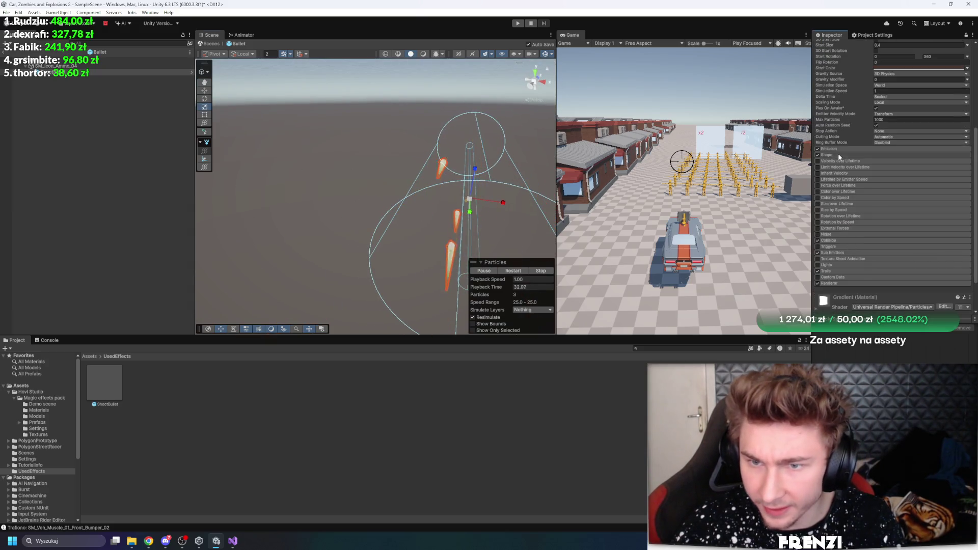
pyautogui.click(898, 229)
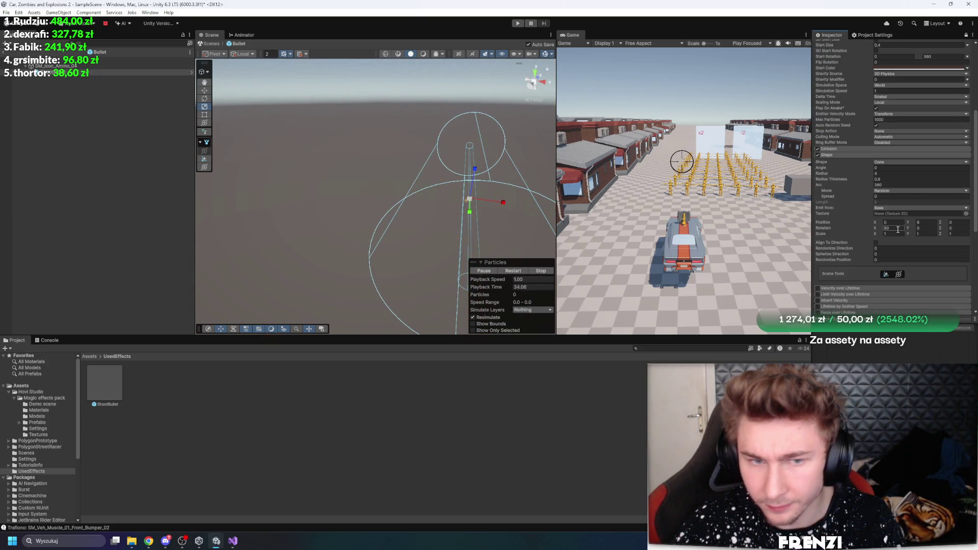
pyautogui.write('0')
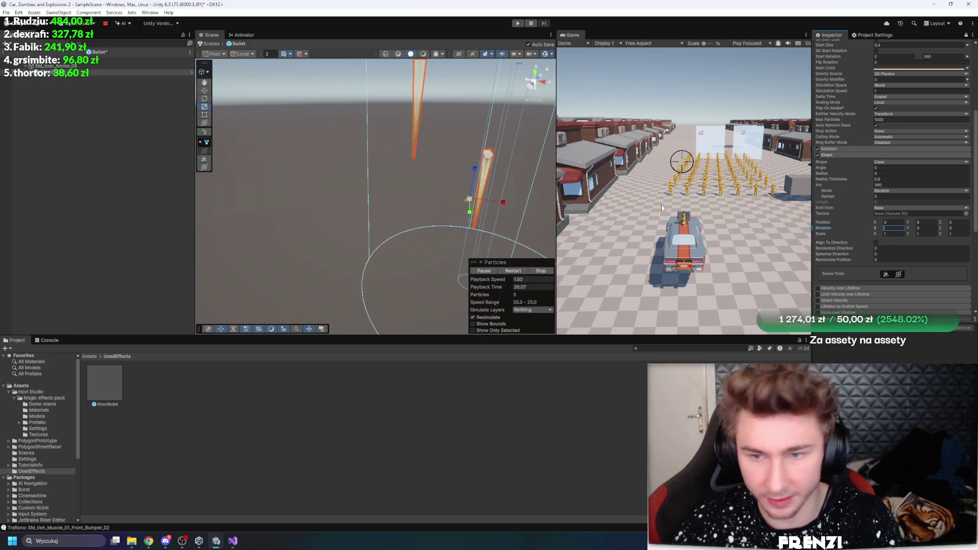
# - Tilt the emitter to about -103 on X and expand the Emission module
pyautogui.scroll(10, 874, 172)
pyautogui.moveTo(387, 189)
pyautogui.mouseDown()
pyautogui.moveTo(392, 199)
pyautogui.moveTo(319, 203)
pyautogui.moveTo(246, 225)
pyautogui.mouseUp()
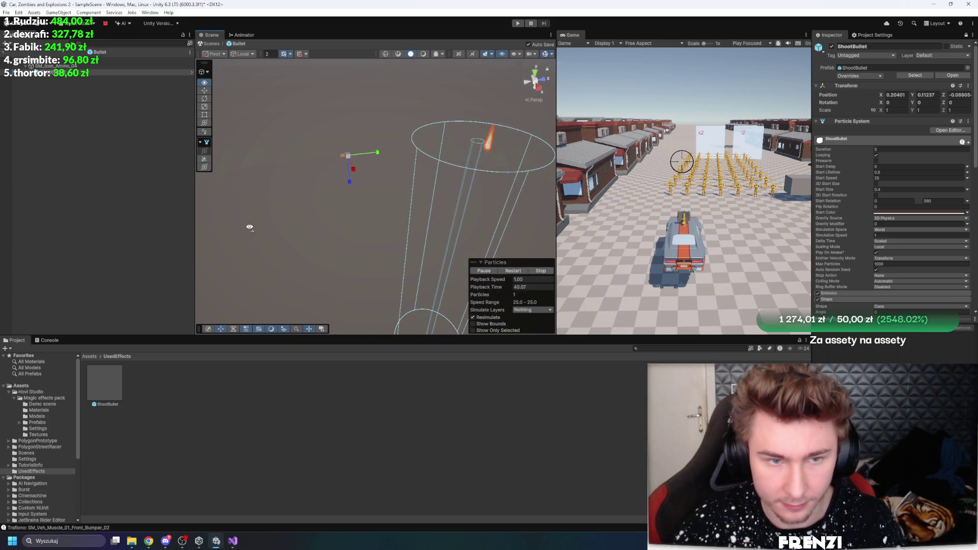
pyautogui.press('e')
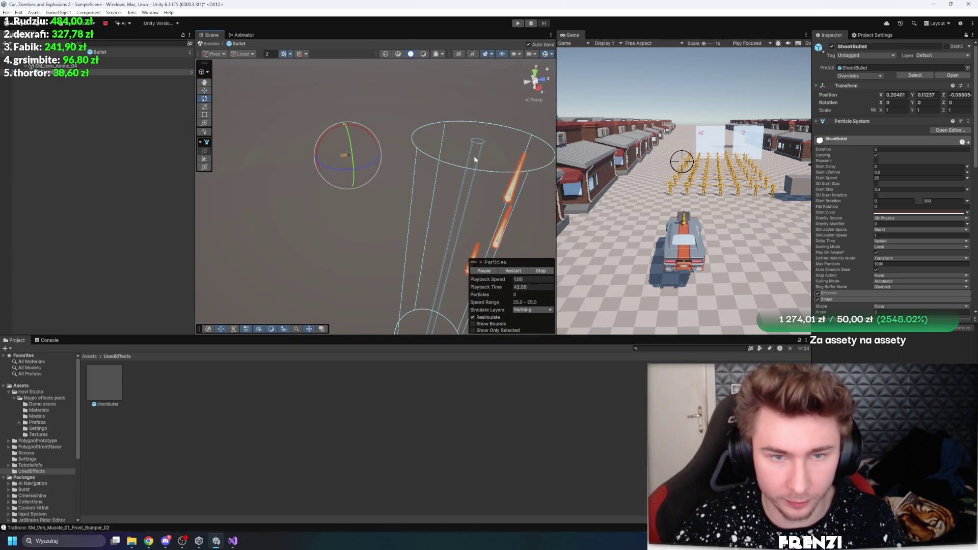
pyautogui.moveTo(336, 139); pyautogui.dragTo(221, 180)
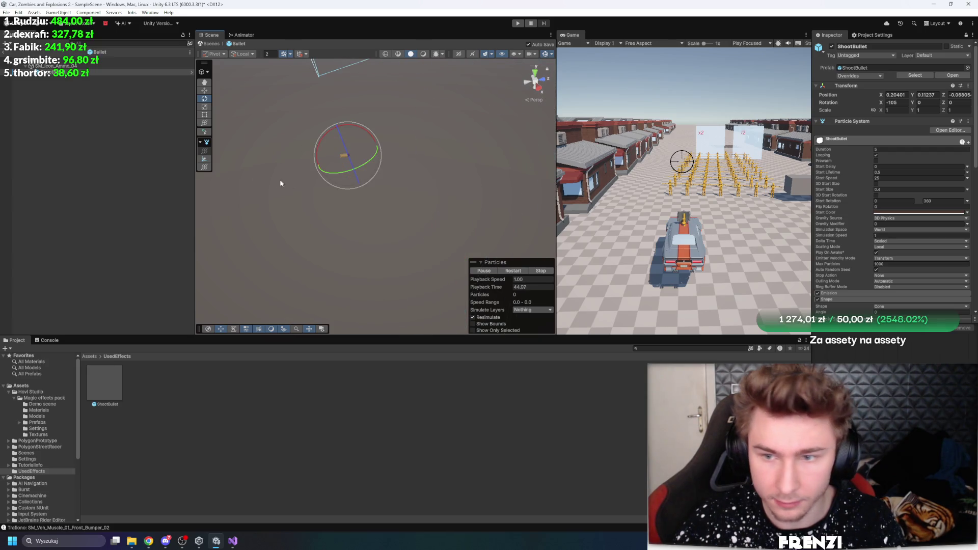
pyautogui.moveTo(320, 160); pyautogui.dragTo(326, 155)
pyautogui.press('w')
pyautogui.scroll(-5, 882, 233)
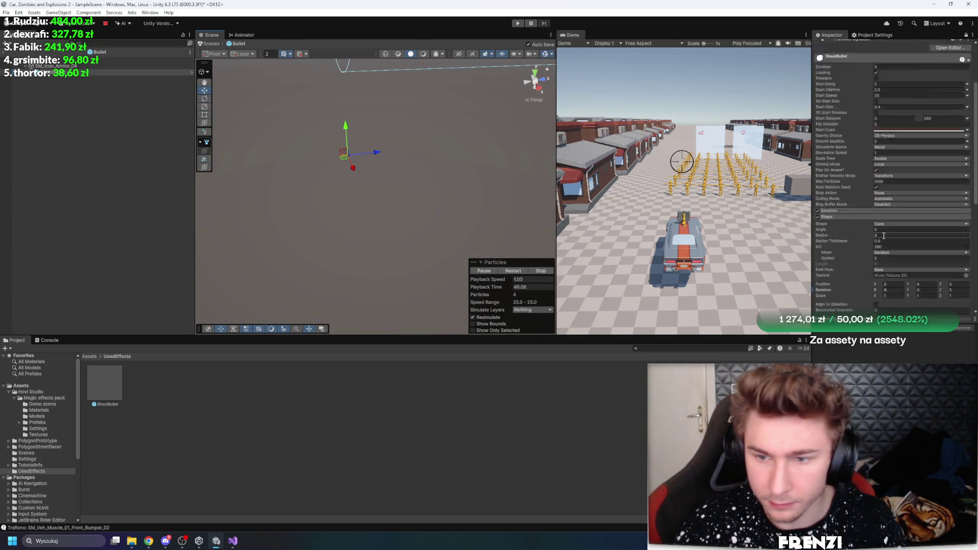
pyautogui.click(899, 211)
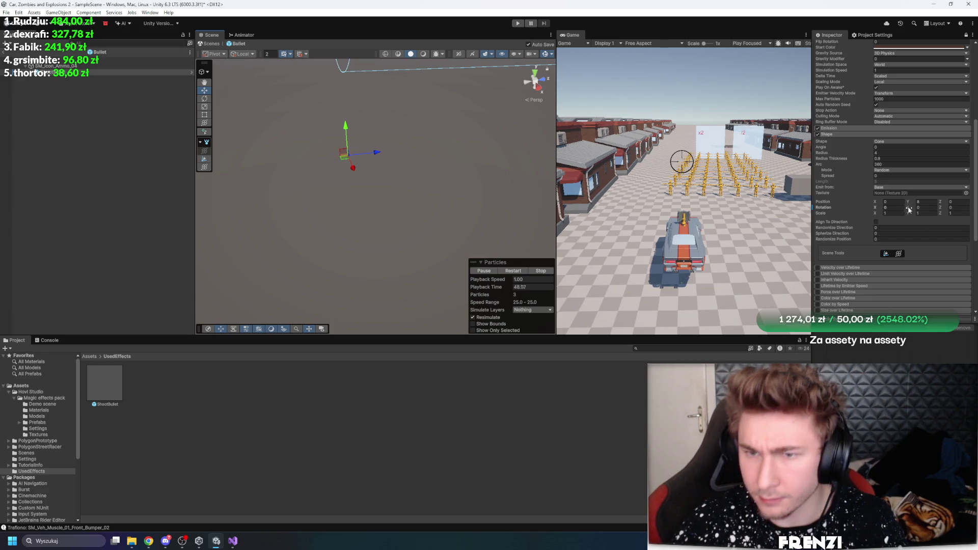
pyautogui.click(836, 128)
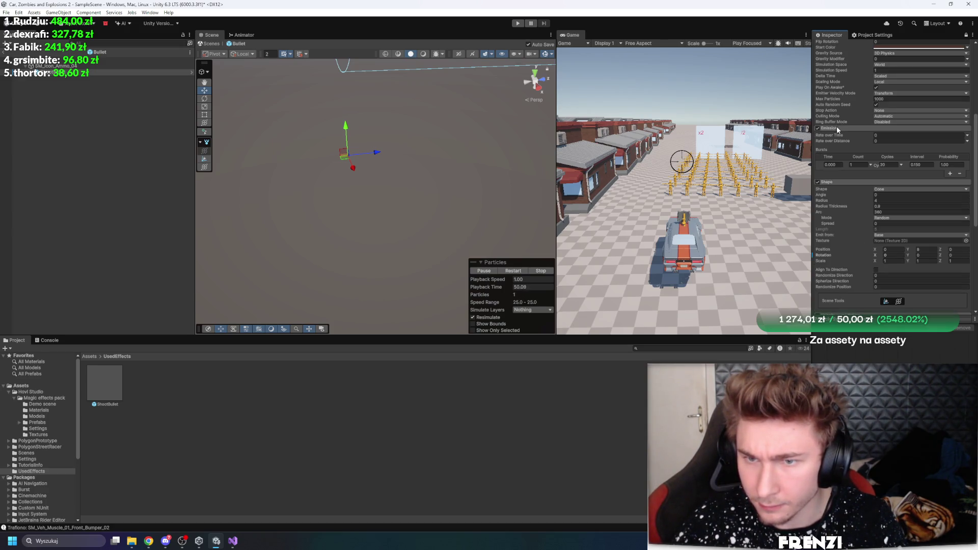
# - Set burst Cycles to 1 and shrink the Shape radius to about 0.07, replaying to check
pyautogui.moveTo(515, 239)
pyautogui.mouseDown()
pyautogui.moveTo(508, 265)
pyautogui.moveTo(481, 177)
pyautogui.moveTo(494, 179)
pyautogui.mouseUp()
pyautogui.doubleClick(888, 164)
pyautogui.write('1')
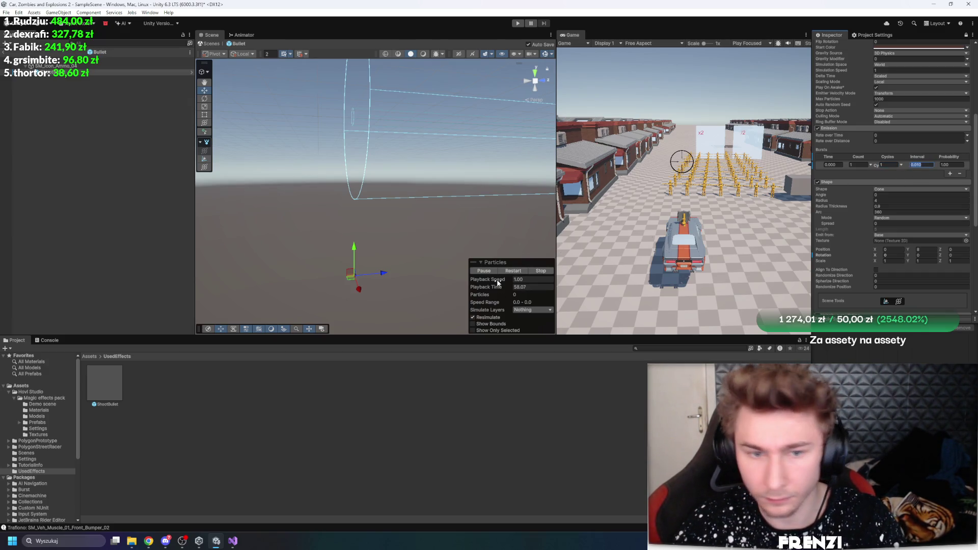
pyautogui.click(512, 271)
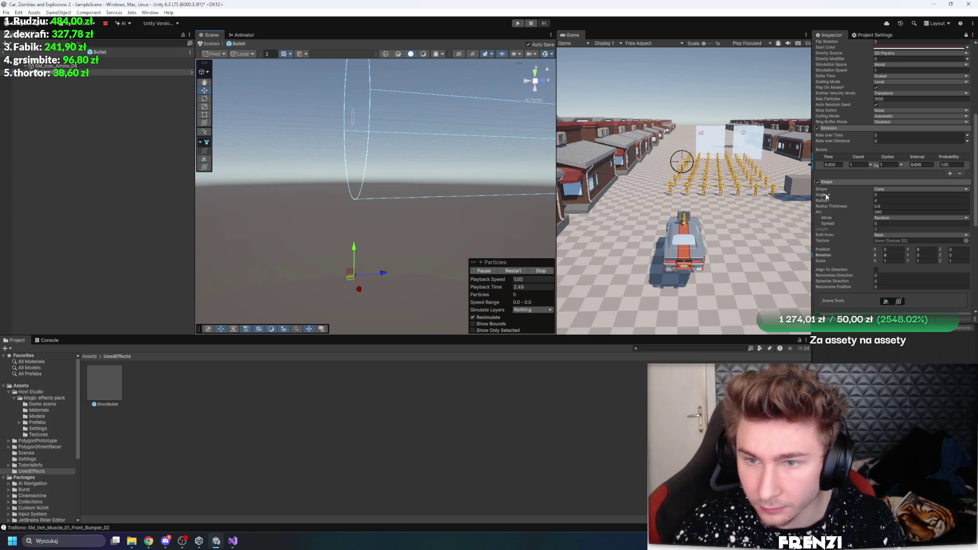
pyautogui.moveTo(825, 201); pyautogui.dragTo(771, 204)
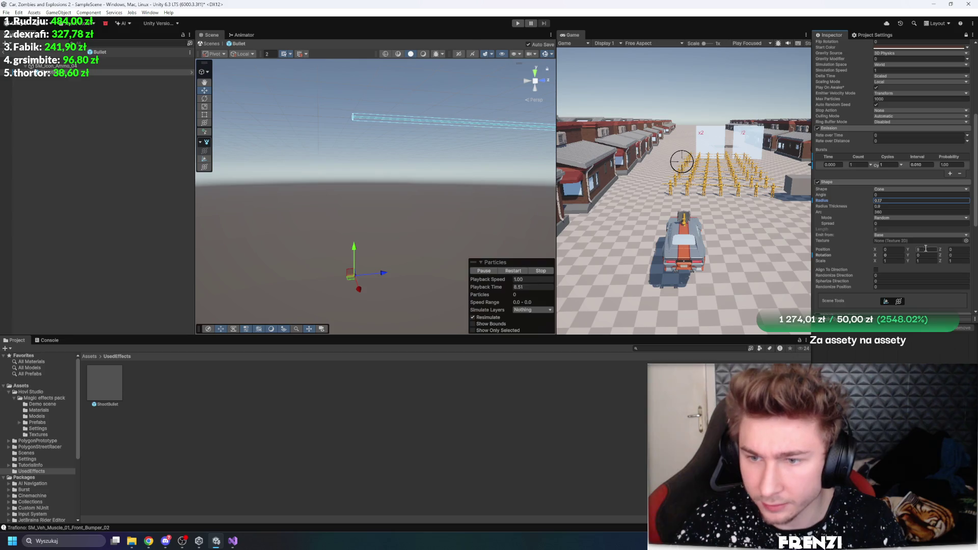
pyautogui.moveTo(367, 270)
pyautogui.mouseDown()
pyautogui.moveTo(404, 257)
pyautogui.moveTo(421, 282)
pyautogui.moveTo(429, 273)
pyautogui.moveTo(408, 280)
pyautogui.moveTo(399, 232)
pyautogui.moveTo(334, 244)
pyautogui.moveTo(389, 246)
pyautogui.mouseUp()
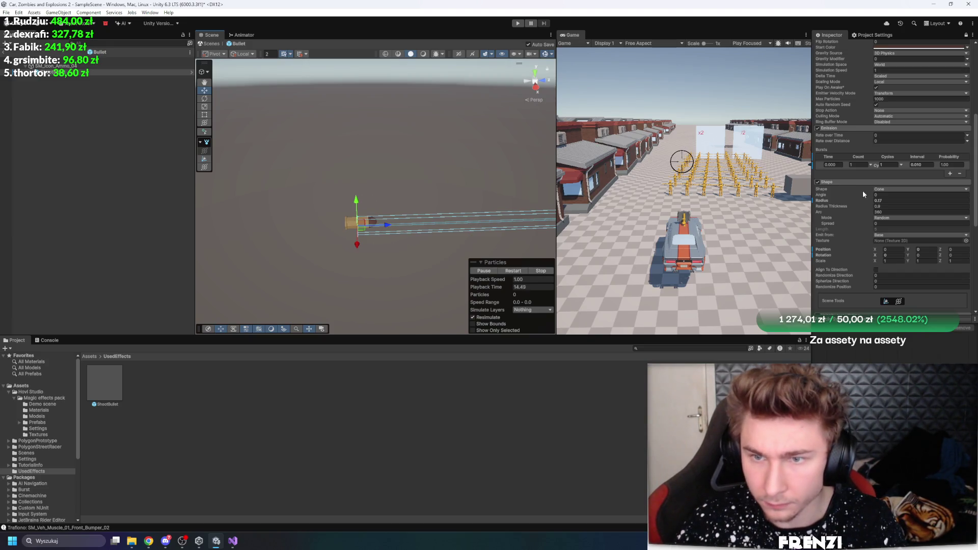
pyautogui.moveTo(483, 261)
pyautogui.mouseDown()
pyautogui.moveTo(498, 214)
pyautogui.moveTo(491, 281)
pyautogui.mouseUp()
pyautogui.click(511, 275)
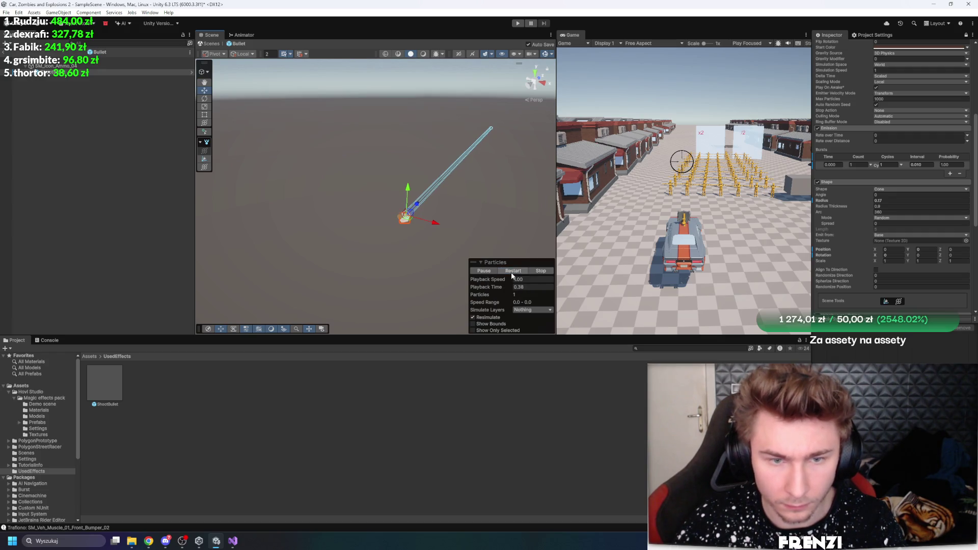
pyautogui.scroll(-5, 842, 169)
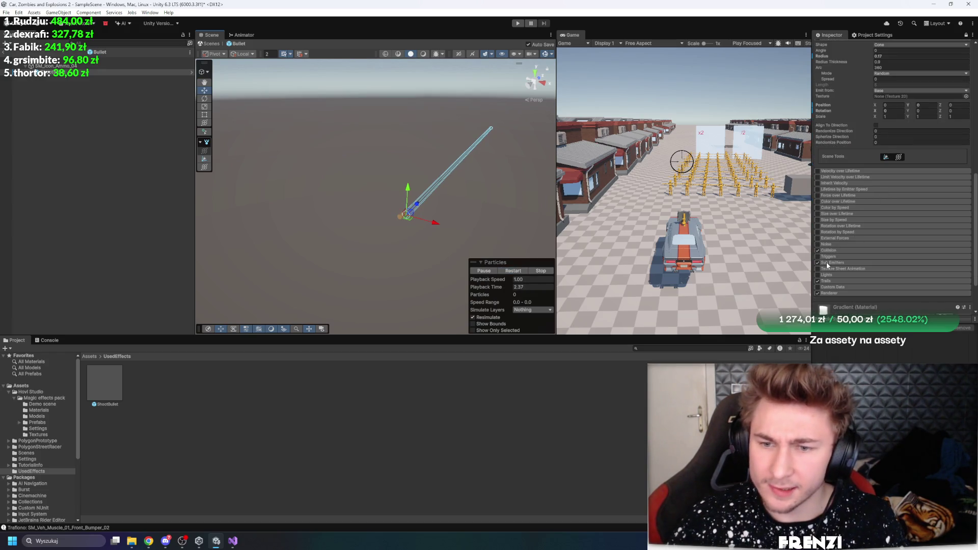
pyautogui.click(96, 60)
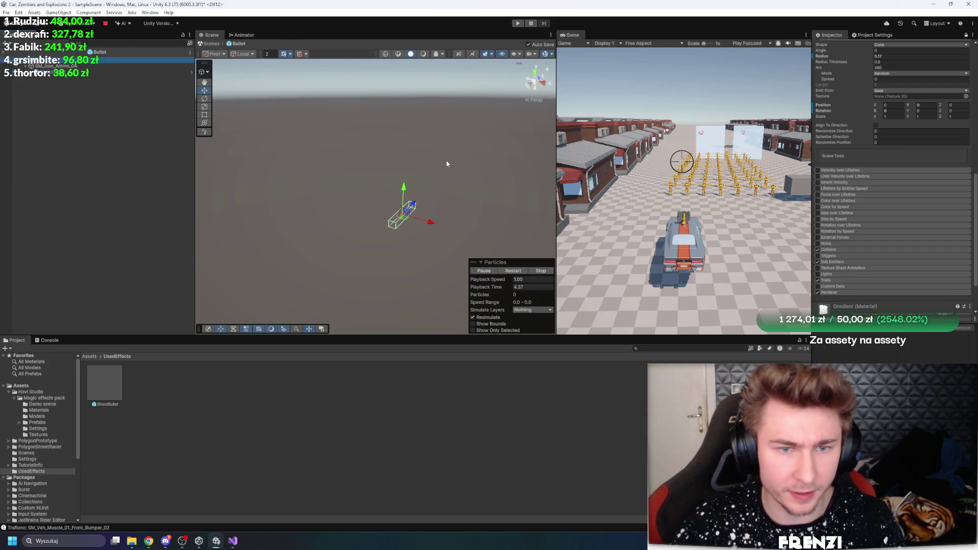
pyautogui.click(69, 72)
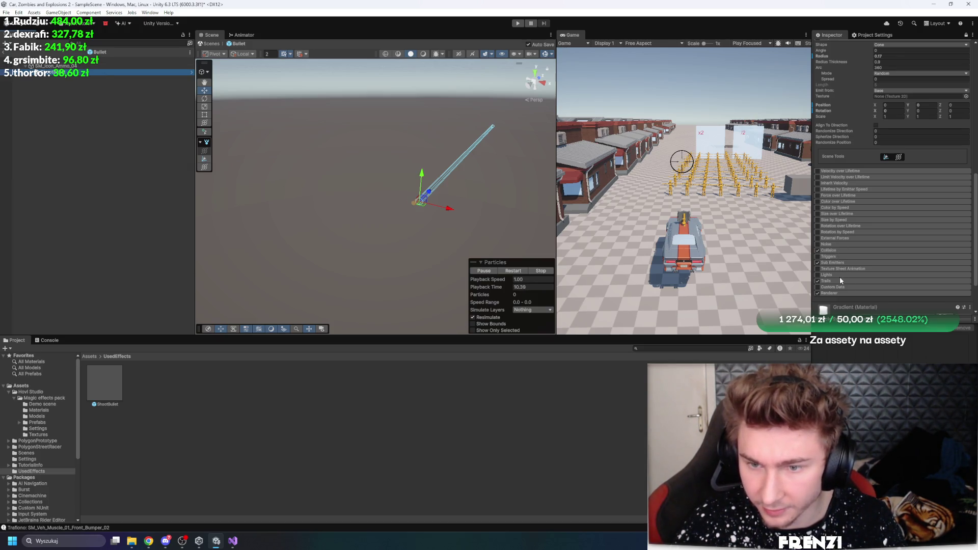
pyautogui.scroll(5, 884, 180)
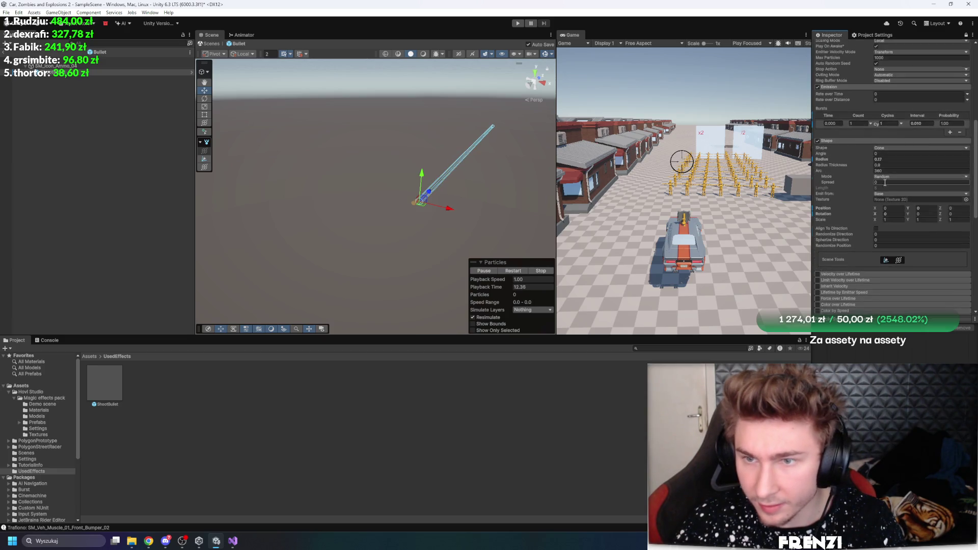
pyautogui.scroll(5, 884, 183)
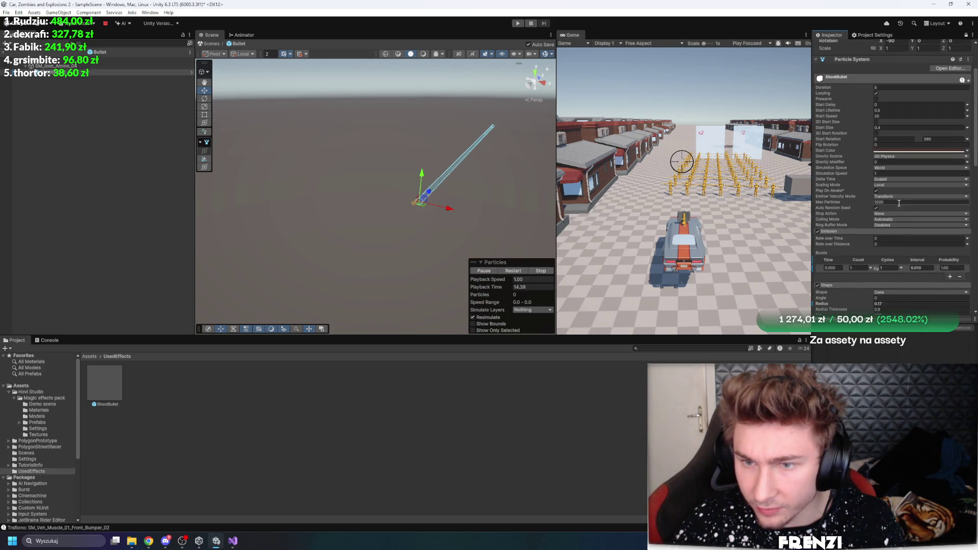
pyautogui.click(896, 185)
pyautogui.click(856, 231)
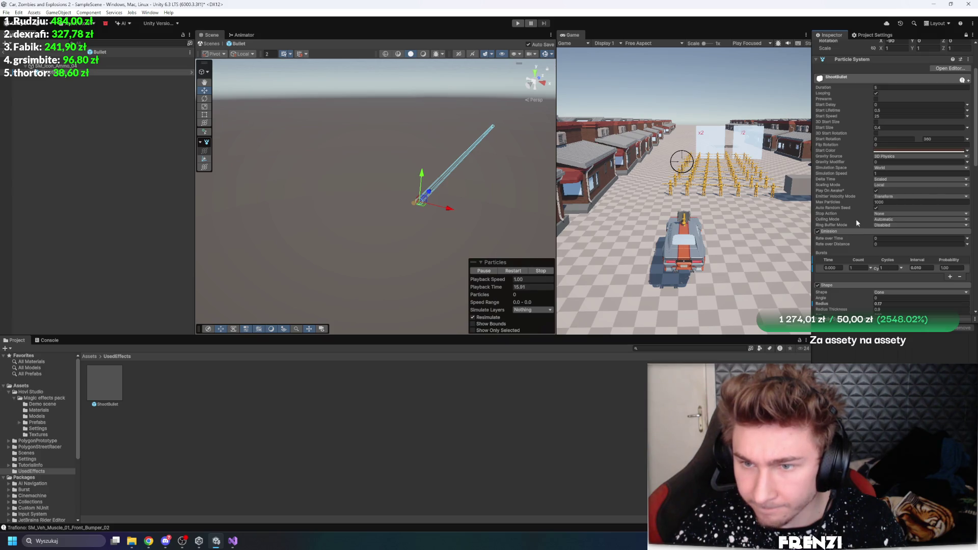
pyautogui.scroll(-5, 886, 184)
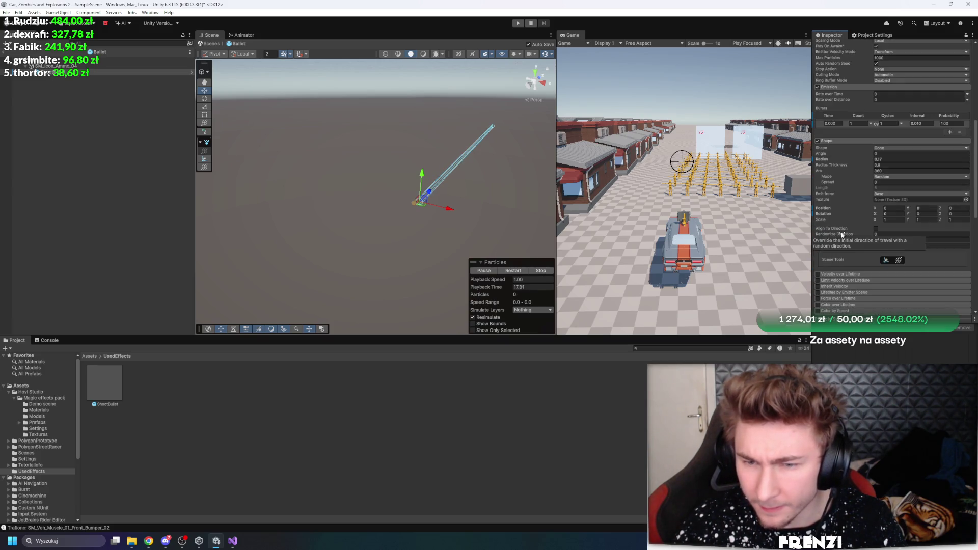
pyautogui.scroll(-4, 842, 231)
pyautogui.moveTo(507, 155)
pyautogui.mouseDown()
pyautogui.moveTo(425, 146)
pyautogui.moveTo(440, 154)
pyautogui.mouseUp()
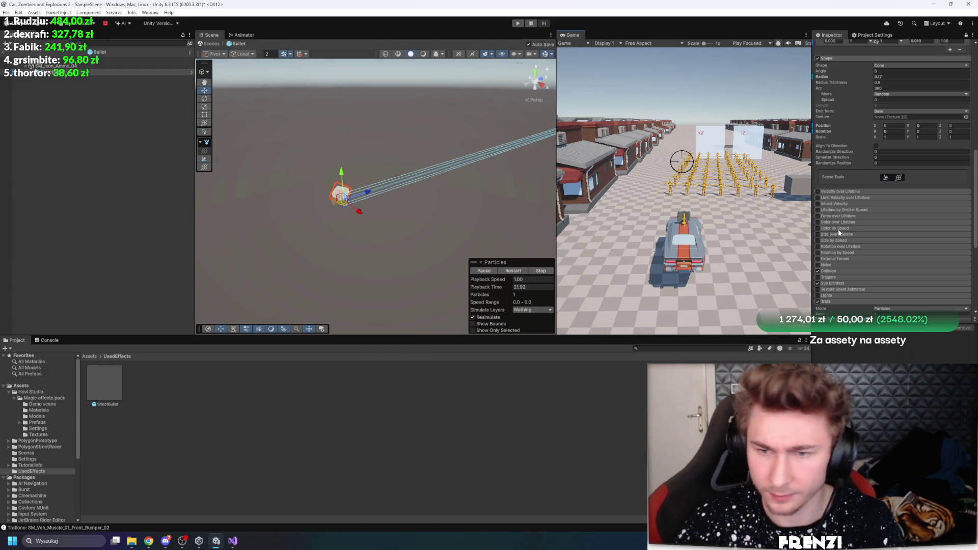
pyautogui.moveTo(367, 192); pyautogui.dragTo(417, 186)
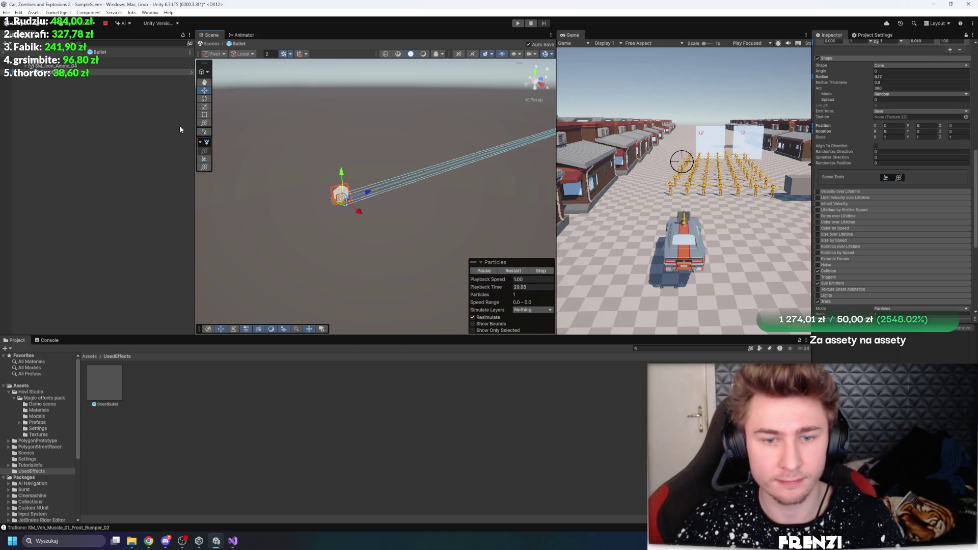
pyautogui.click(513, 271)
pyautogui.click(514, 271)
pyautogui.click(514, 272)
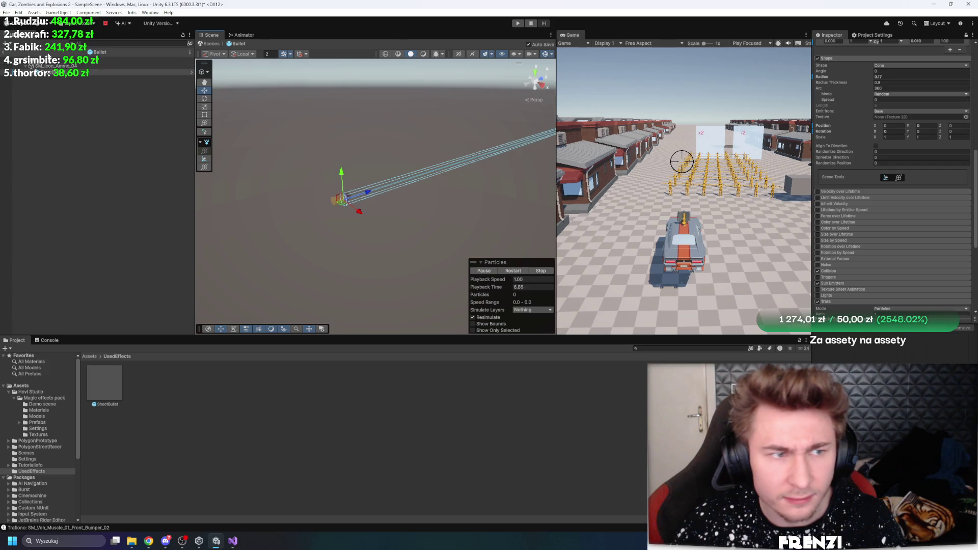
pyautogui.click(48, 65)
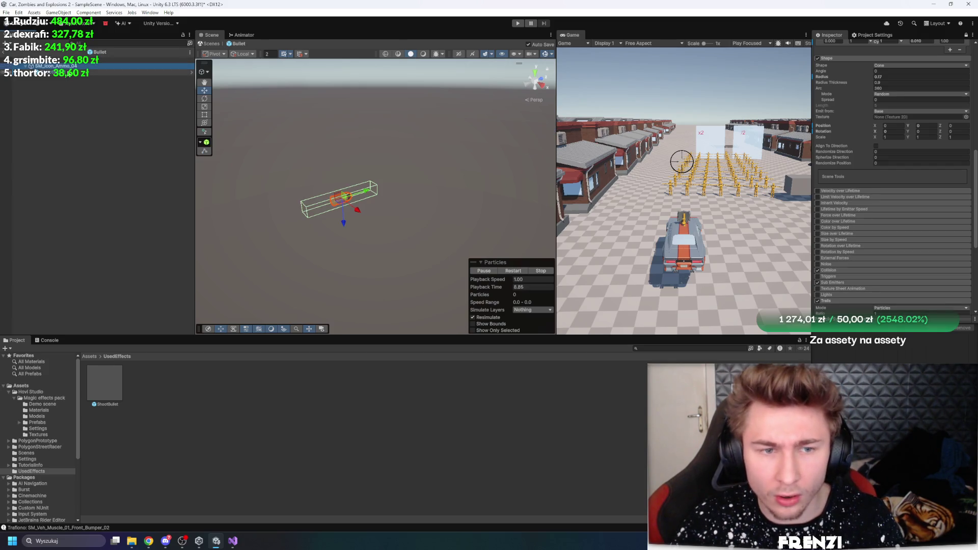
pyautogui.click(48, 72)
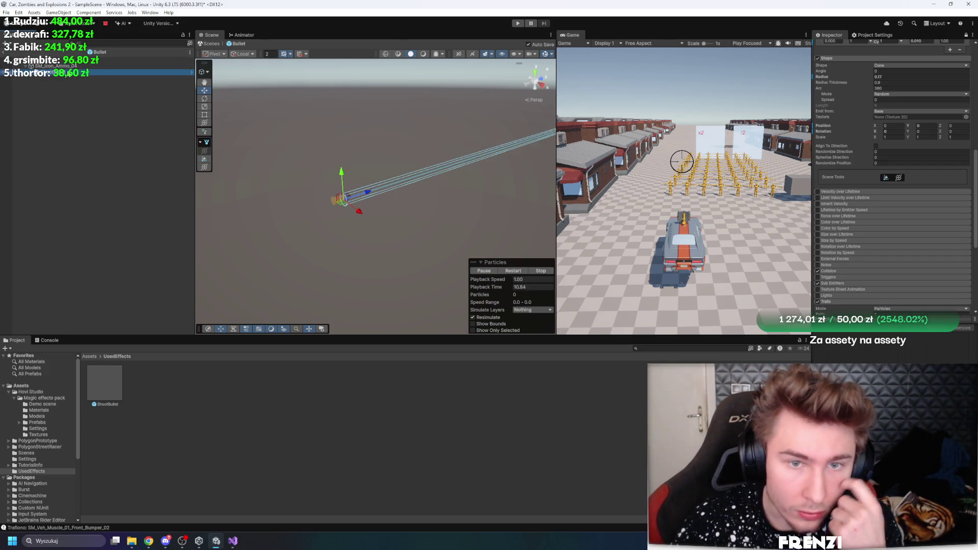
pyautogui.press('Up')
pyautogui.click(72, 74)
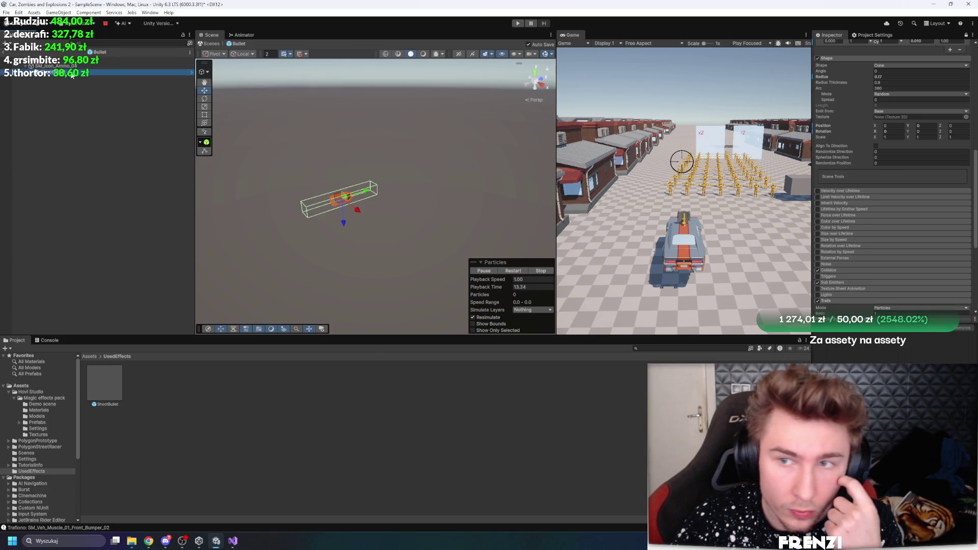
# - Make Collision collide with Everything except the Bullet layer, then replay to test
pyautogui.click(837, 271)
pyautogui.scroll(-5, 888, 178)
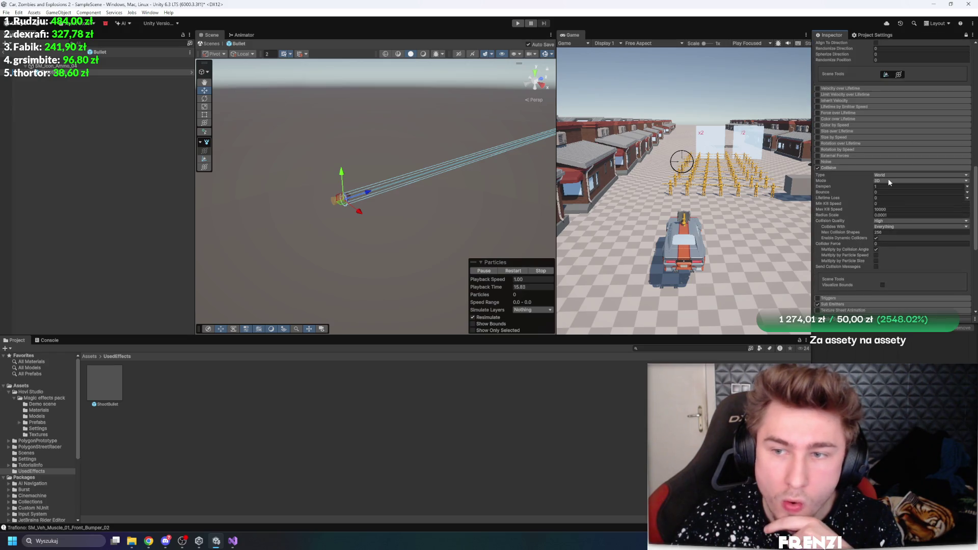
pyautogui.click(888, 226)
pyautogui.click(889, 232)
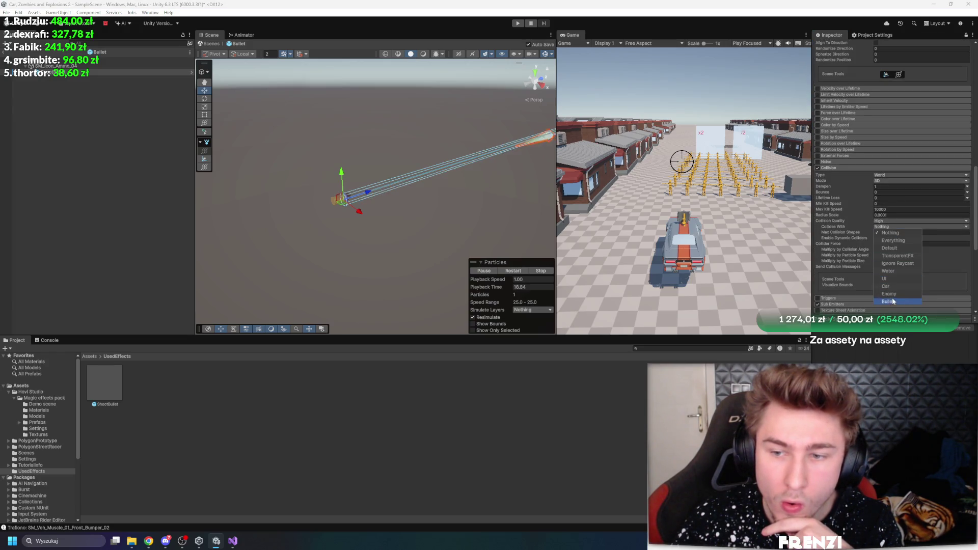
pyautogui.click(895, 240)
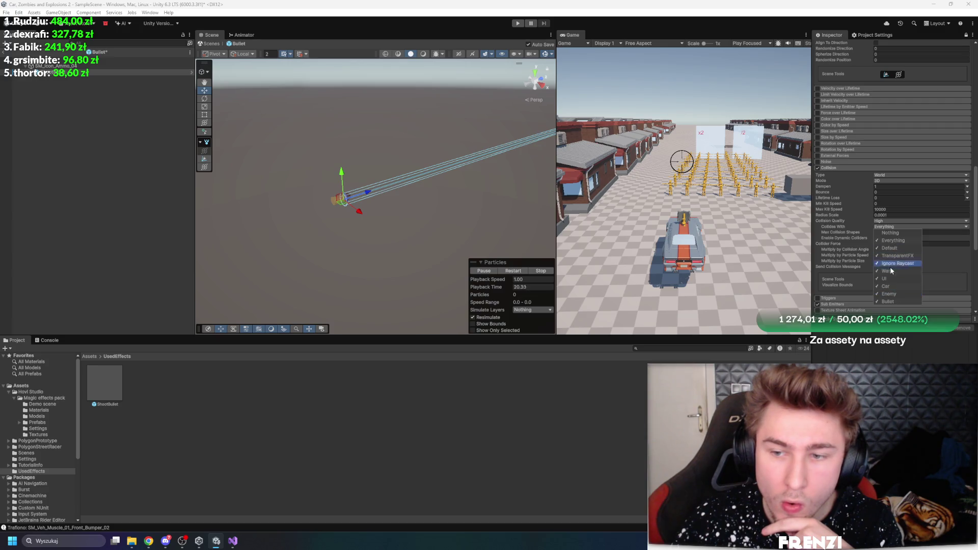
pyautogui.click(896, 302)
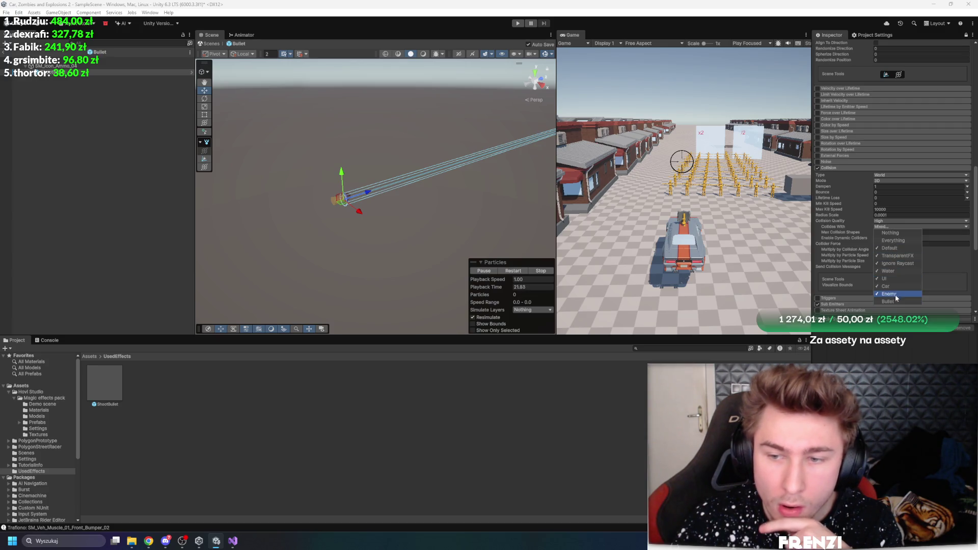
pyautogui.click(513, 273)
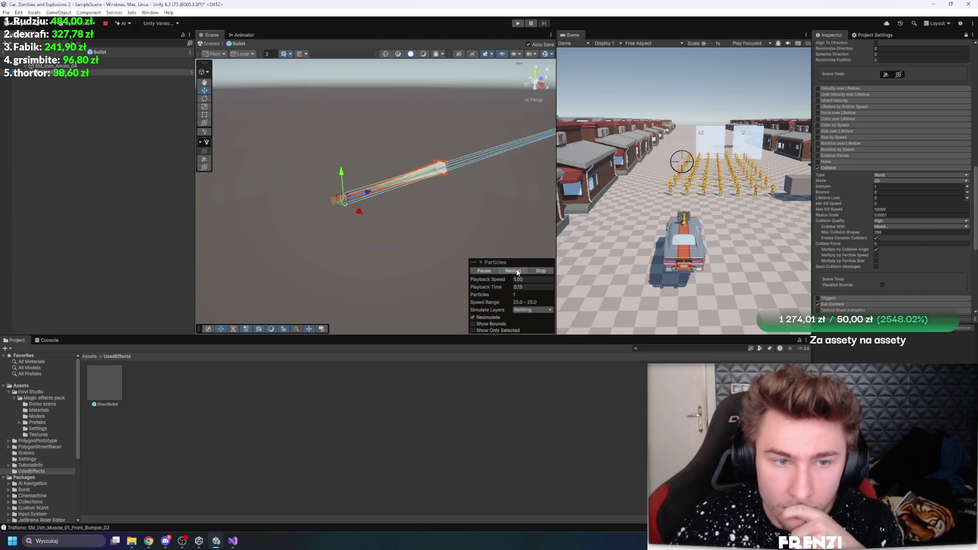
pyautogui.click(518, 272)
pyautogui.click(517, 273)
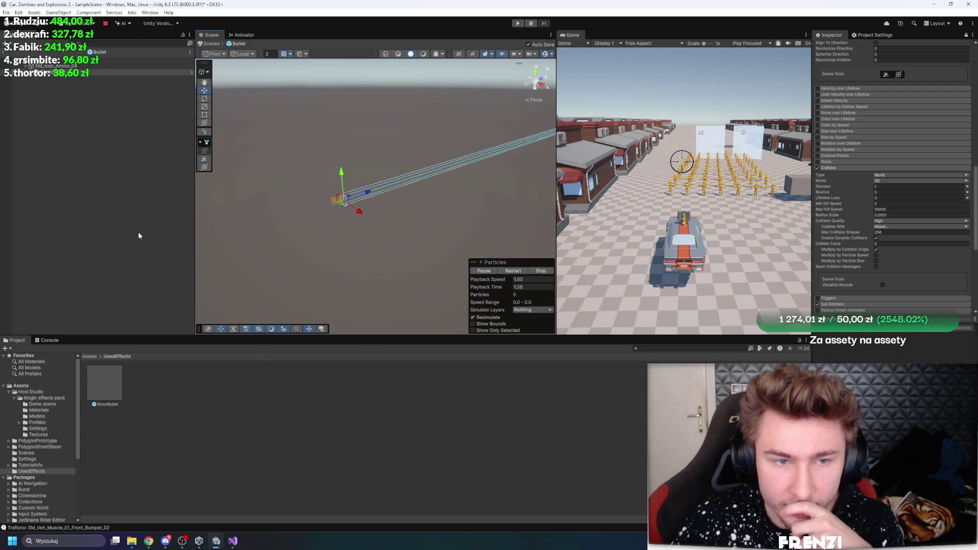
pyautogui.scroll(-5, 864, 226)
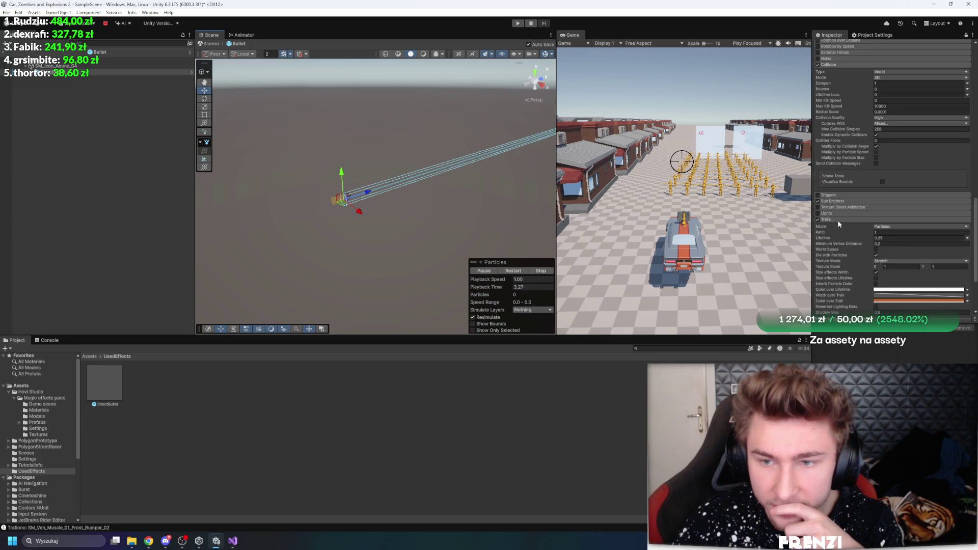
pyautogui.scroll(-3, 837, 225)
pyautogui.scroll(15, 829, 229)
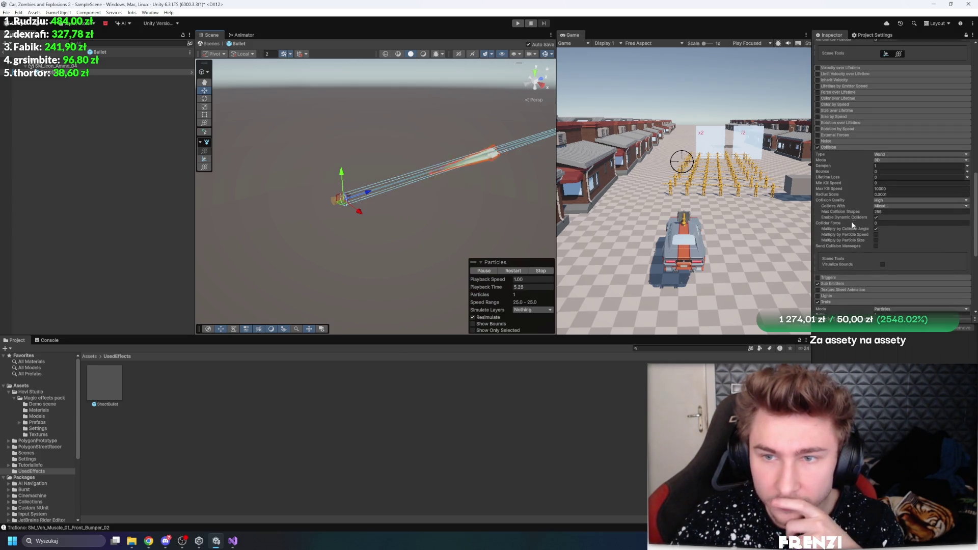
pyautogui.scroll(2, 864, 118)
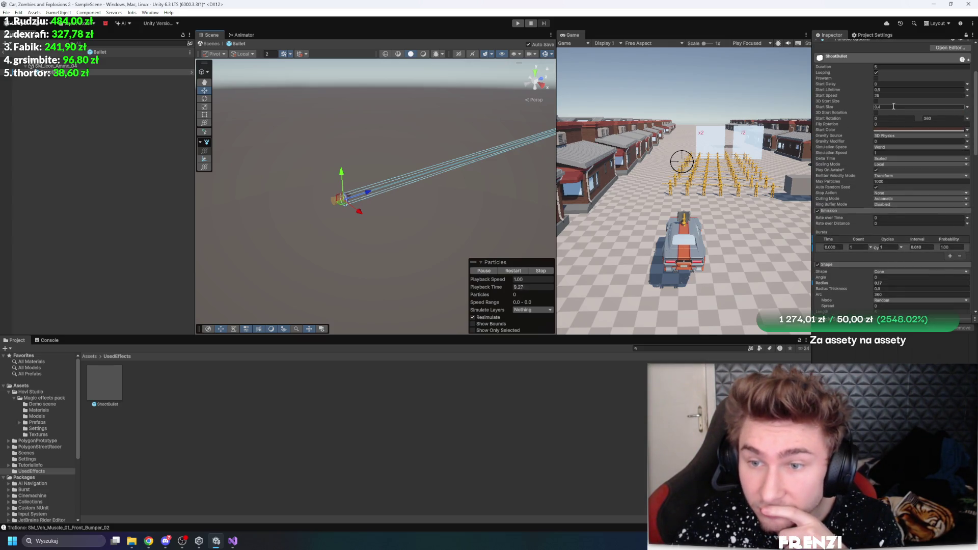
# - Switch Simulation Space to Local and raise Start Lifetime to 30 for a long beam
pyautogui.click(892, 176)
pyautogui.click(897, 165)
pyautogui.click(896, 164)
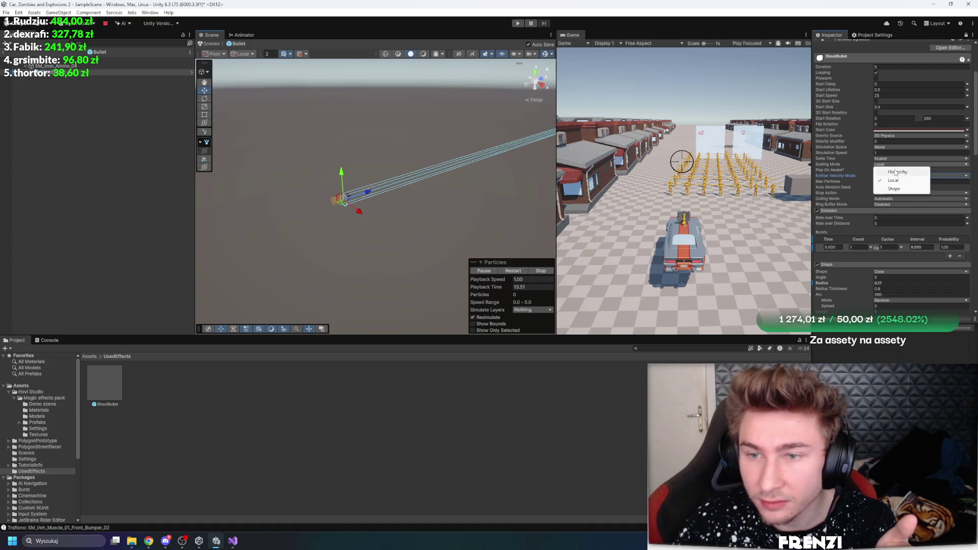
pyautogui.click(909, 147)
pyautogui.click(909, 146)
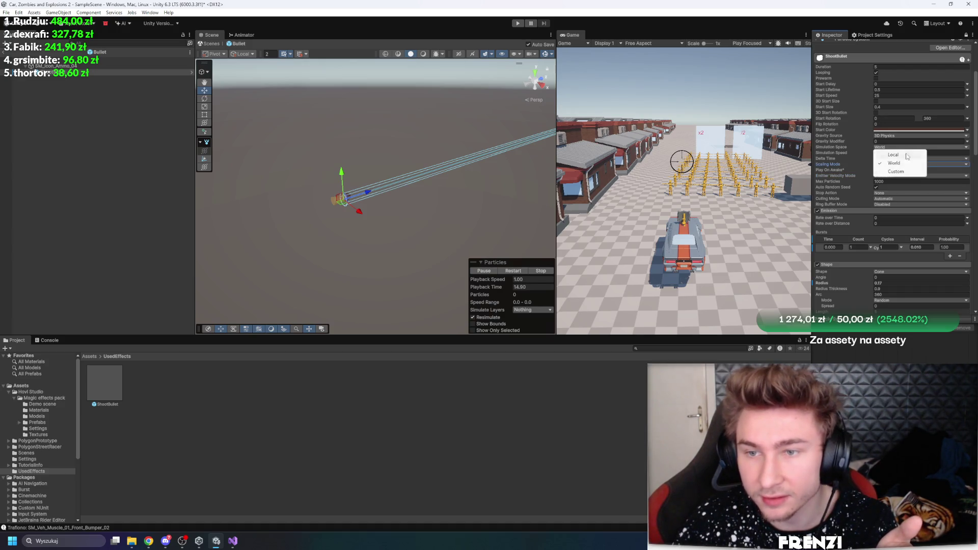
pyautogui.click(899, 155)
pyautogui.click(888, 91)
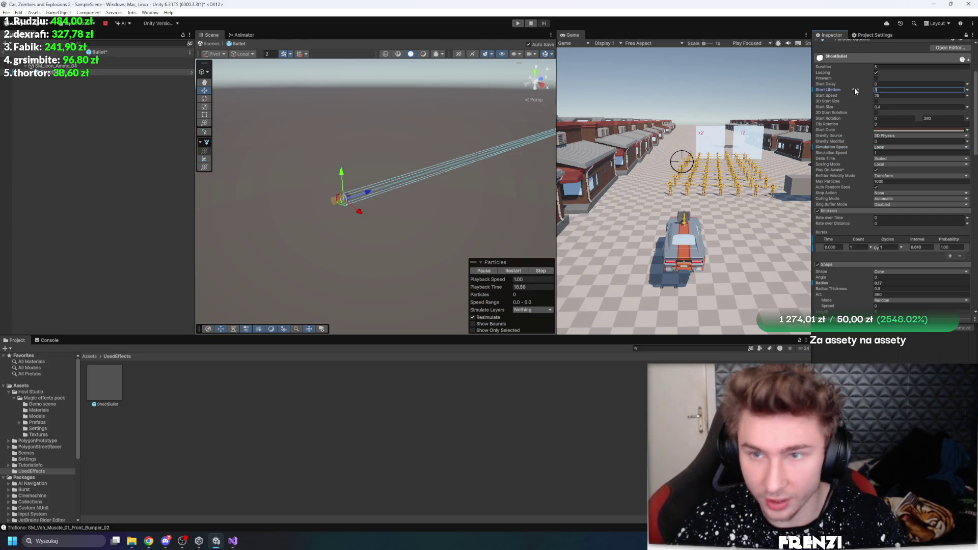
pyautogui.moveTo(397, 203); pyautogui.dragTo(508, 173)
pyautogui.moveTo(494, 175); pyautogui.dragTo(514, 168)
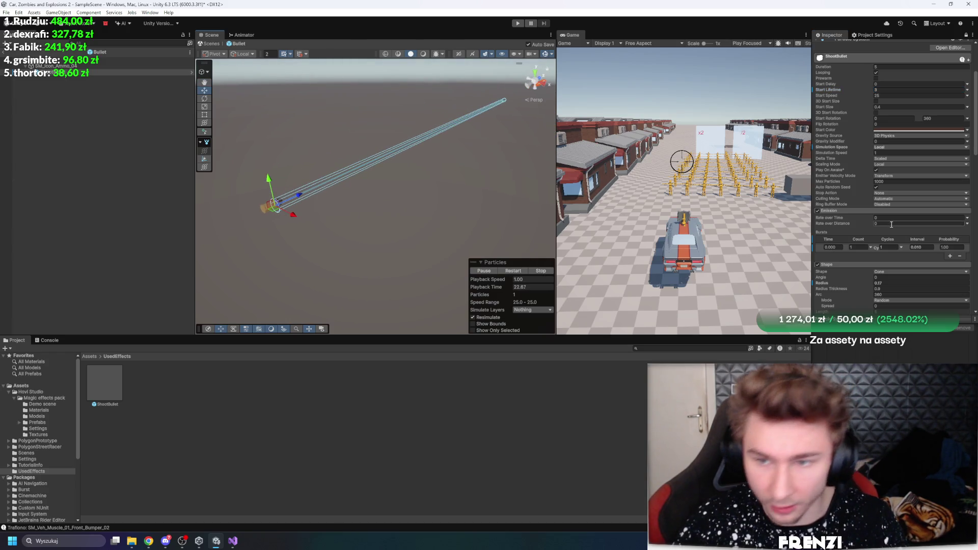
pyautogui.write('0')
pyautogui.moveTo(486, 209); pyautogui.dragTo(440, 190)
# - Collapse the Sub Emitters module in the ShootBullet Particle System Inspector
pyautogui.scroll(-10, 869, 209)
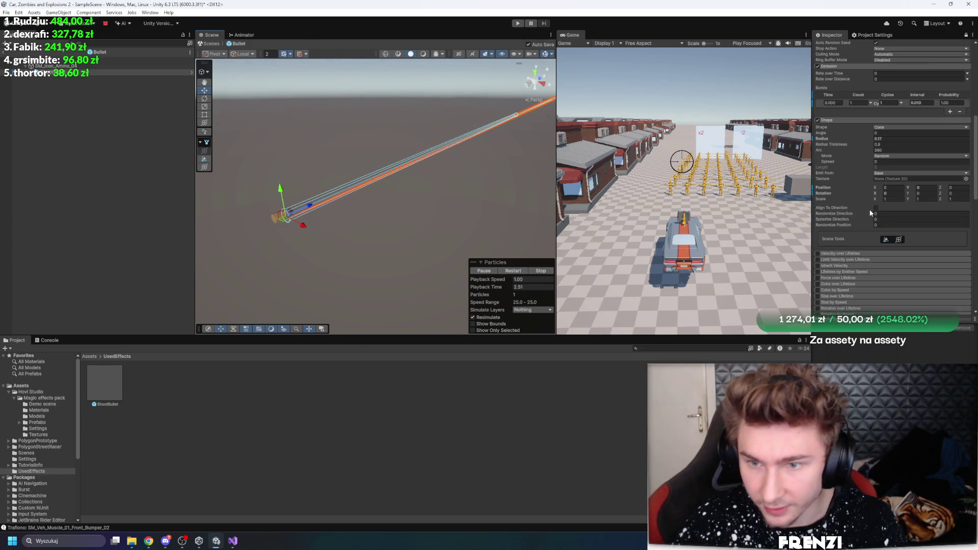
pyautogui.scroll(-10, 851, 215)
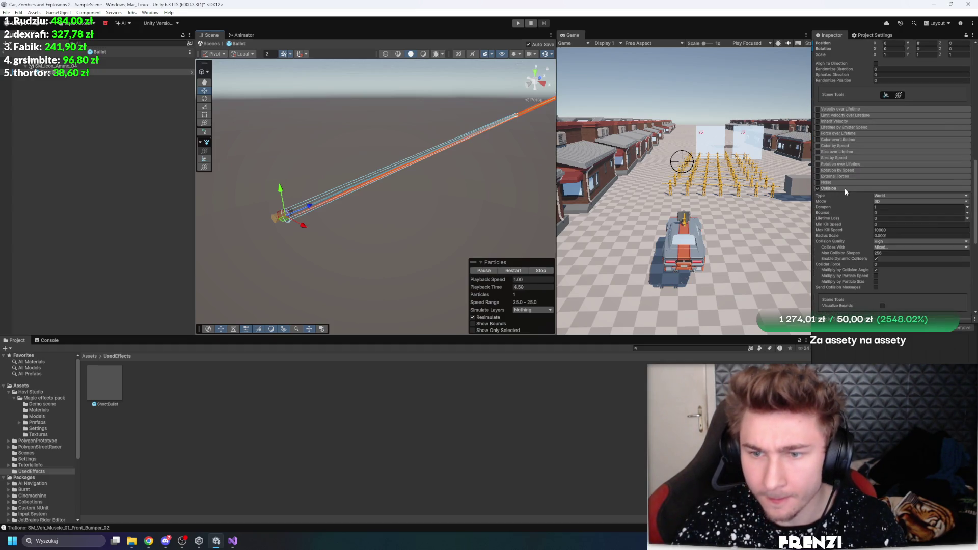
pyautogui.scroll(2, 849, 200)
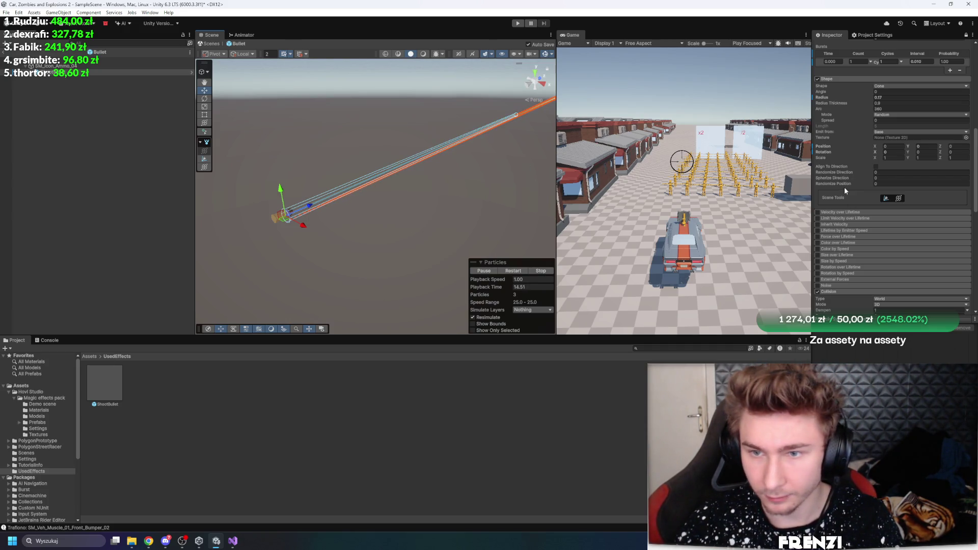
pyautogui.scroll(-5, 844, 190)
pyautogui.scroll(-5, 840, 283)
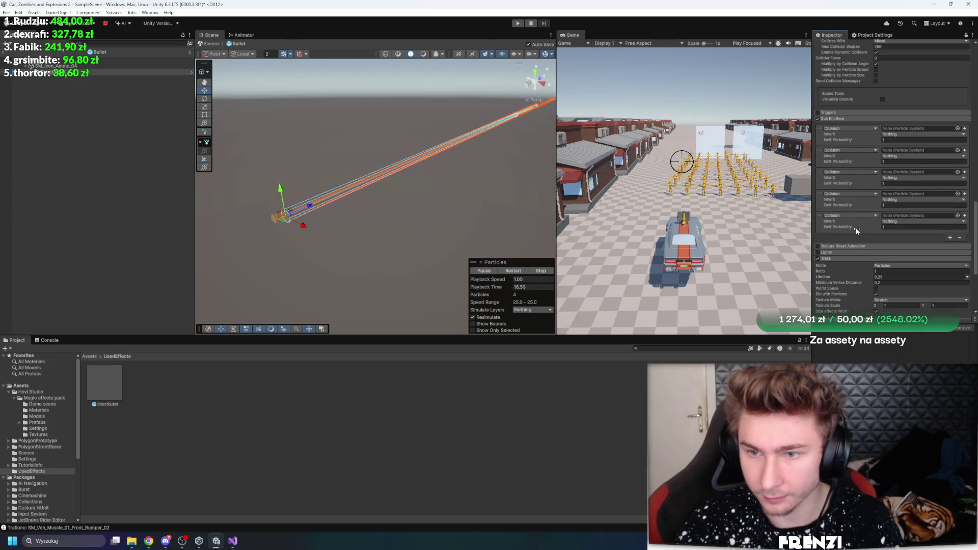
pyautogui.scroll(2, 851, 228)
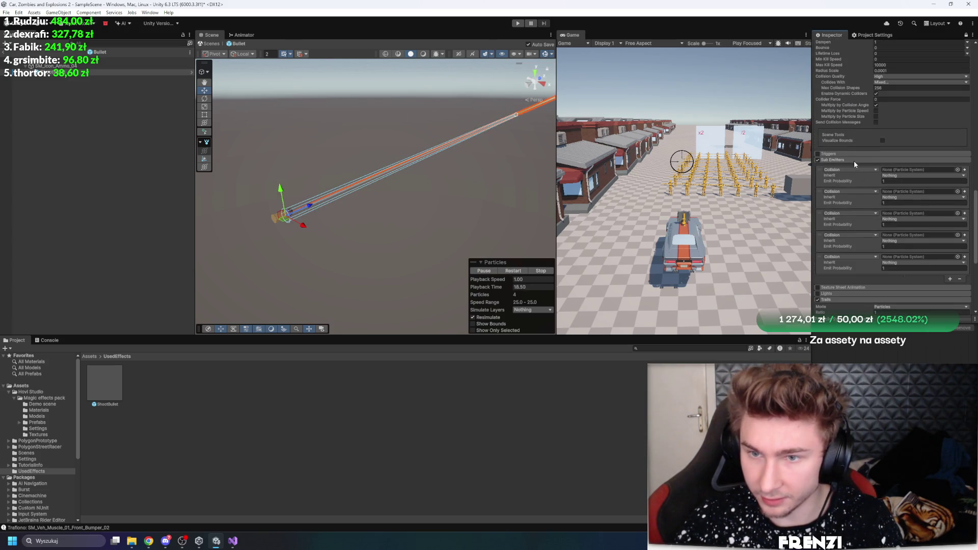
pyautogui.click(855, 162)
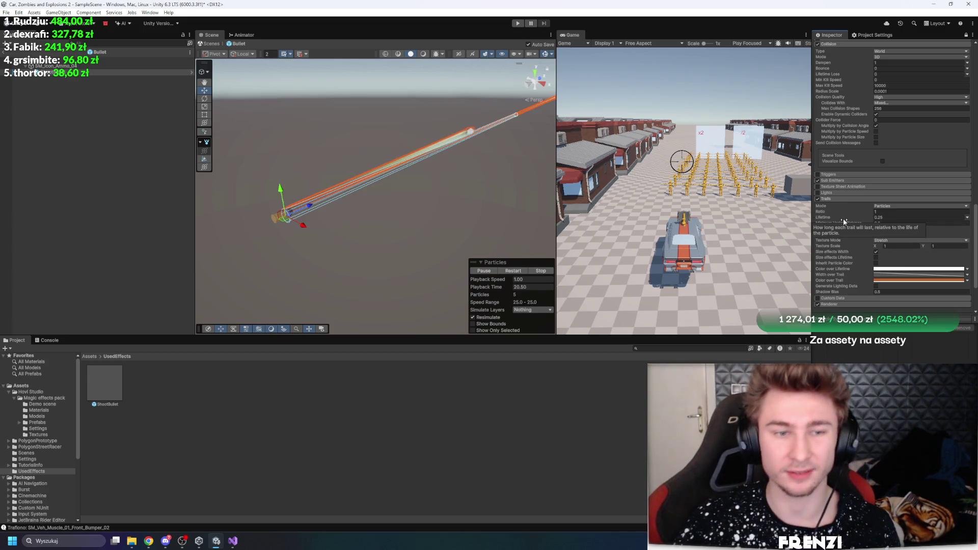
pyautogui.scroll(6, 844, 222)
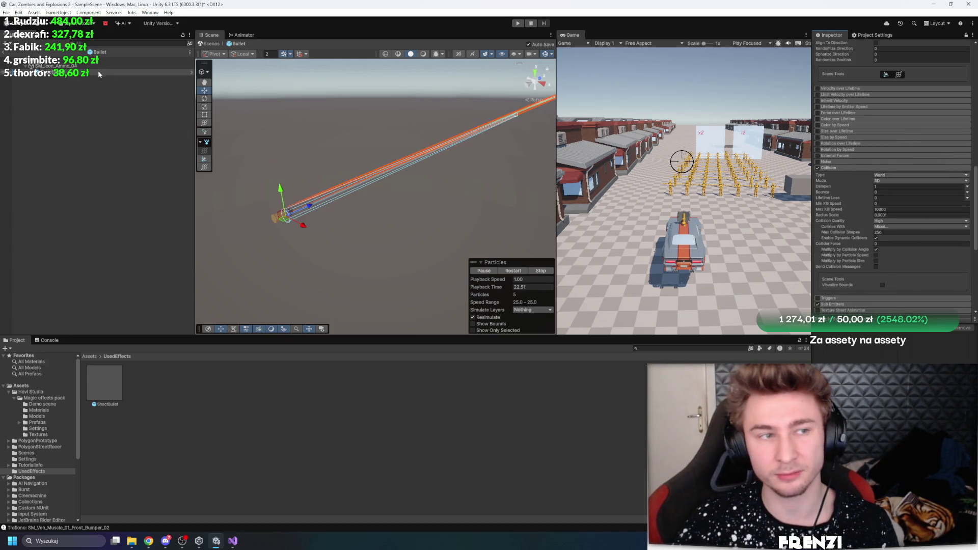
pyautogui.scroll(7, 856, 172)
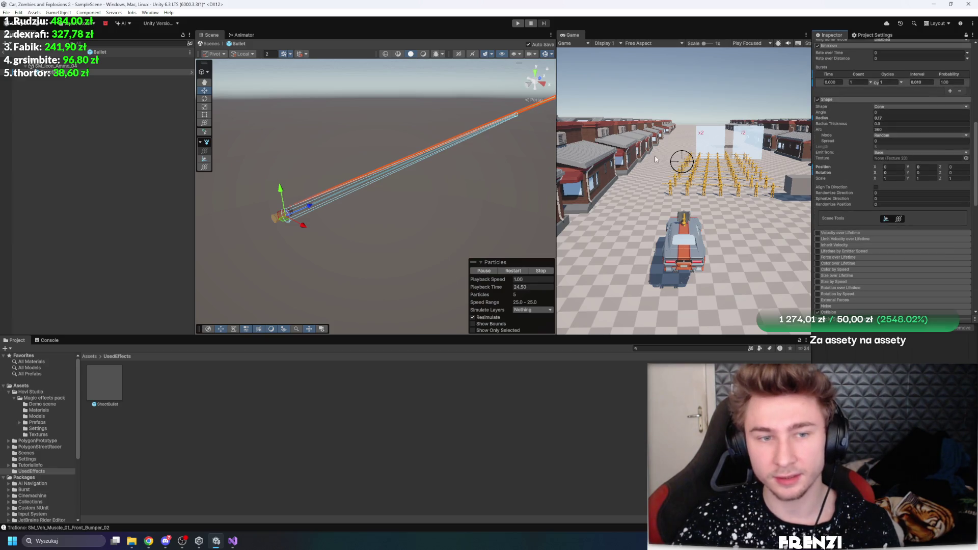
# - Set the Renderer Render Mode from Billboard to None and replay the particle preview
pyautogui.click(88, 66)
pyautogui.scroll(-15, 906, 224)
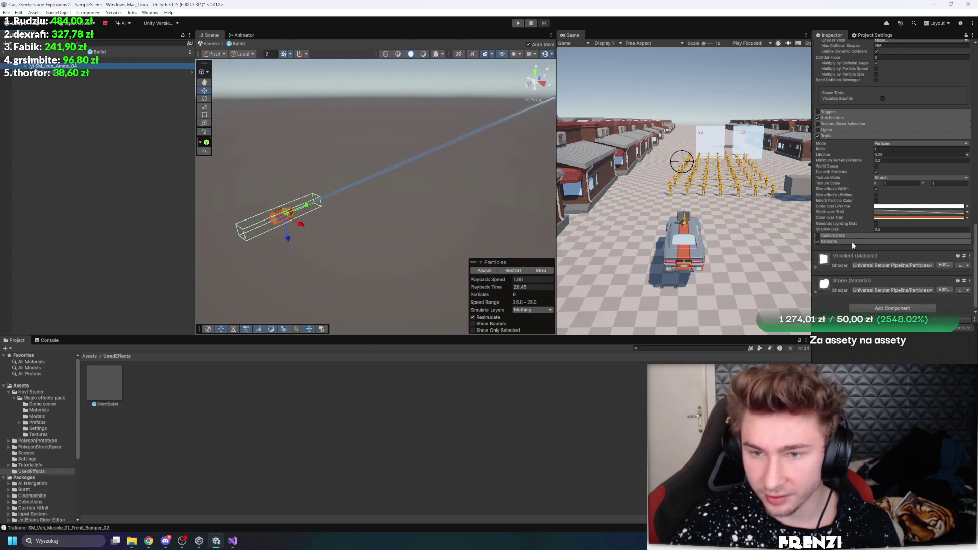
pyautogui.click(851, 242)
pyautogui.scroll(-4, 879, 201)
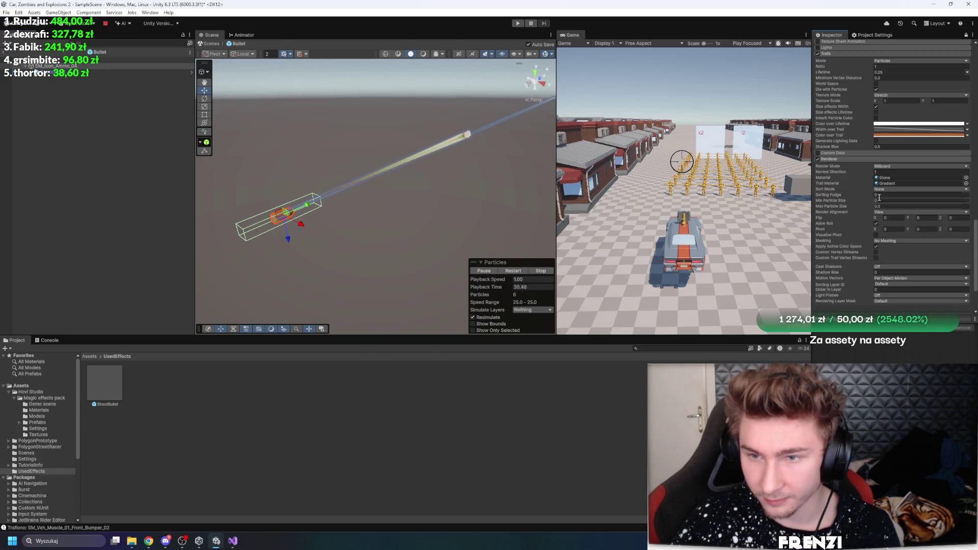
pyautogui.scroll(7, 892, 180)
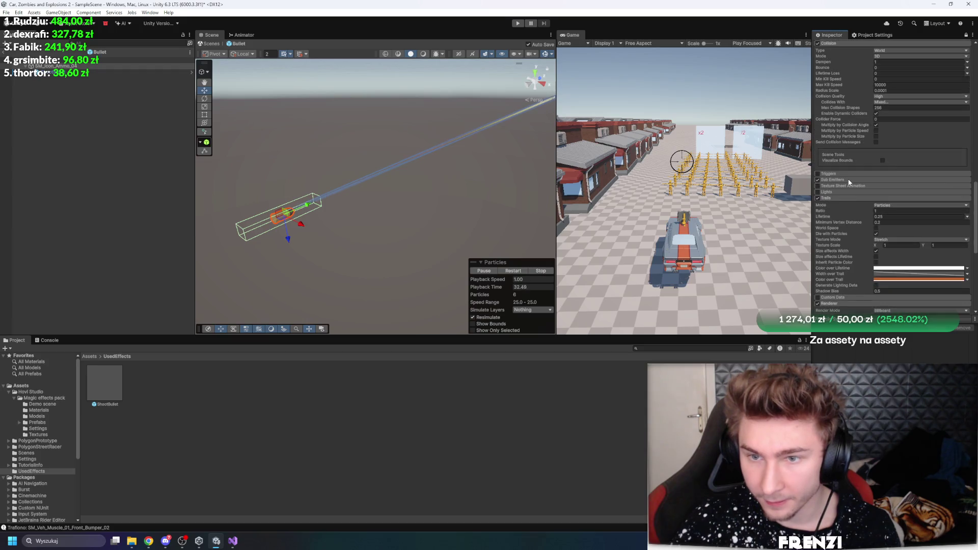
pyautogui.scroll(-7, 843, 204)
pyautogui.click(898, 167)
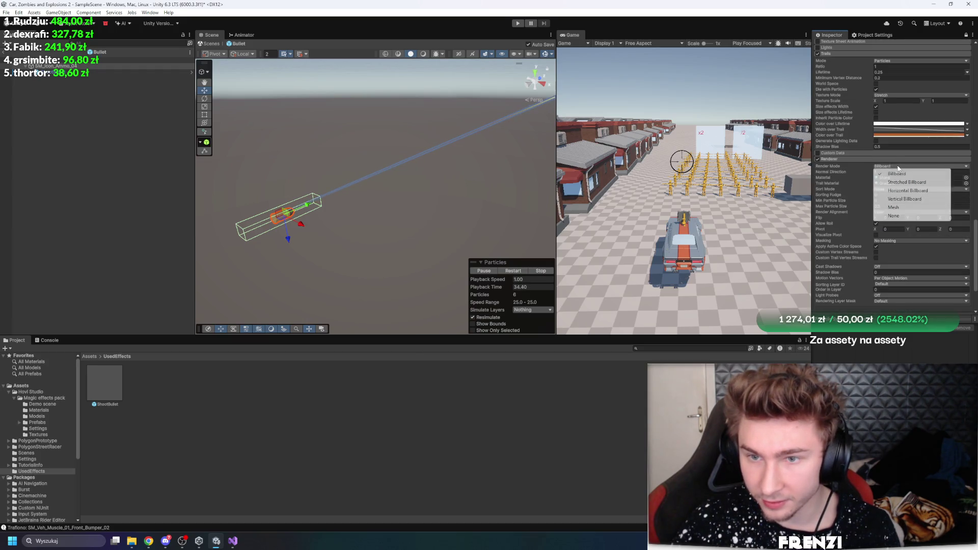
pyautogui.click(898, 175)
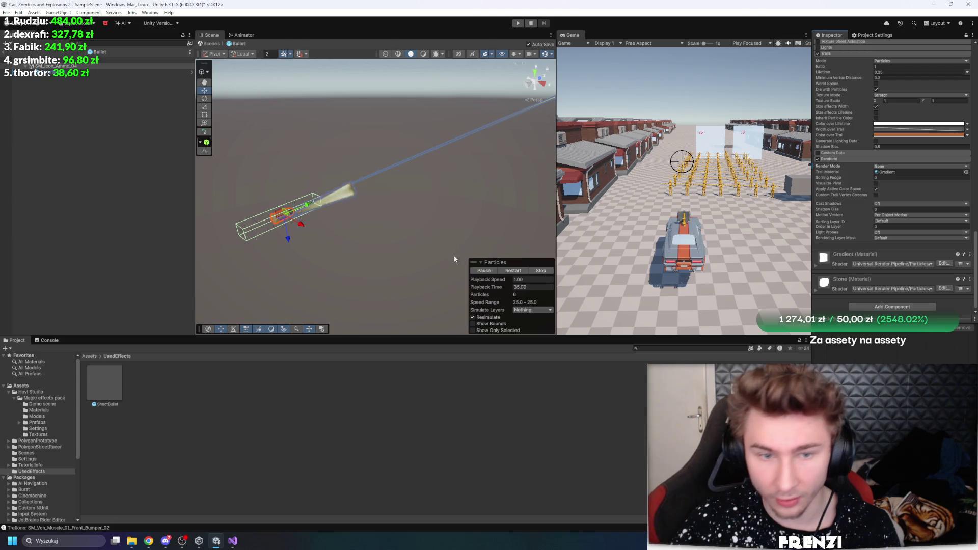
pyautogui.click(519, 273)
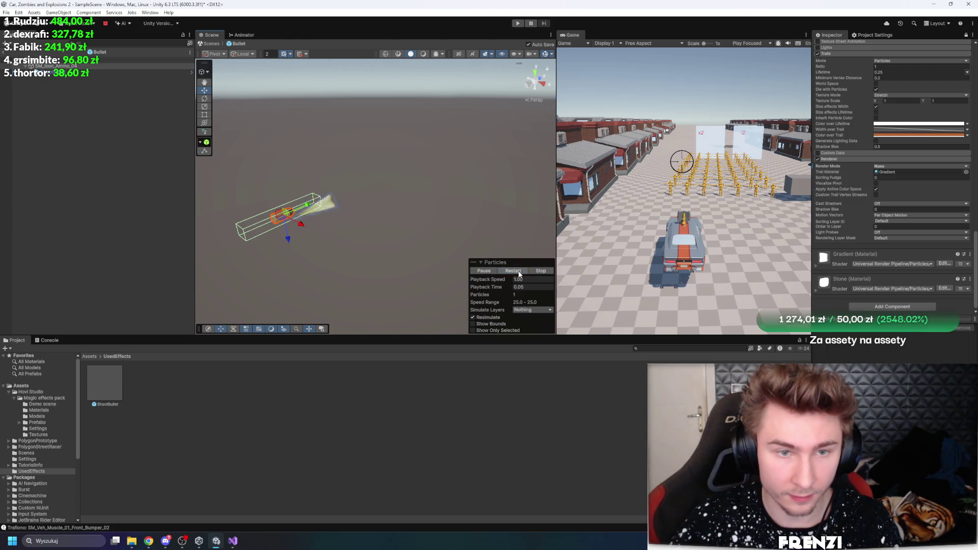
# - Frame the Bullet in the Scene view, orbit around it, and replay the effect
pyautogui.click(531, 23)
pyautogui.moveTo(407, 122); pyautogui.dragTo(411, 102)
pyautogui.press('f')
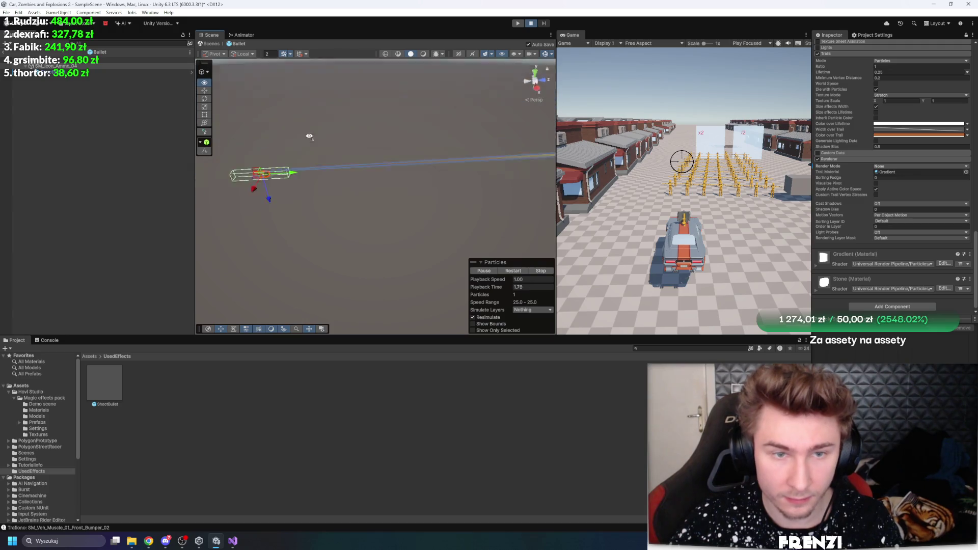
pyautogui.click(507, 274)
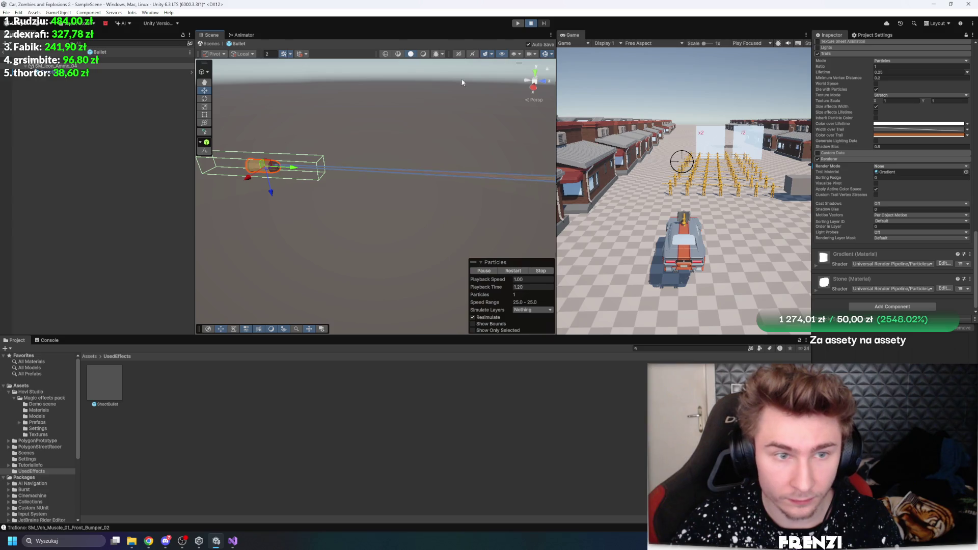
pyautogui.keyDown('alt'); pyautogui.moveTo(355, 155); pyautogui.dragTo(403, 152); pyautogui.keyUp('alt')
pyautogui.click(506, 273)
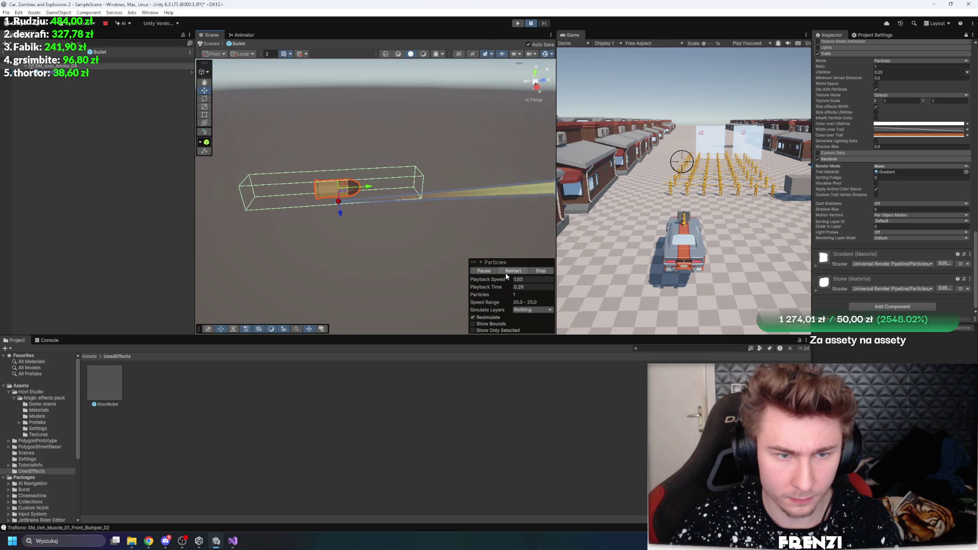
pyautogui.click(505, 273)
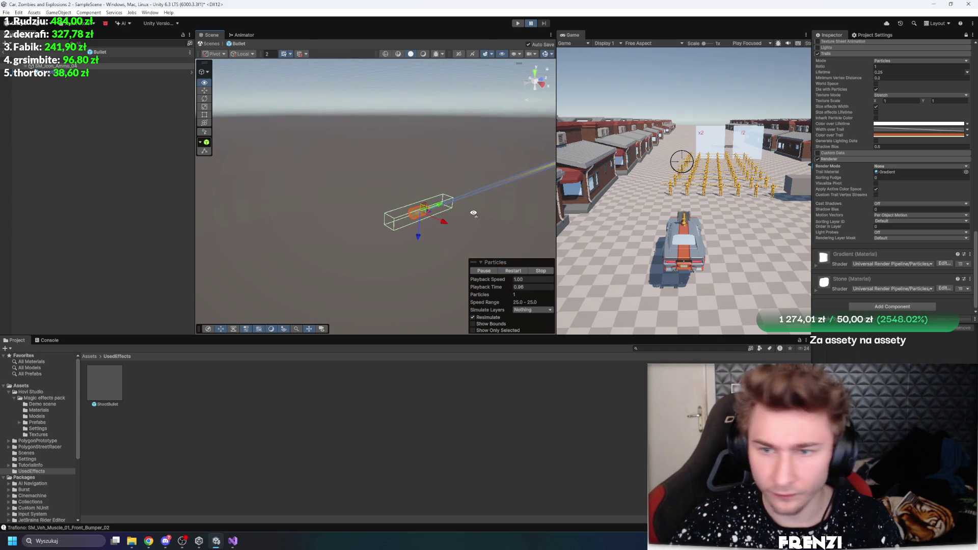
# - Change the particle Start Speed from 25 to 0
pyautogui.scroll(5, 922, 157)
pyautogui.scroll(10, 845, 178)
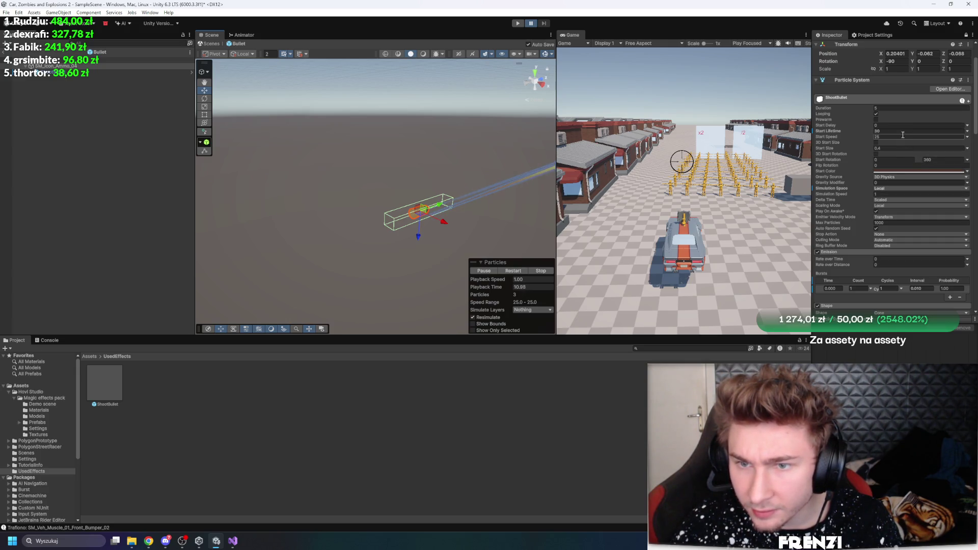
pyautogui.press('BackSpace')
# - Test-move the SM_Icon_Ammo_04 mesh to preview the effect, then undo the position change
pyautogui.click(67, 65)
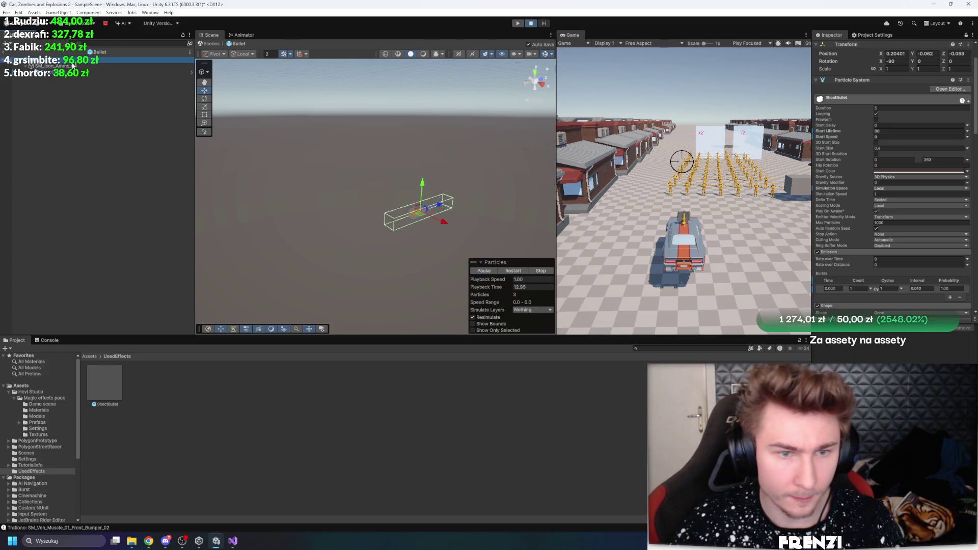
pyautogui.moveTo(446, 205)
pyautogui.mouseDown()
pyautogui.moveTo(509, 184)
pyautogui.moveTo(462, 202)
pyautogui.moveTo(459, 229)
pyautogui.moveTo(299, 191)
pyautogui.moveTo(504, 198)
pyautogui.mouseUp()
pyautogui.click(116, 67)
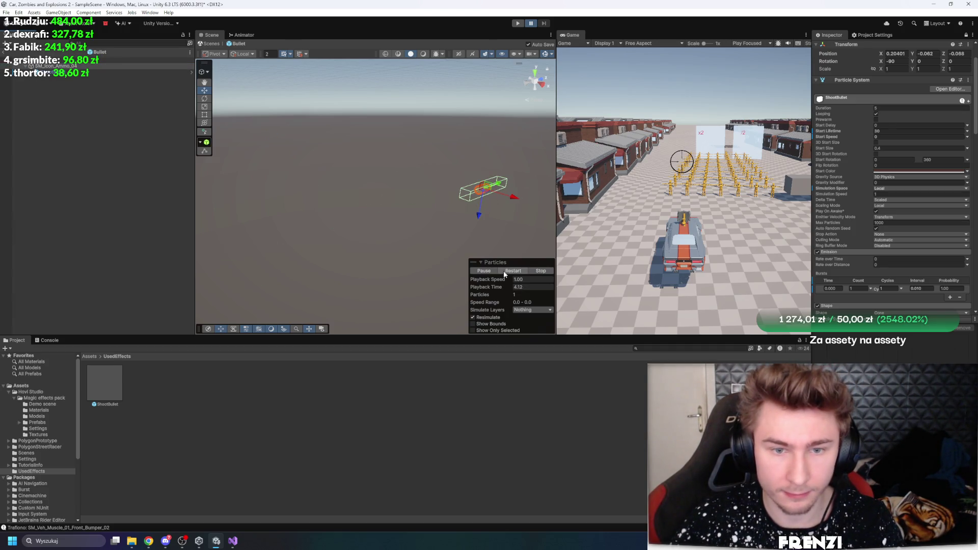
pyautogui.moveTo(495, 192)
pyautogui.mouseDown()
pyautogui.moveTo(401, 204)
pyautogui.moveTo(473, 200)
pyautogui.moveTo(405, 220)
pyautogui.mouseUp()
pyautogui.click(117, 67)
pyautogui.click(512, 271)
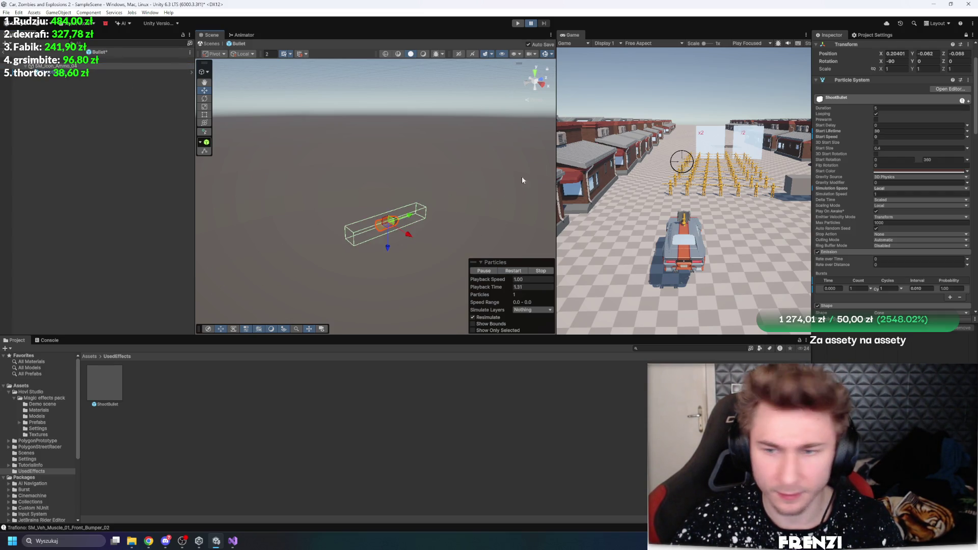
pyautogui.hotkey('ctrl', 'z')
pyautogui.hotkey('ctrl', 'z')
pyautogui.hotkey('ctrl', 'z')
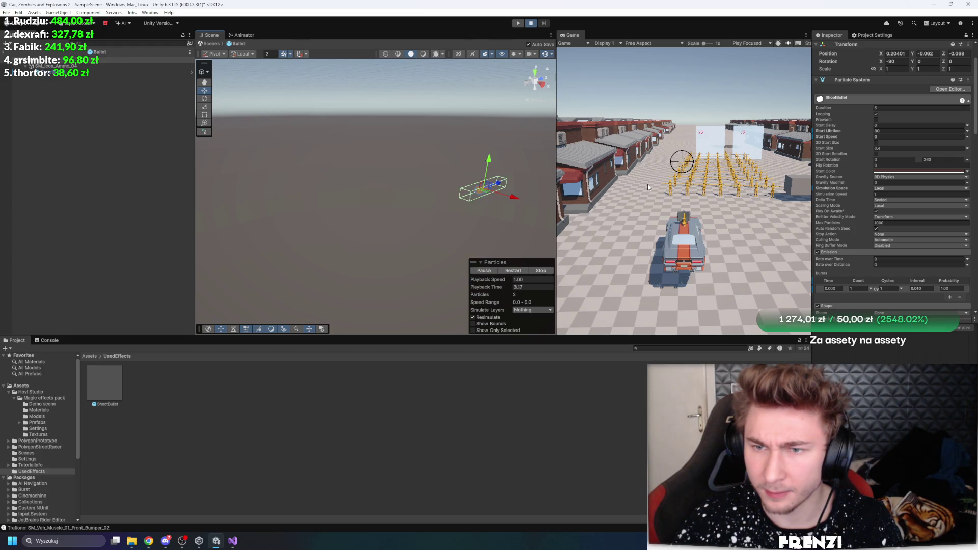
pyautogui.scroll(-15, 911, 180)
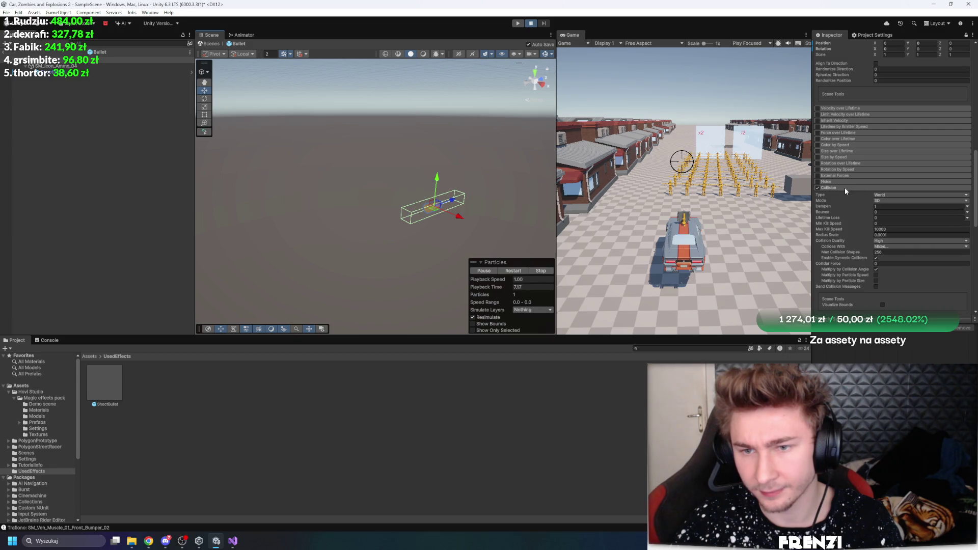
# - Set the Renderer Render Mode back to Billboard and replay the preview
pyautogui.scroll(-5, 894, 235)
pyautogui.scroll(-3, 883, 175)
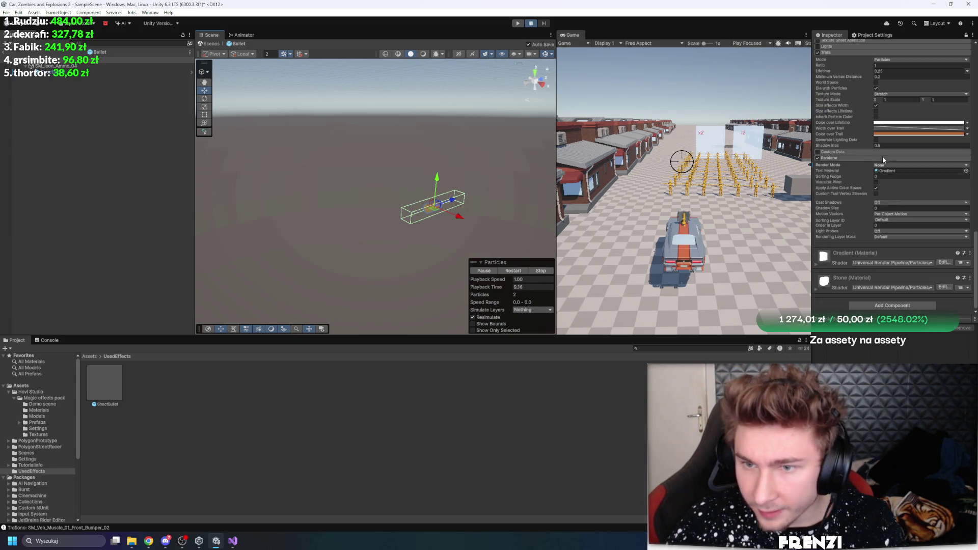
pyautogui.click(896, 165)
pyautogui.click(910, 174)
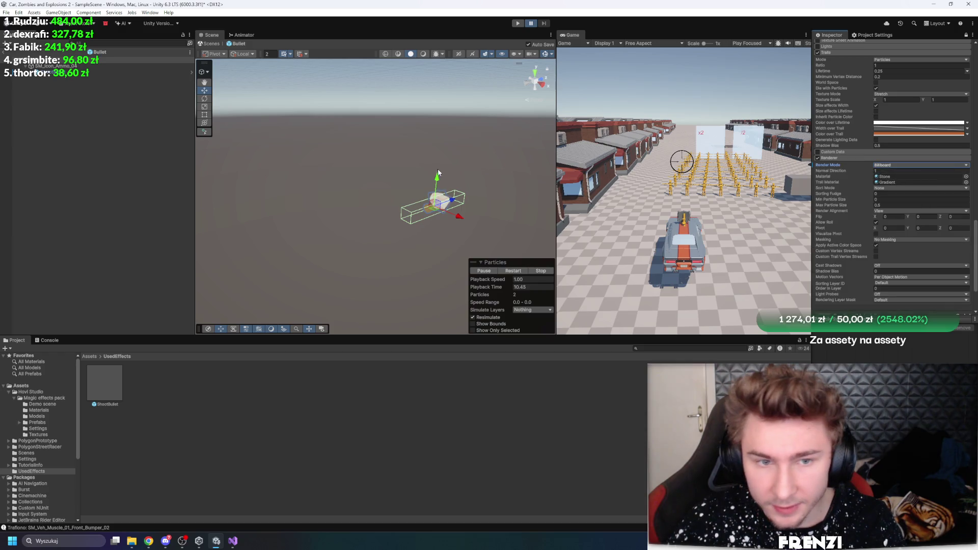
pyautogui.click(511, 272)
pyautogui.click(512, 271)
pyautogui.moveTo(540, 188); pyautogui.dragTo(438, 145)
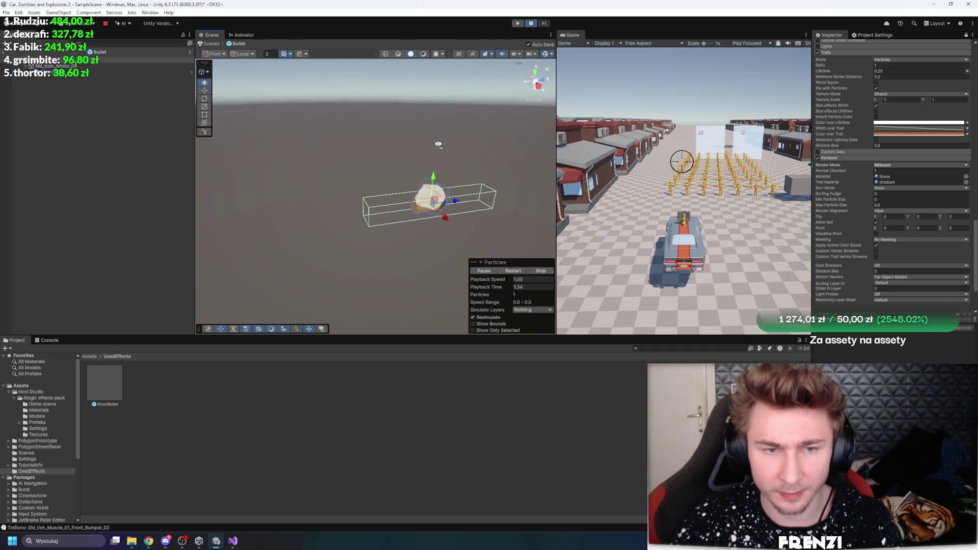
# - Enable the Inherit Velocity module, which uses Initial mode
pyautogui.scroll(5, 830, 209)
pyautogui.scroll(5, 836, 196)
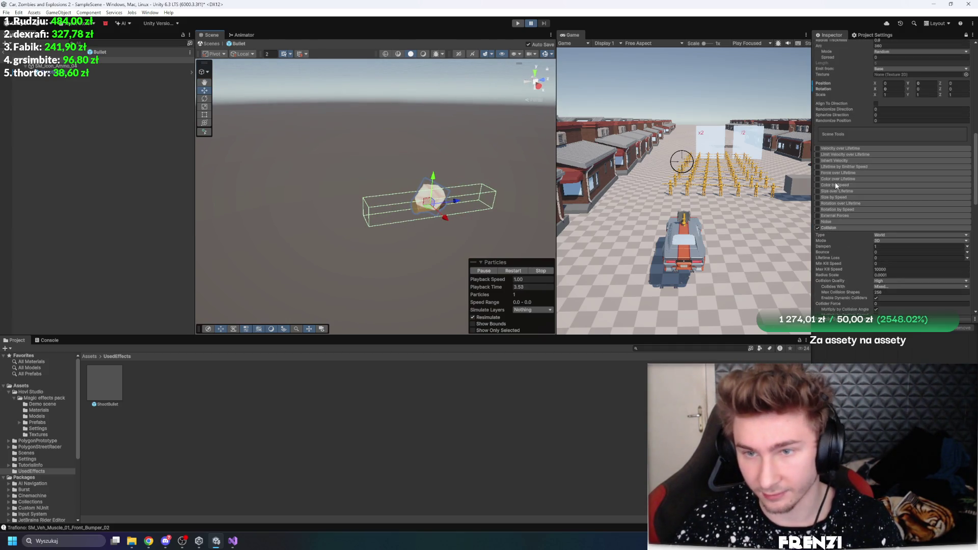
pyautogui.click(855, 160)
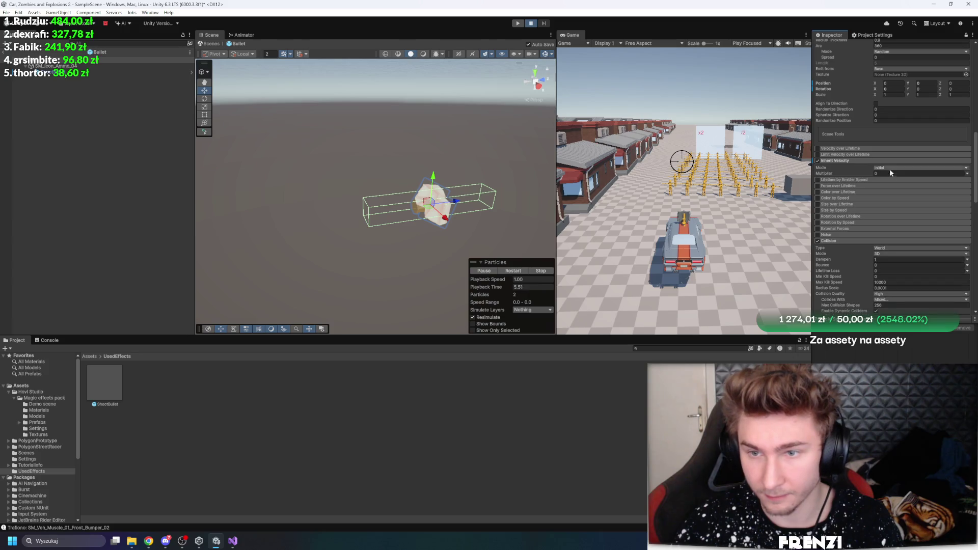
pyautogui.click(64, 61)
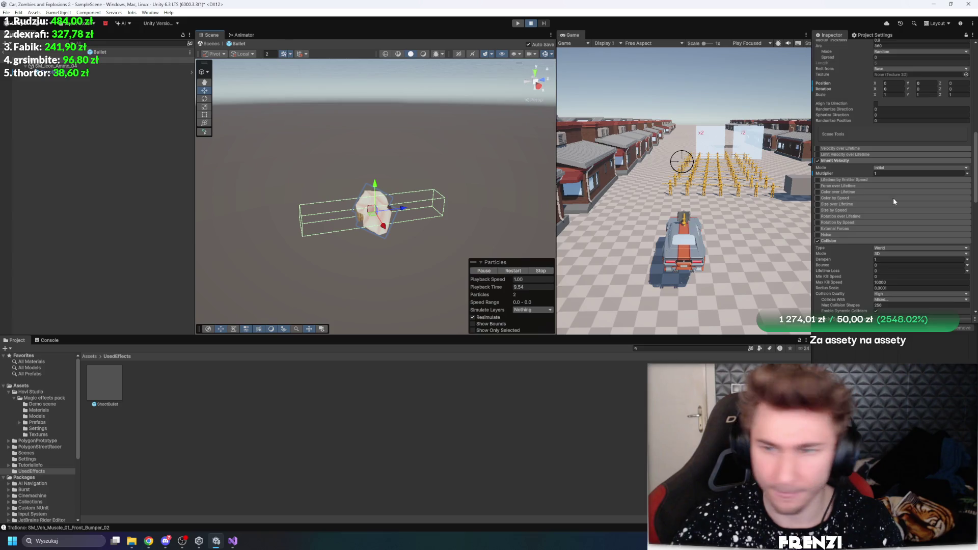
# - Try World Simulation Space, check the Bullet's Rigidbody, then return Simulation Space to Local
pyautogui.scroll(4, 891, 197)
pyautogui.scroll(3, 889, 165)
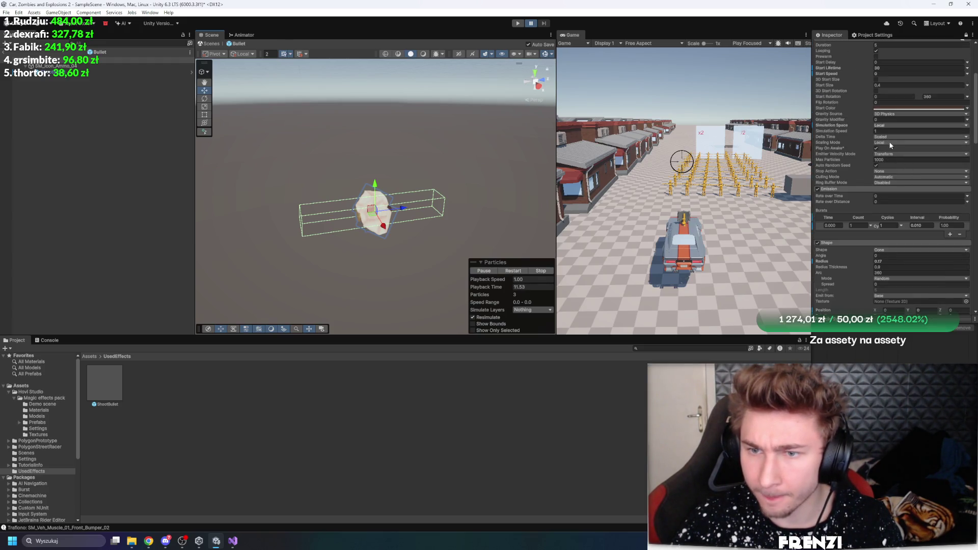
pyautogui.click(886, 127)
pyautogui.click(889, 137)
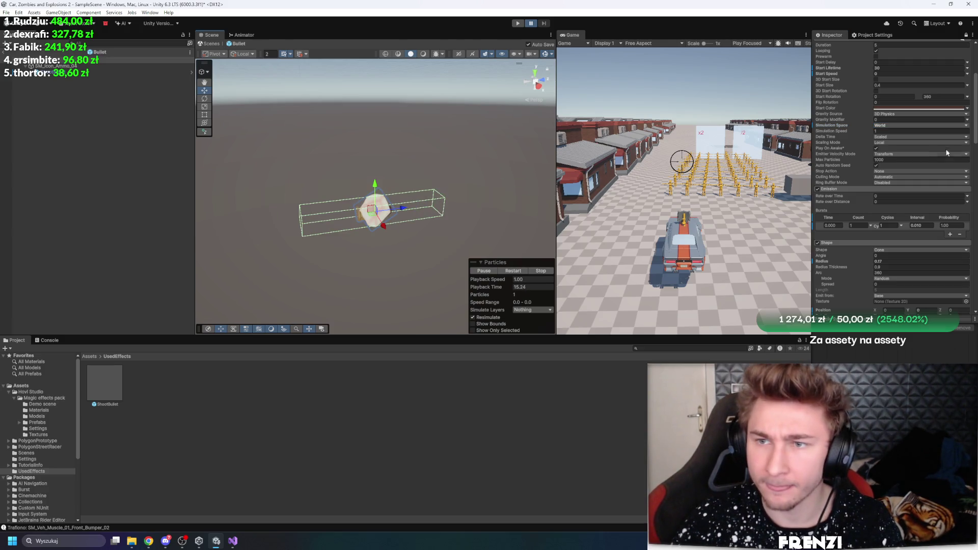
pyautogui.scroll(3, 942, 82)
pyautogui.click(102, 60)
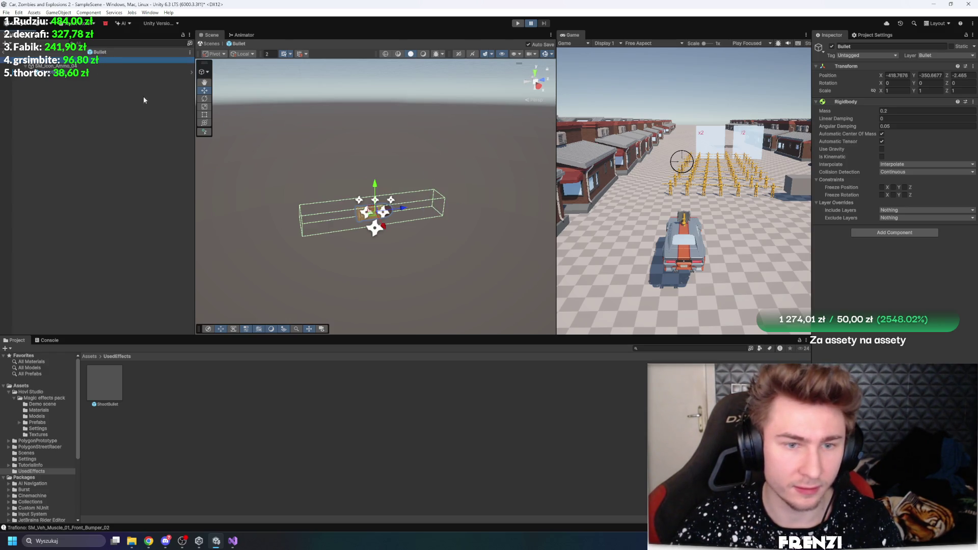
pyautogui.click(49, 66)
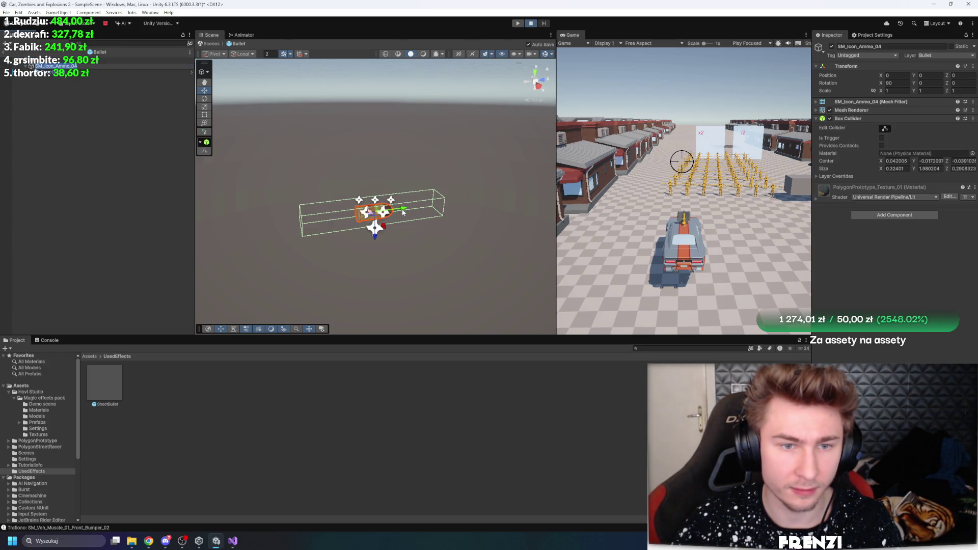
pyautogui.click(92, 73)
pyautogui.click(905, 229)
pyautogui.click(897, 232)
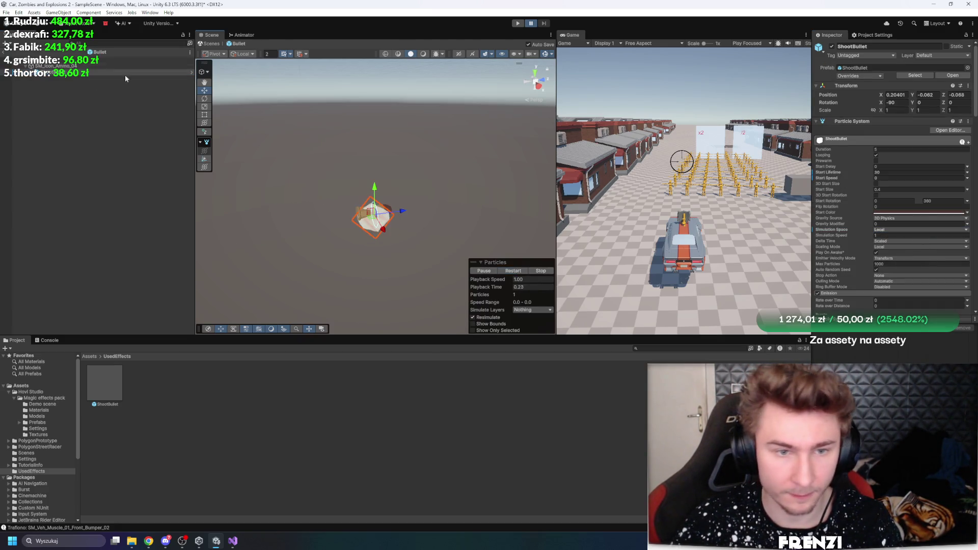